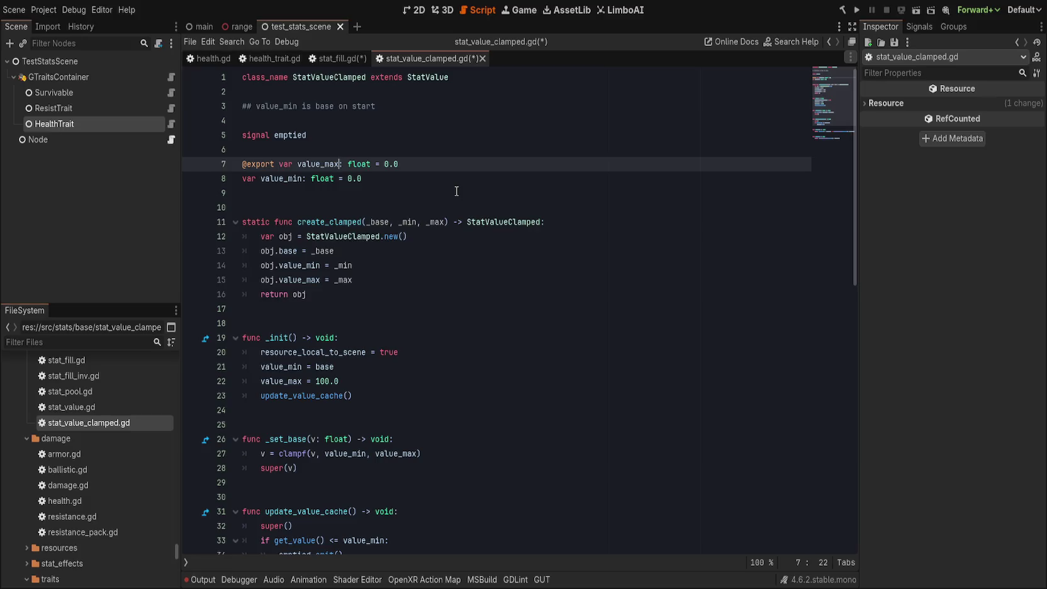
- Try a StatValue type for value_max, revert to float = 0.0, and save stat_value_clamped.gd
{"action": "key", "text": "BackSpace"}
{"action": "key", "text": "BackSpace"}
{"action": "key", "text": "BackSpace"}
{"action": "type", "text": "atValue"}
{"action": "key", "text": "ctrl+BackSpace"}
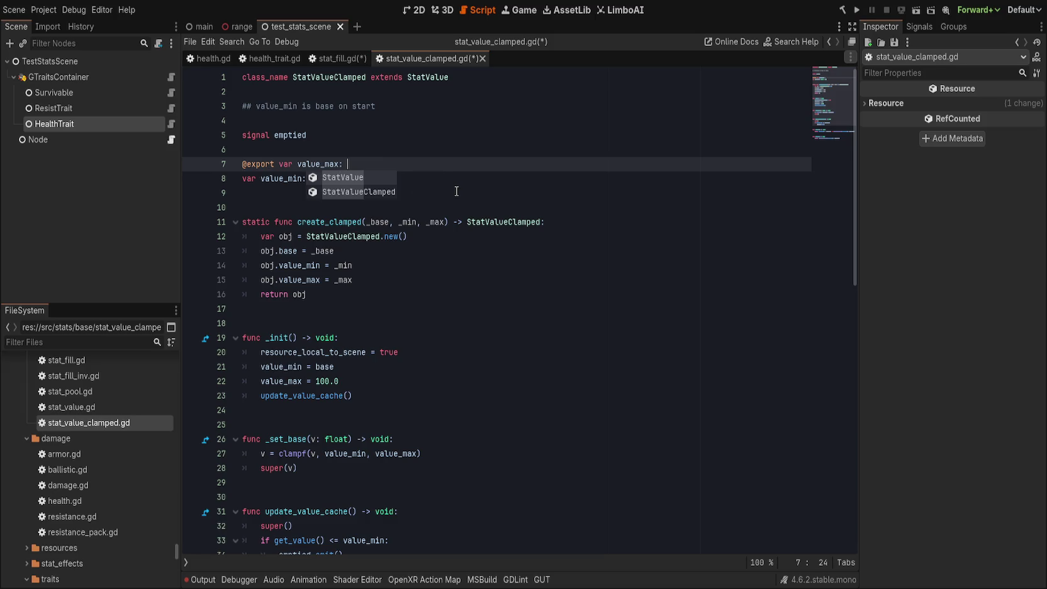
{"action": "key", "text": "ctrl+z"}
{"action": "key", "text": "ctrl+z"}
{"action": "key", "text": "ctrl+z"}
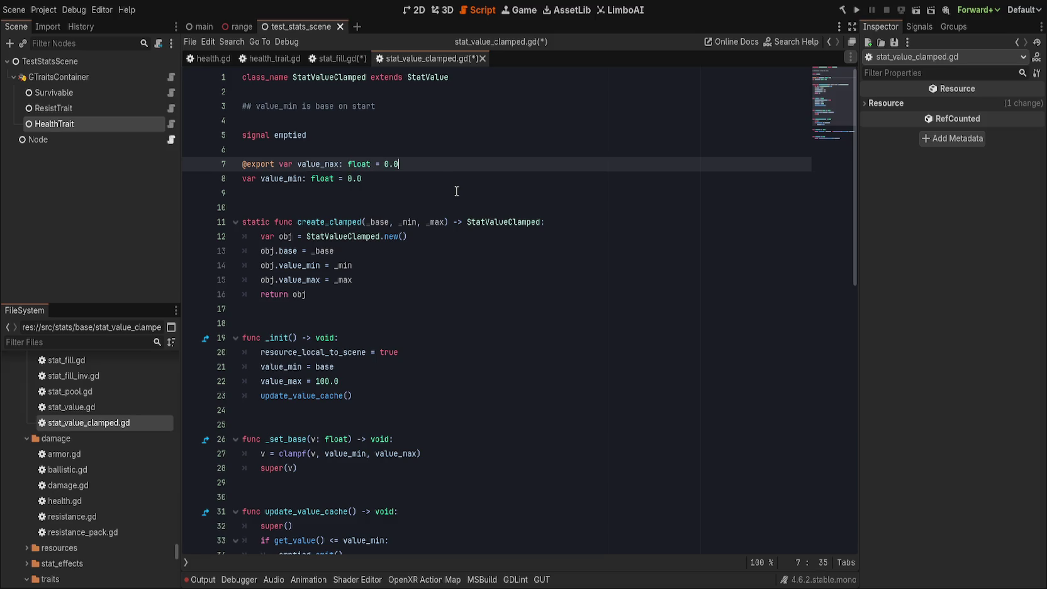
{"action": "key", "text": "ctrl+s"}
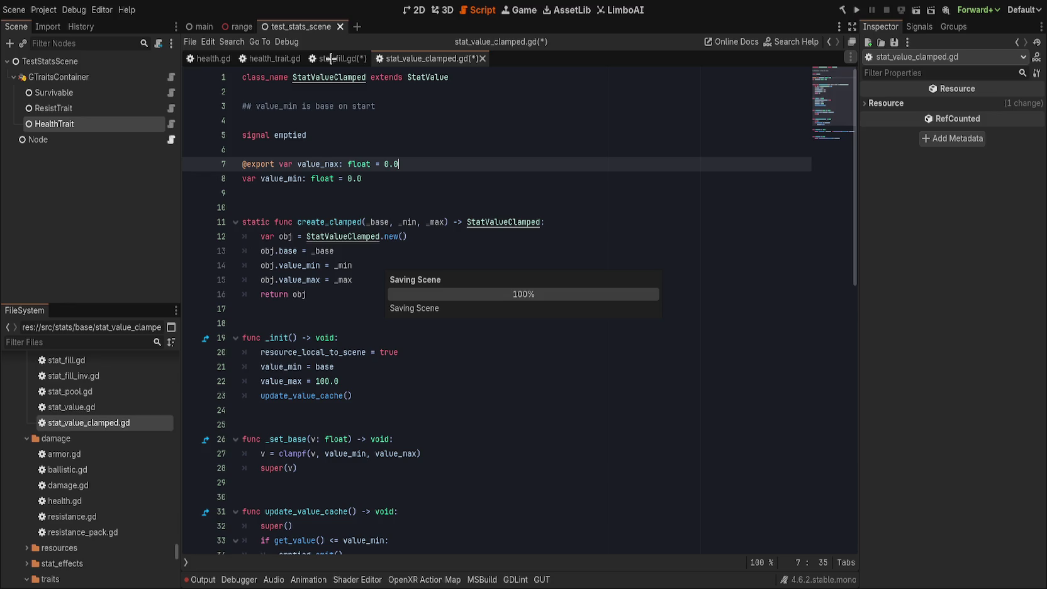
- In stat_fill.gd, rename the create_clamped function to create_fill
{"action": "left_click", "coordinate": [332, 59]}
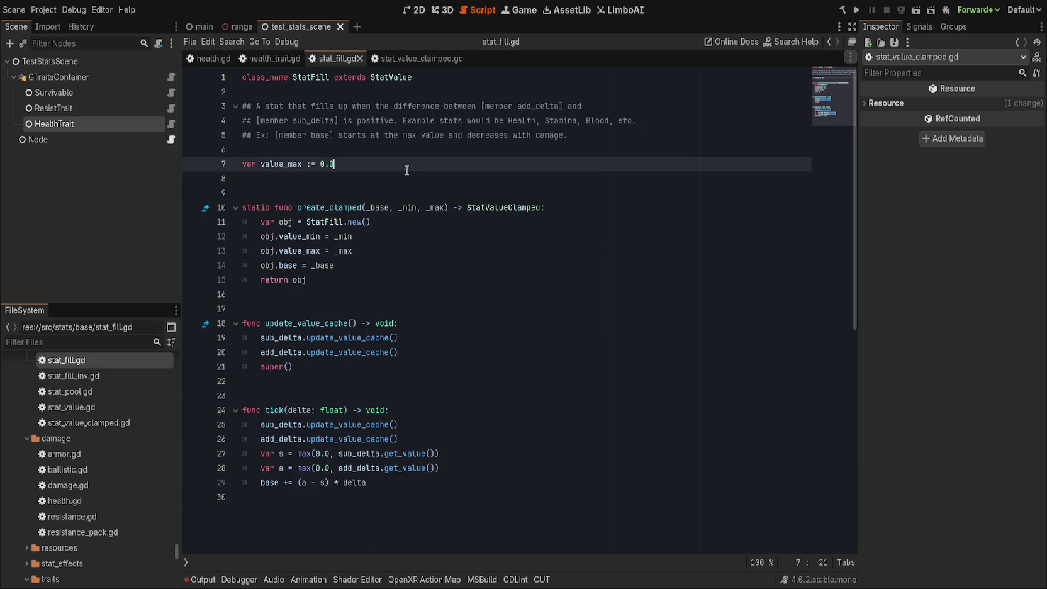
{"action": "scroll", "coordinate": [387, 235], "scroll_direction": "down", "scroll_amount": 1}
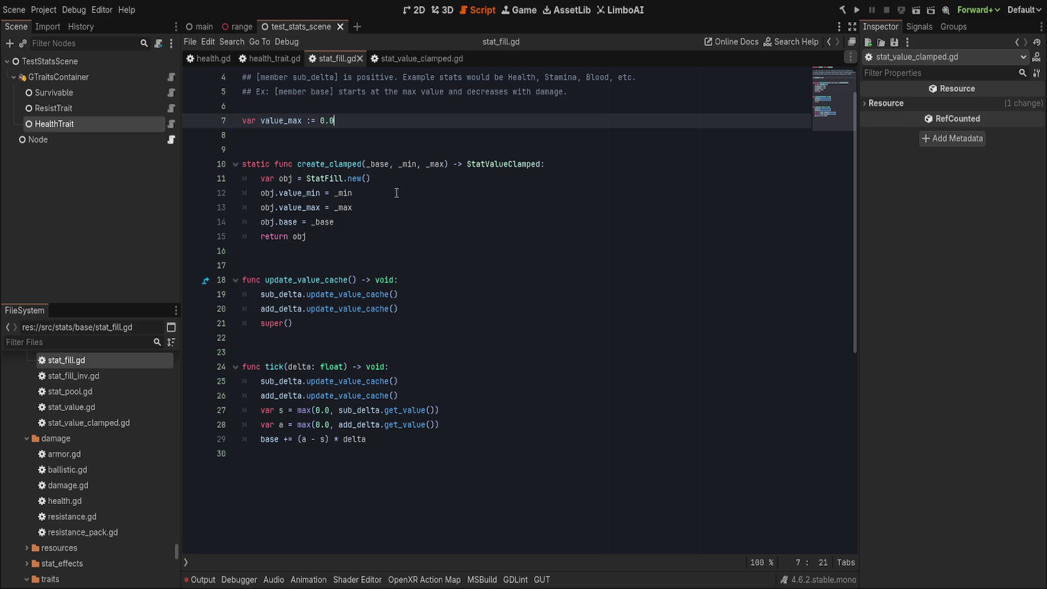
{"action": "left_click", "coordinate": [362, 164]}
{"action": "type", "text": "fill"}
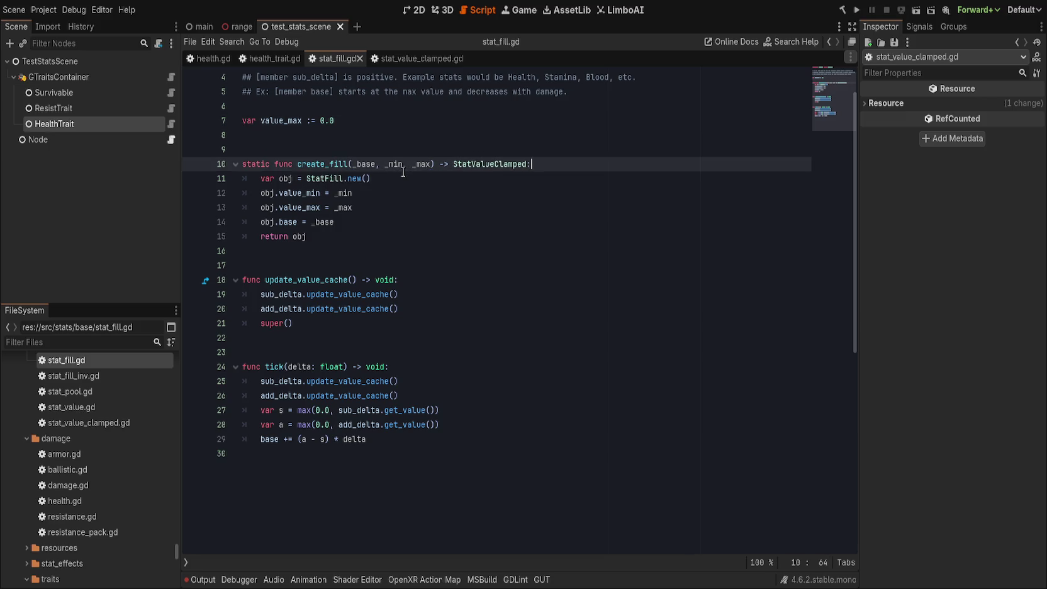
{"action": "scroll", "coordinate": [339, 252], "scroll_direction": "up", "scroll_amount": 1}
- Remove the _min parameter and the obj.value_min assignment from create_fill
{"action": "left_click_drag", "start_coordinate": [383, 208], "coordinate": [428, 208]}
{"action": "key", "text": "shift+Left"}
{"action": "key", "text": "shift+Left"}
{"action": "key", "text": "shift+Left"}
{"action": "key", "text": "BackSpace"}
{"action": "left_click_drag", "start_coordinate": [491, 221], "coordinate": [492, 243]}
{"action": "left_click", "coordinate": [445, 243]}
{"action": "key", "text": "BackSpace"}
{"action": "key", "text": "BackSpace"}
{"action": "key", "text": "BackSpace"}
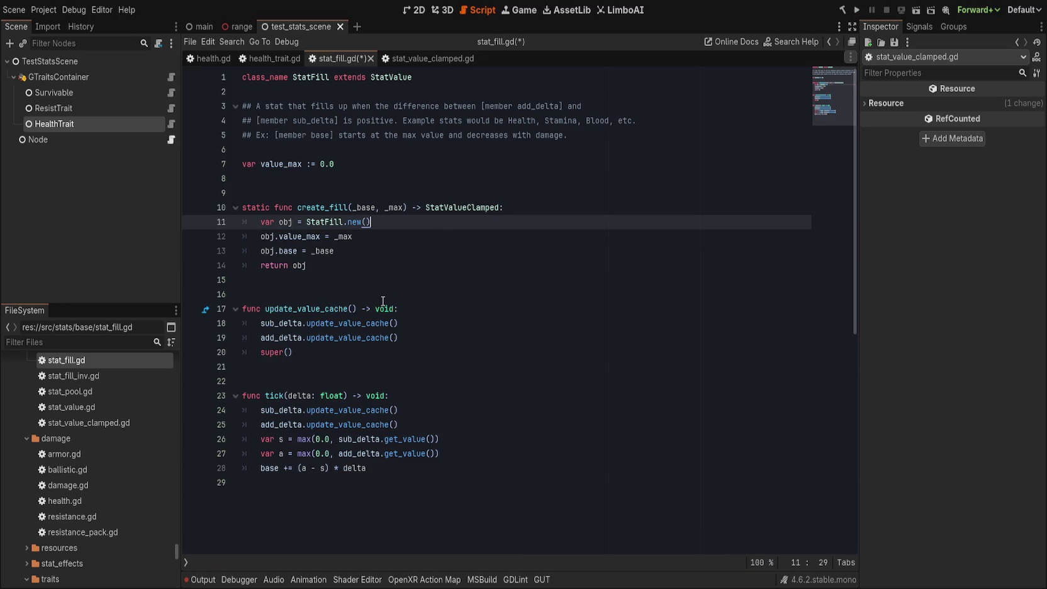
- Paste the copied functions on a new line at the end of stat_fill.gd
{"action": "left_click", "coordinate": [365, 525]}
{"action": "key", "text": "Return"}
{"action": "key", "text": "ctrl+v"}
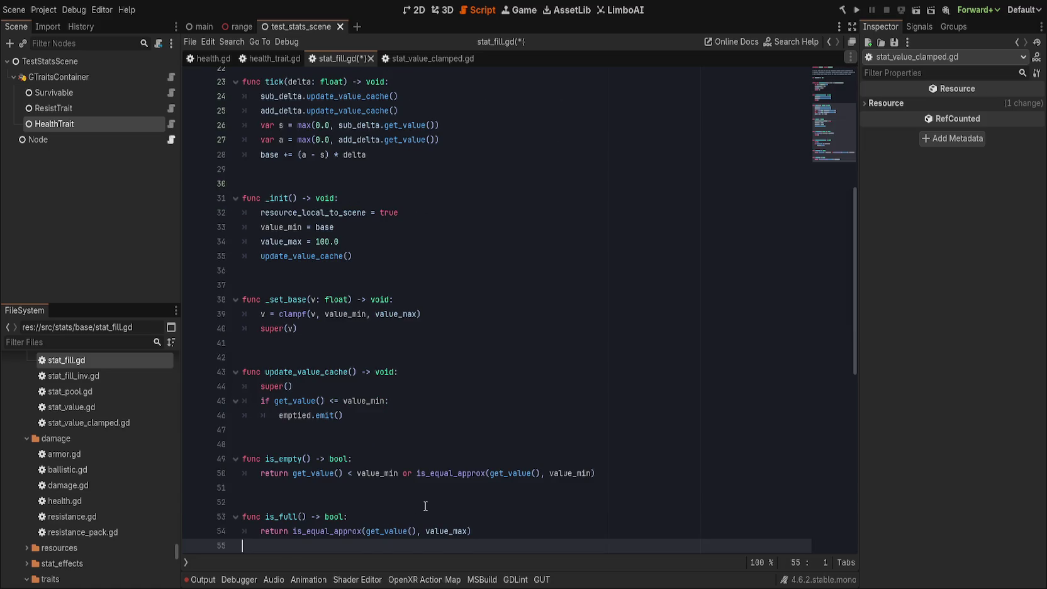
- Undo the end-of-file paste and paste the copied functions after update_value_cache instead
{"action": "scroll", "coordinate": [501, 429], "scroll_direction": "up", "scroll_amount": 1}
{"action": "key", "text": "ctrl+z"}
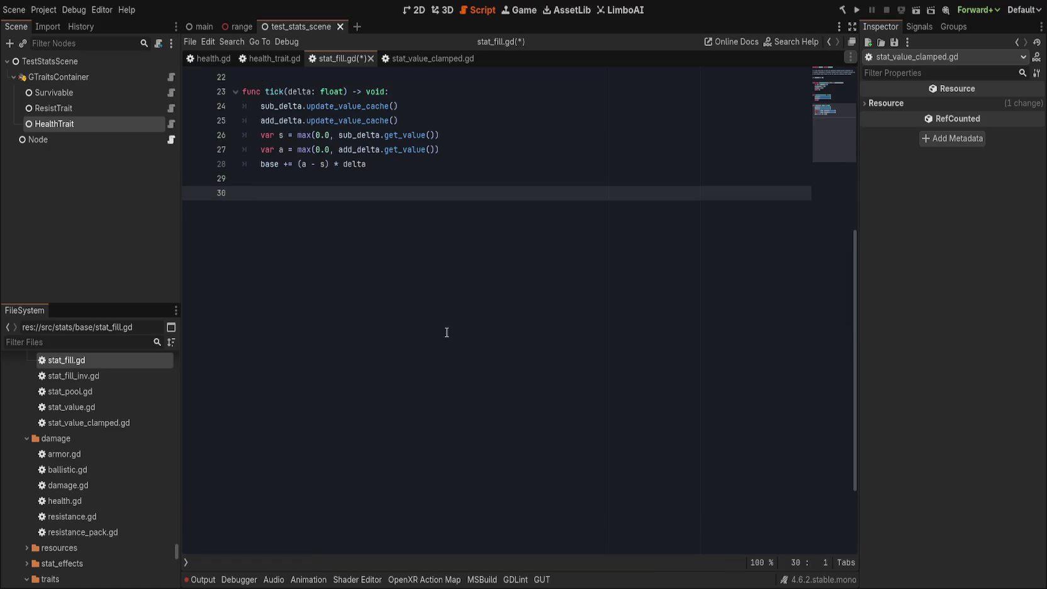
{"action": "scroll", "coordinate": [446, 332], "scroll_direction": "up", "scroll_amount": 5}
{"action": "scroll", "coordinate": [447, 310], "scroll_direction": "up", "scroll_amount": 3}
{"action": "left_click", "coordinate": [446, 380]}
{"action": "left_click", "coordinate": [451, 351]}
{"action": "left_click", "coordinate": [441, 364]}
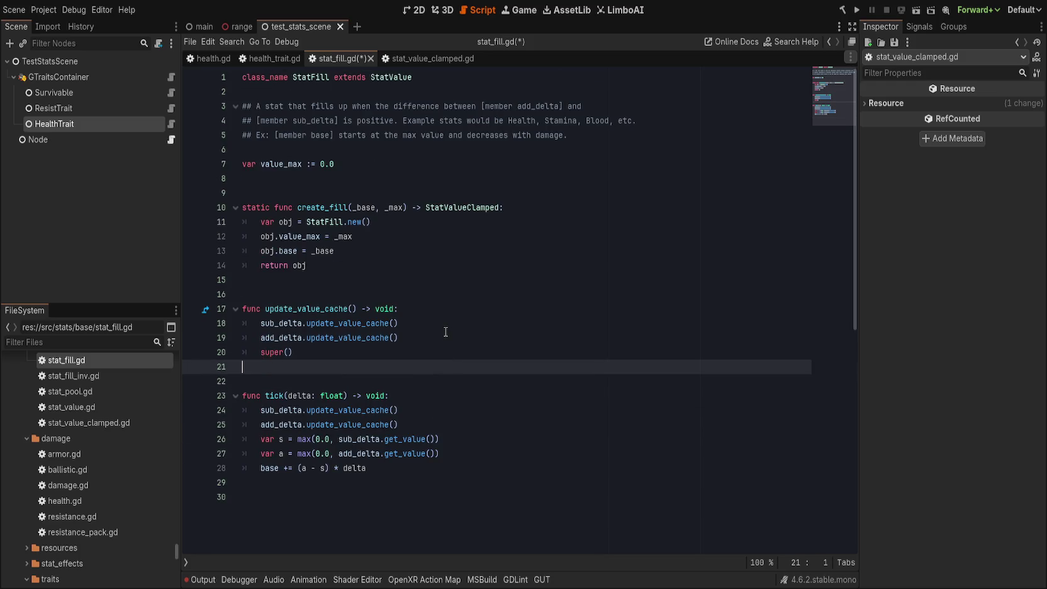
{"action": "type", "text": "func _init() -> void: \tresource_local_to_scene = true \tvalue_min = base \tvalue_max = 100.0 \tupdate_value_cache()   func _set_base(v: float) -> void: \tv = clampf(v, value_min, value_max) \tsuper(v)   func update_value_cache() -> void: \tsuper() \tif get_value() <= value_min: \t\temptied.emit()   func is_empty() -> bool: \treturn get_value() < value_min or is_equal_approx(get_value(), value_min)   func is_full() -> bool: \treturn is_equal_approx(get_value(), value_max)"}
- Move the _init block above update_value_cache with blank-line spacing and delete its value_min = base line
{"action": "scroll", "coordinate": [445, 332], "scroll_direction": "up", "scroll_amount": 5}
{"action": "left_click_drag", "start_coordinate": [392, 439], "coordinate": [262, 383]}
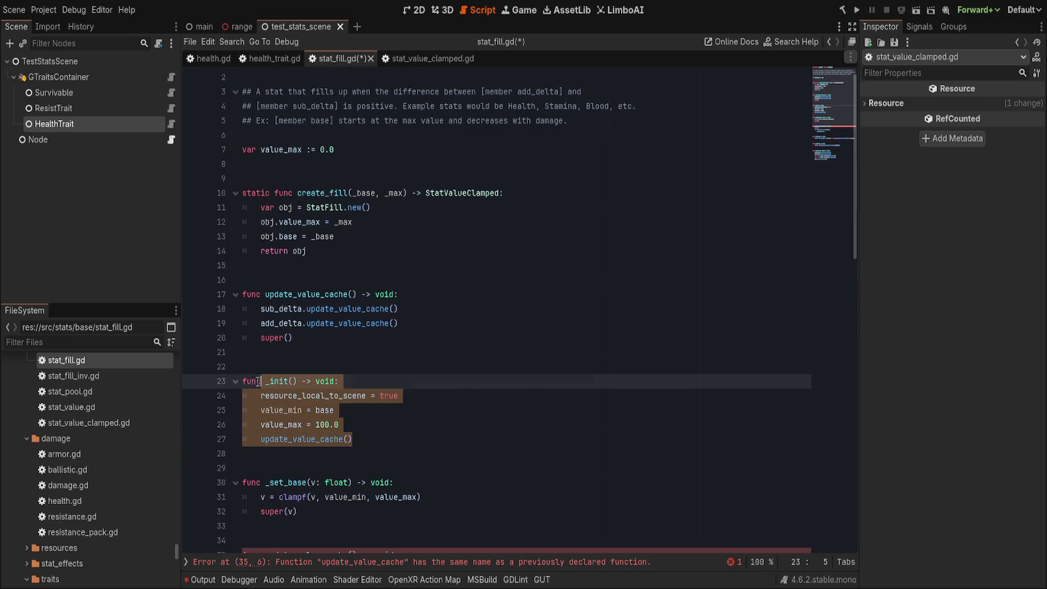
{"action": "key", "text": "alt+Up"}
{"action": "key", "text": "alt+Up"}
{"action": "key", "text": "alt+Up"}
{"action": "key", "text": "alt+Up"}
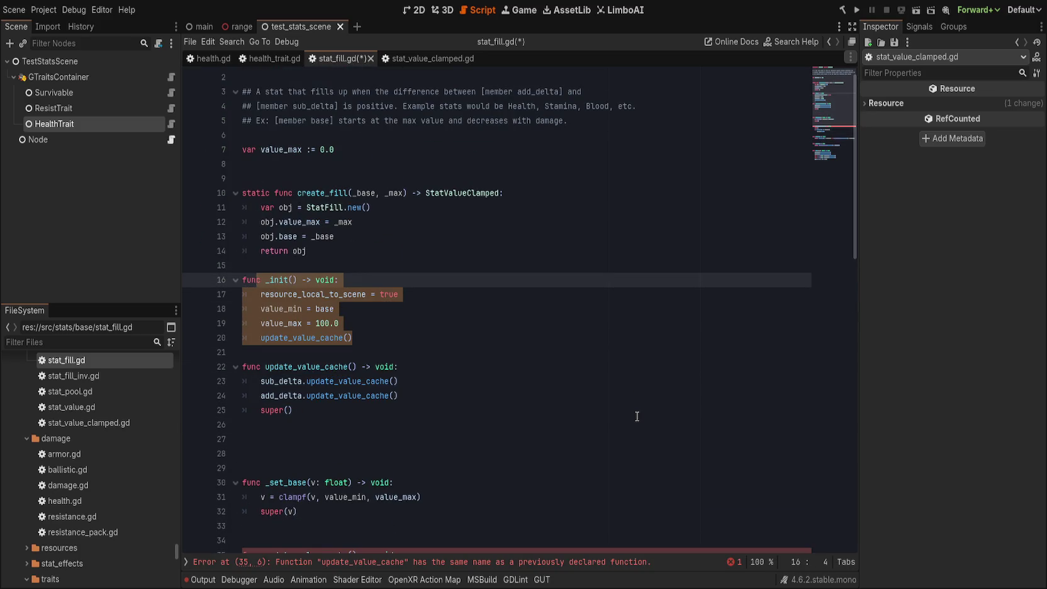
{"action": "key", "text": "Up"}
{"action": "key", "text": "Return"}
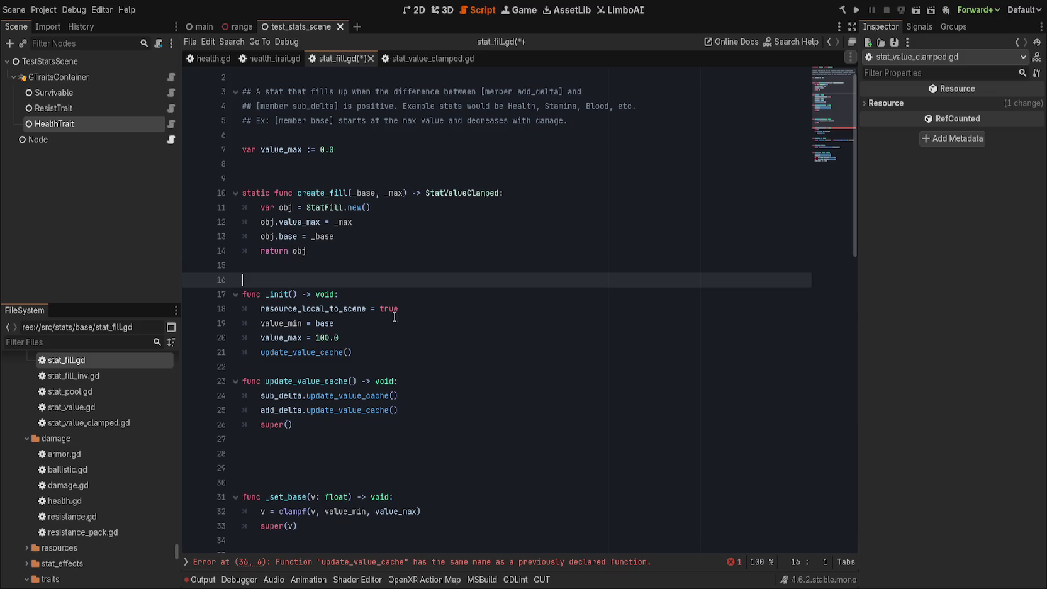
{"action": "left_click", "coordinate": [384, 313]}
{"action": "left_click", "coordinate": [409, 367]}
{"action": "key", "text": "Return"}
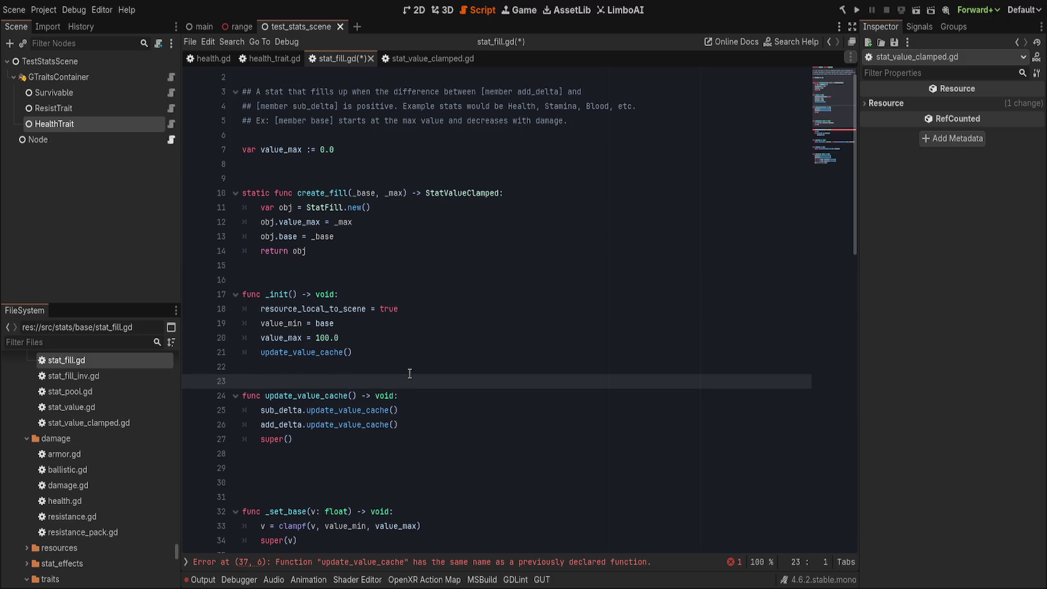
{"action": "left_click", "coordinate": [436, 326]}
{"action": "key", "text": "ctrl+shift+k"}
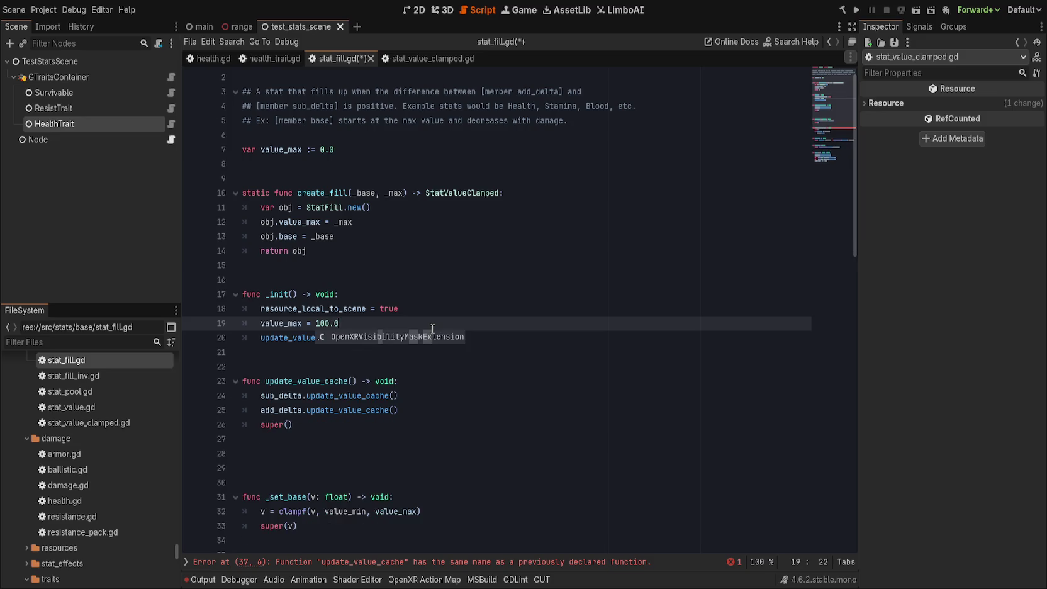
- Make _init set value_max to base instead of 100.0
{"action": "double_click", "coordinate": [317, 324]}
{"action": "type", "text": "base"}
{"action": "key", "text": "Escape"}
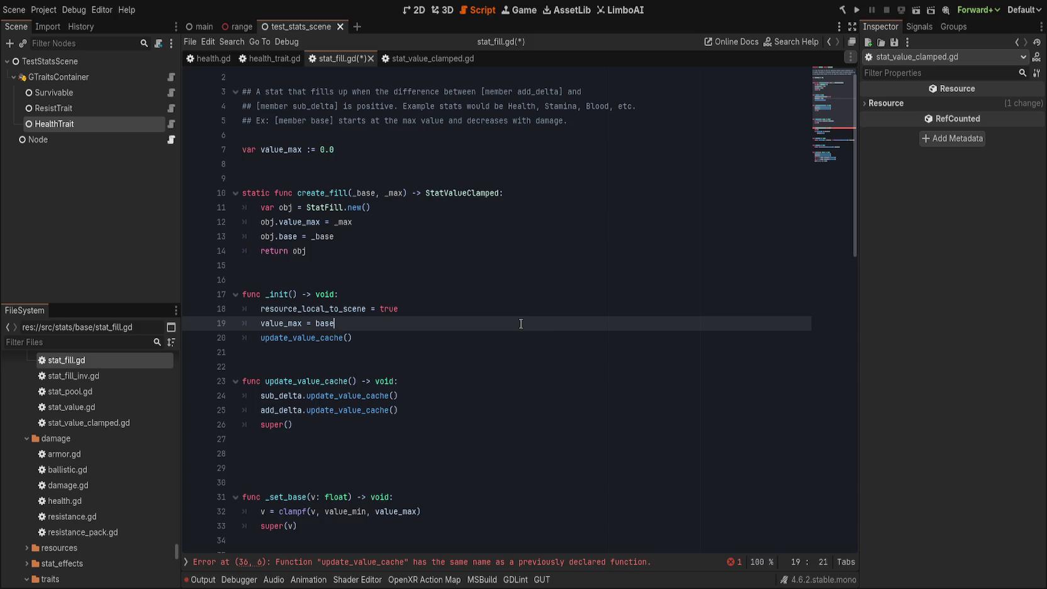
{"action": "left_click", "coordinate": [512, 333]}
- Remove the extra blank lines after update_value_cache
{"action": "scroll", "coordinate": [465, 392], "scroll_direction": "up", "scroll_amount": 1}
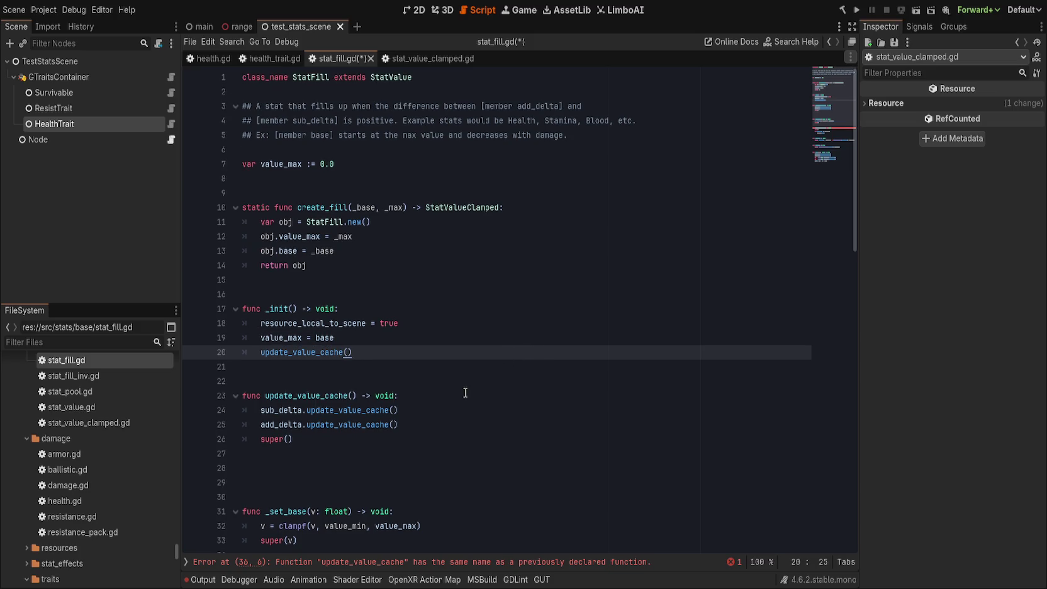
{"action": "scroll", "coordinate": [465, 393], "scroll_direction": "down", "scroll_amount": 2}
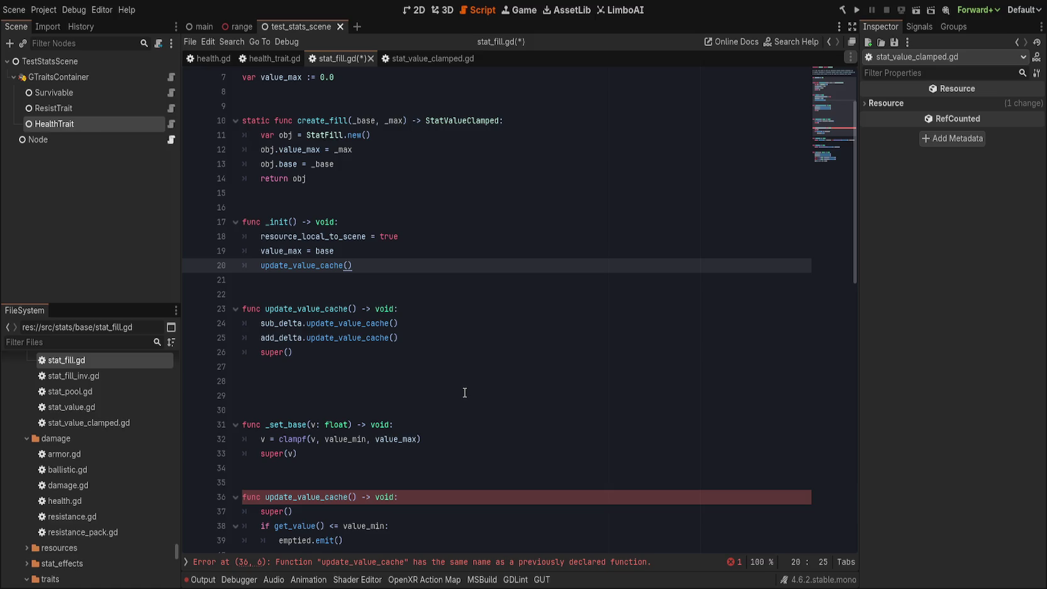
{"action": "left_click", "coordinate": [460, 380]}
{"action": "left_click", "coordinate": [465, 373]}
{"action": "scroll", "coordinate": [465, 372], "scroll_direction": "down", "scroll_amount": 3}
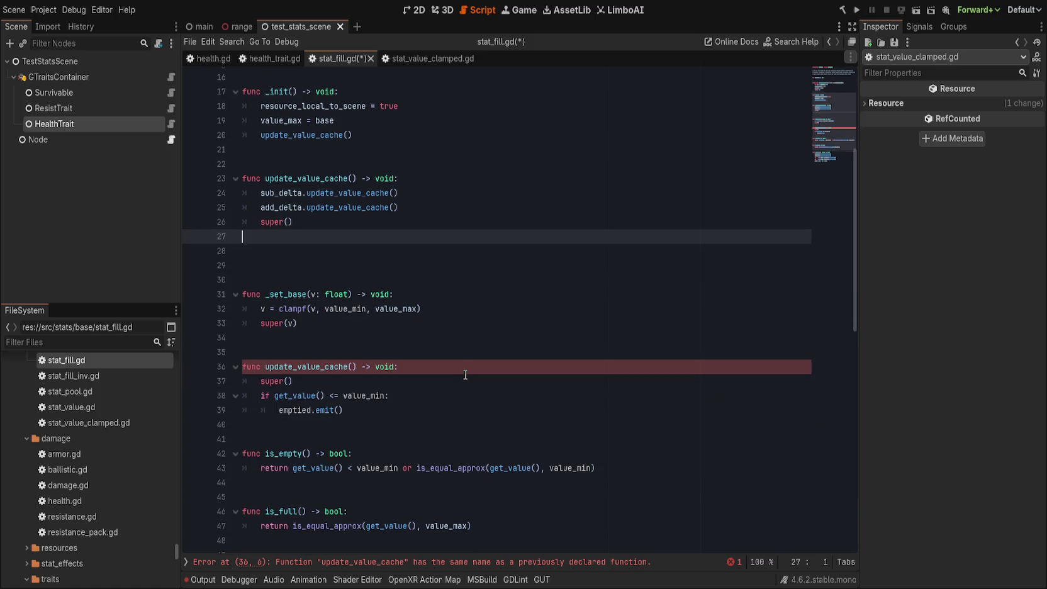
{"action": "key", "text": "Delete"}
{"action": "key", "text": "Delete"}
- Change the clampf lower bound in _set_base from value_min to 0.0
{"action": "scroll", "coordinate": [420, 458], "scroll_direction": "up", "scroll_amount": 5}
{"action": "scroll", "coordinate": [419, 458], "scroll_direction": "down", "scroll_amount": 4}
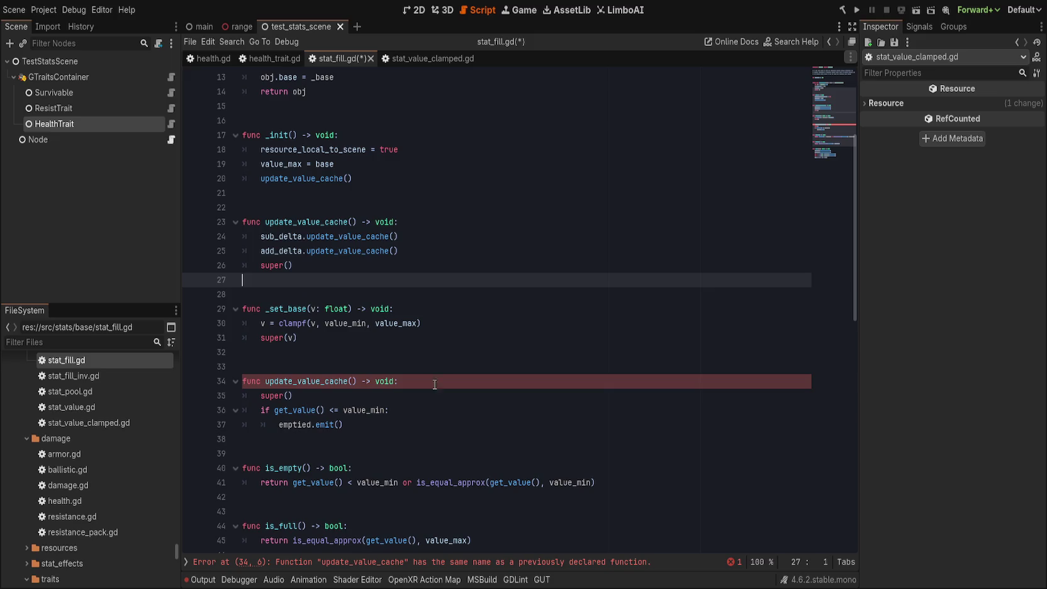
{"action": "left_click", "coordinate": [434, 350]}
{"action": "scroll", "coordinate": [429, 387], "scroll_direction": "up", "scroll_amount": 4}
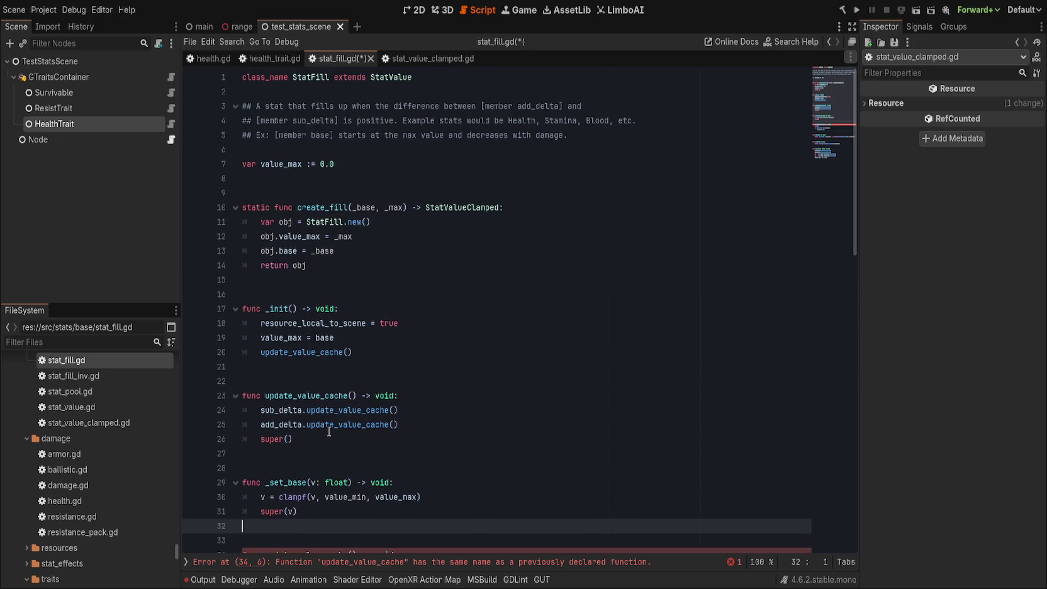
{"action": "scroll", "coordinate": [418, 412], "scroll_direction": "down", "scroll_amount": 3}
{"action": "left_click", "coordinate": [399, 338]}
{"action": "left_click", "coordinate": [279, 353]}
{"action": "double_click", "coordinate": [279, 352]}
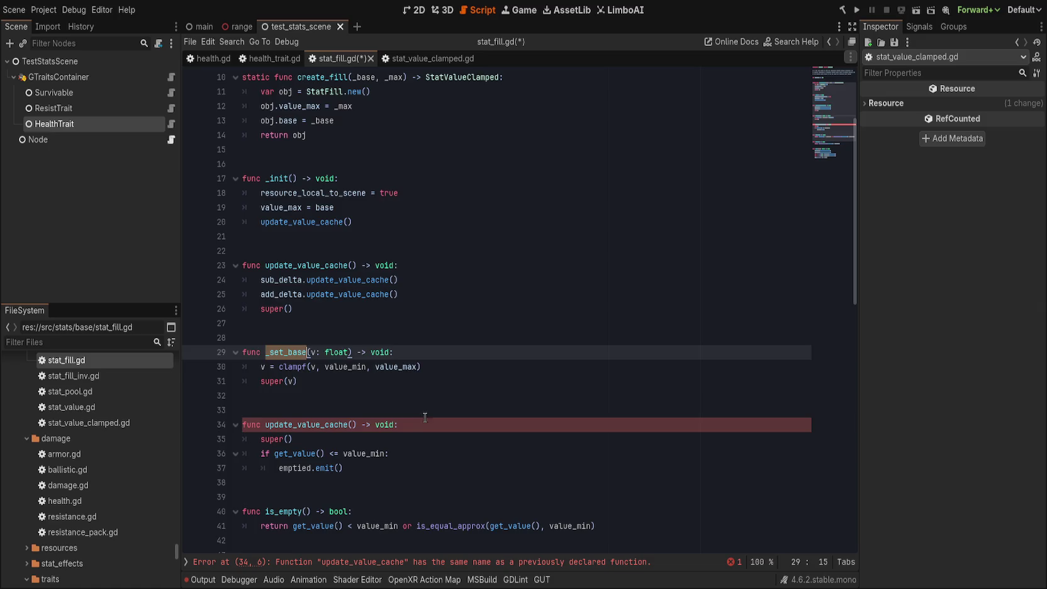
{"action": "scroll", "coordinate": [427, 418], "scroll_direction": "up", "scroll_amount": 3}
{"action": "scroll", "coordinate": [431, 412], "scroll_direction": "down", "scroll_amount": 3}
{"action": "left_click", "coordinate": [424, 379]}
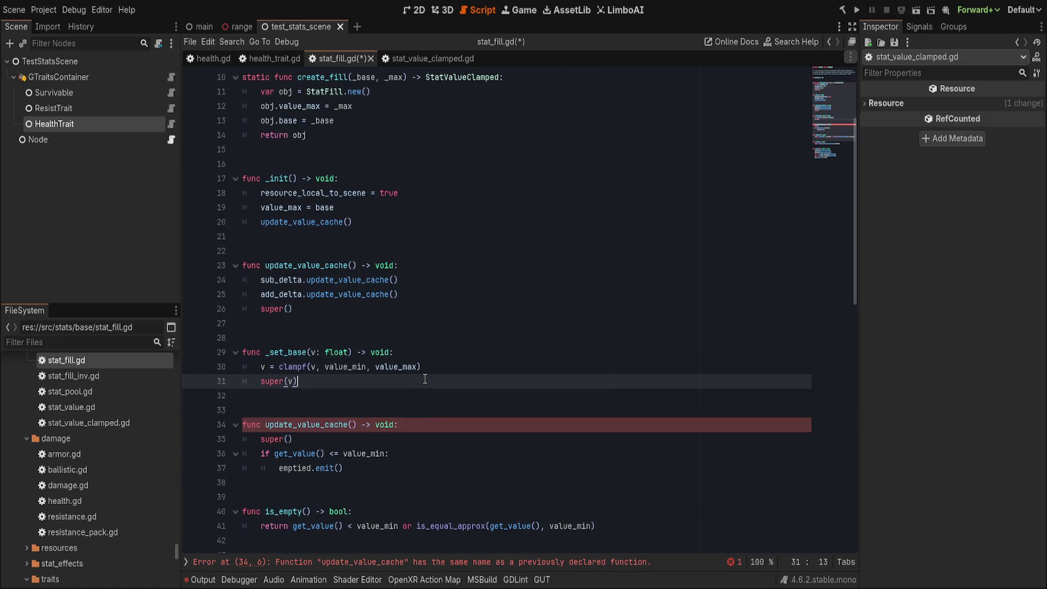
{"action": "double_click", "coordinate": [346, 367]}
{"action": "type", "text": "0.0"}
{"action": "left_click", "coordinate": [443, 363]}
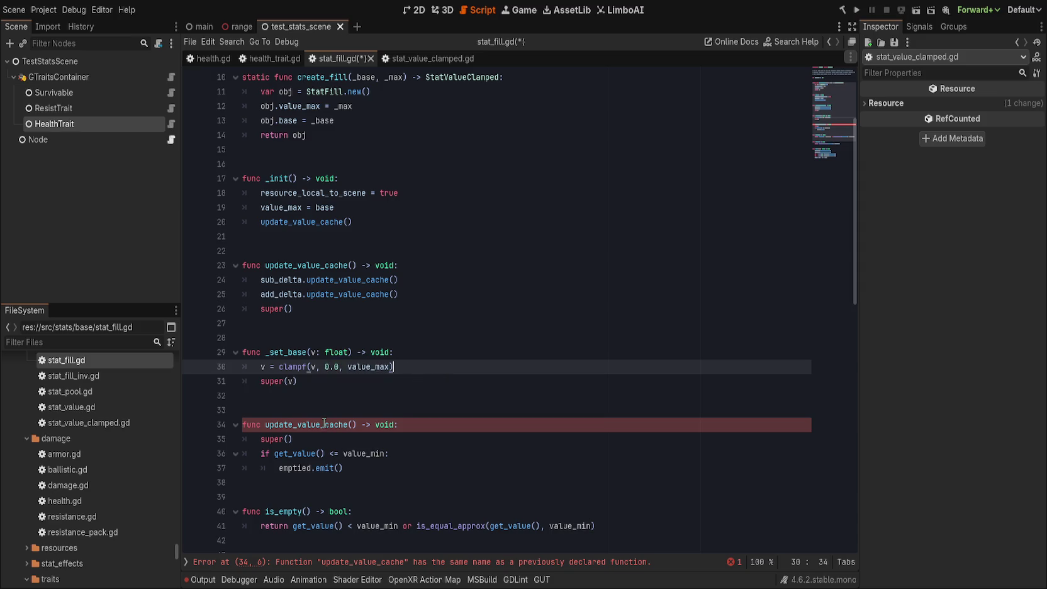
- Add a new indented line after super() in update_value_cache
{"action": "left_click", "coordinate": [427, 410]}
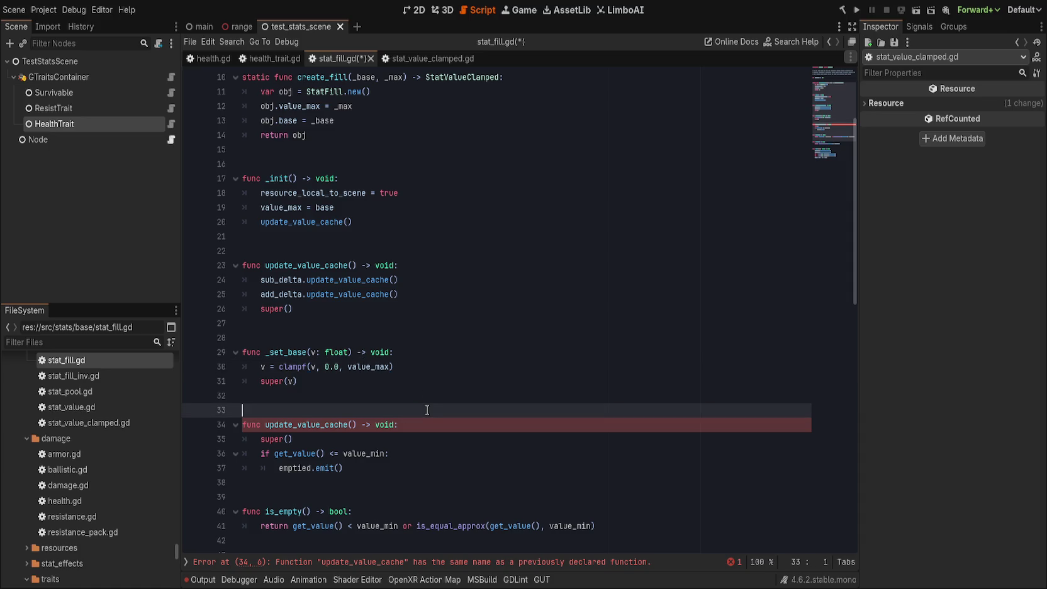
{"action": "left_click", "coordinate": [417, 308]}
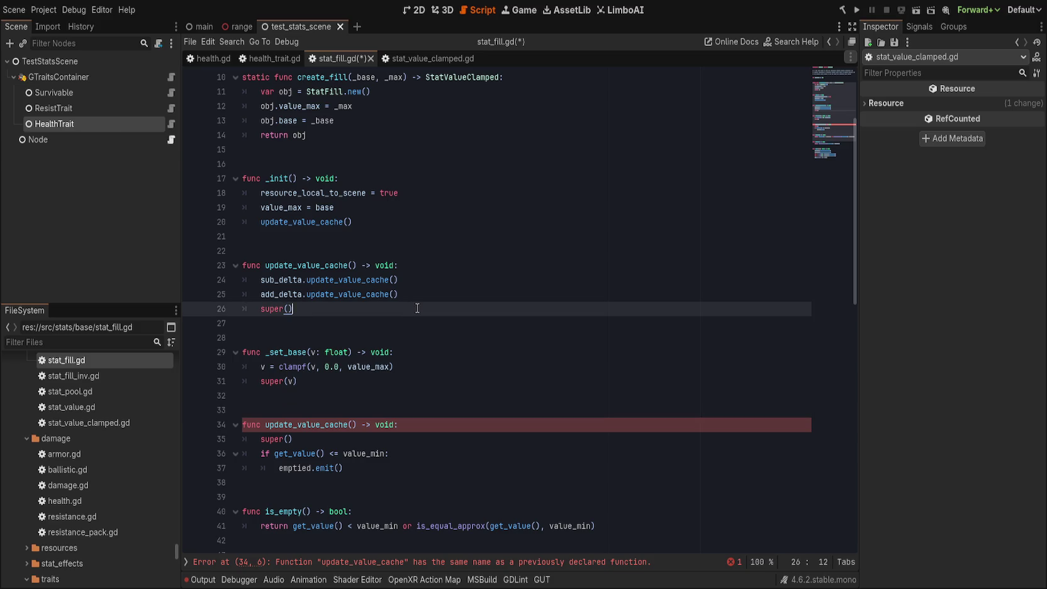
{"action": "key", "text": "Return"}
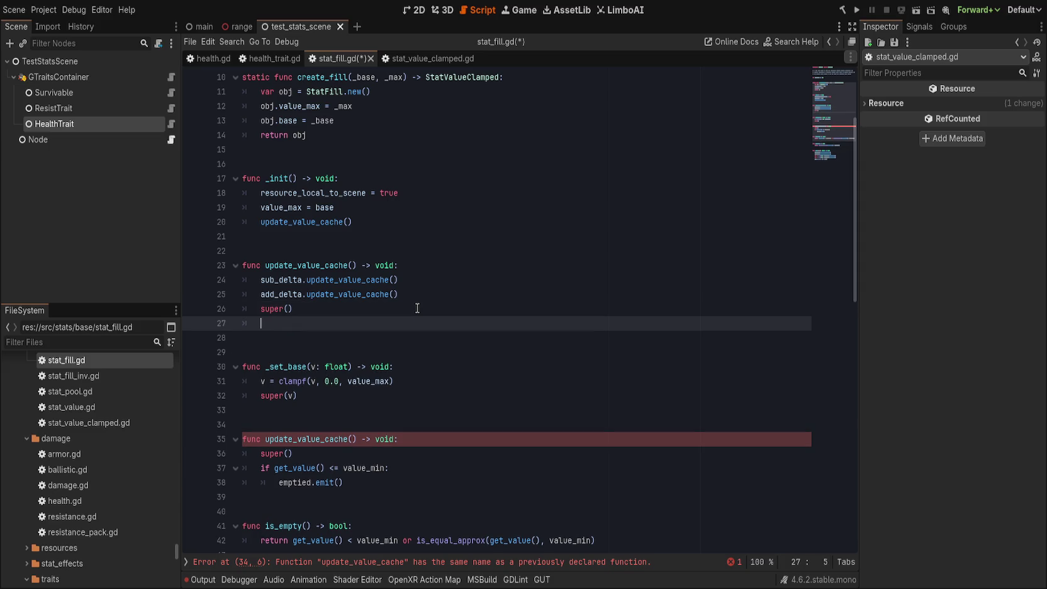
- Add 'if is_zero_approx(get_value()):' calling emptied.emit() in update_value_cache
{"action": "type", "text": "ifget_value() <"}
{"action": "type", "text": "= 0.0:"}
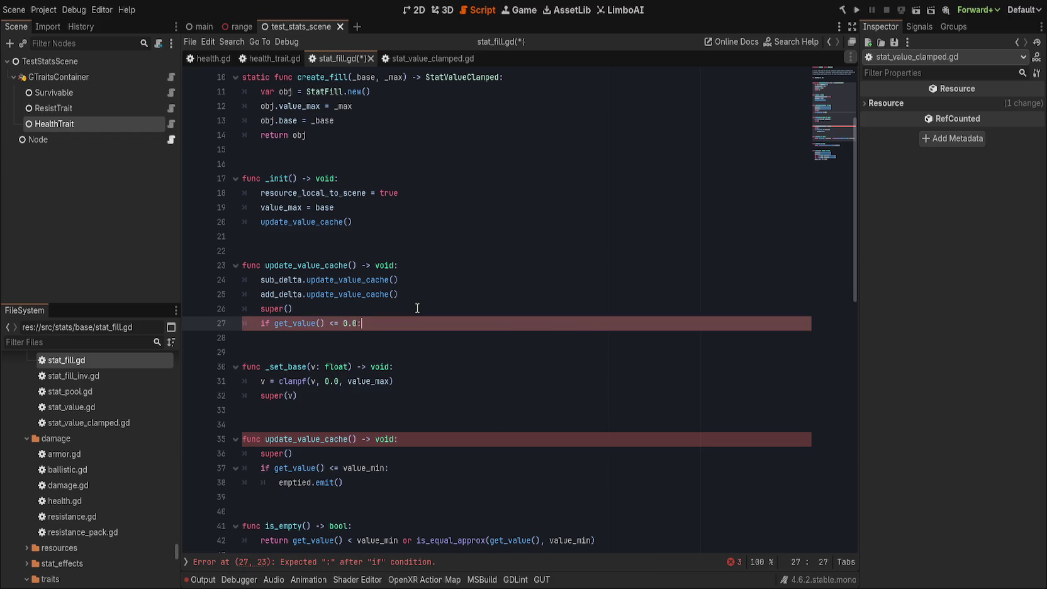
{"action": "key", "text": "BackSpace"}
{"action": "key", "text": "BackSpace"}
{"action": "key", "text": "BackSpace"}
{"action": "type", "text": "is_ze"}
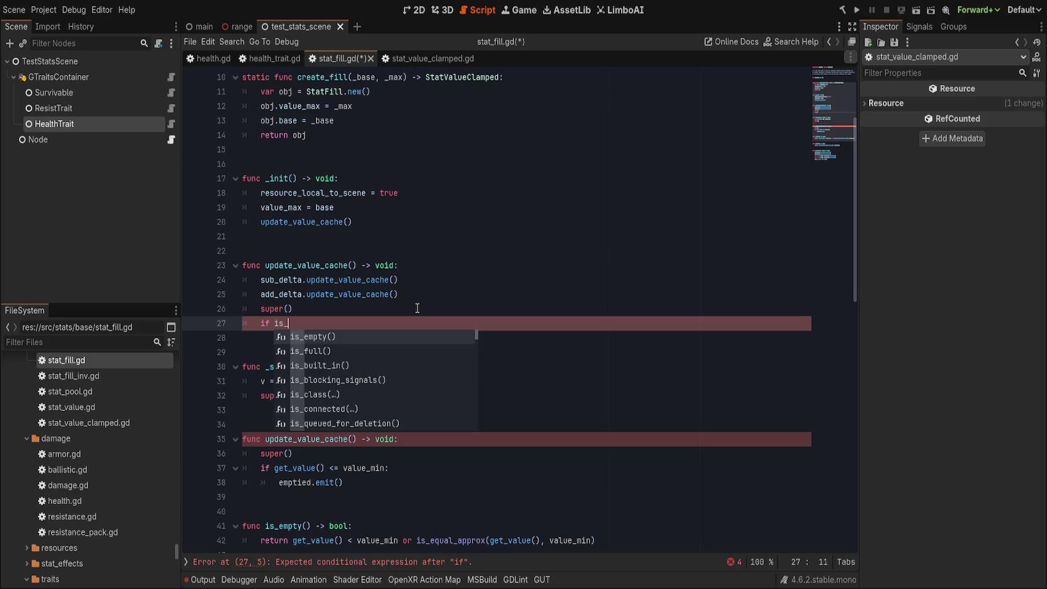
{"action": "key", "text": "Return"}
{"action": "type", "text": "0"}
{"action": "key", "text": "BackSpace"}
{"action": "type", "text": "get_value()):"}
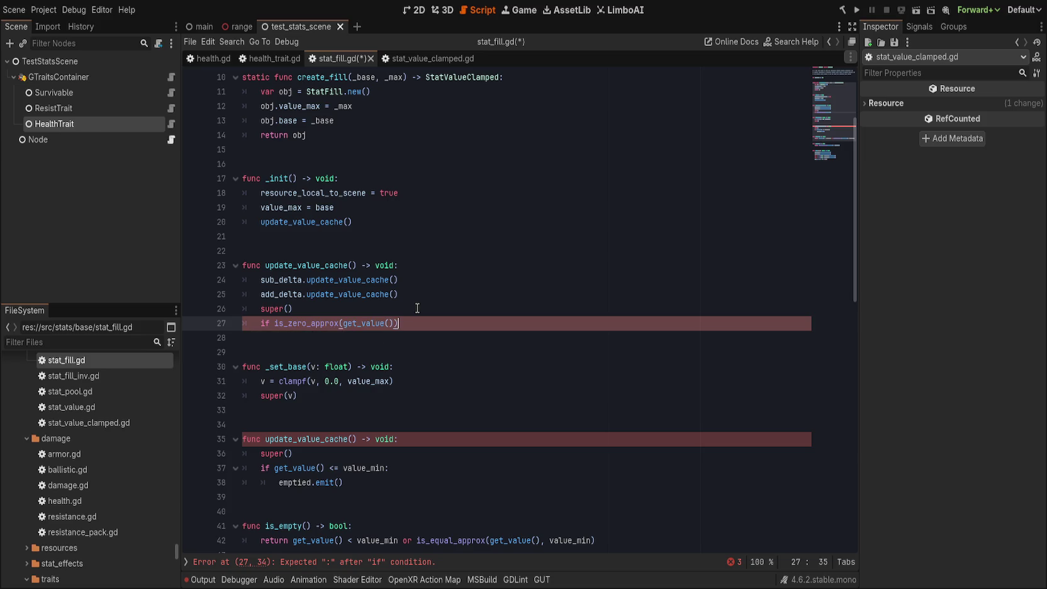
{"action": "key", "text": "Return"}
{"action": "type", "text": "emptied.emit()"}
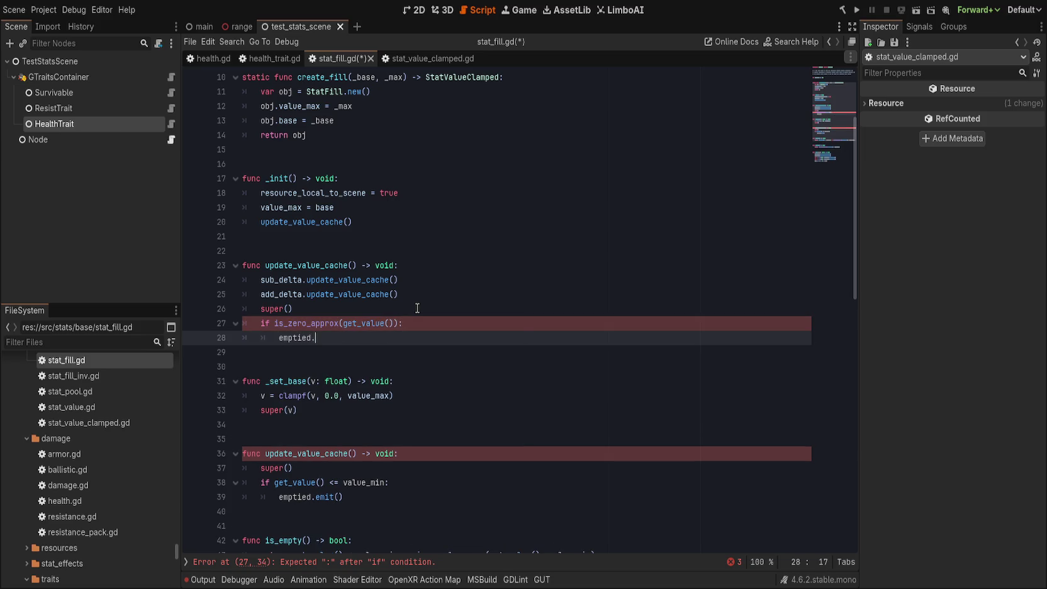
- Delete the duplicate update_value_cache function from stat_fill.gd
{"action": "left_click", "coordinate": [362, 423]}
{"action": "mouse_move", "coordinate": [363, 423]}
{"action": "left_mouse_down"}
{"action": "mouse_move", "coordinate": [481, 497]}
{"action": "mouse_move", "coordinate": [439, 497]}
{"action": "left_mouse_up"}
{"action": "key", "text": "BackSpace"}
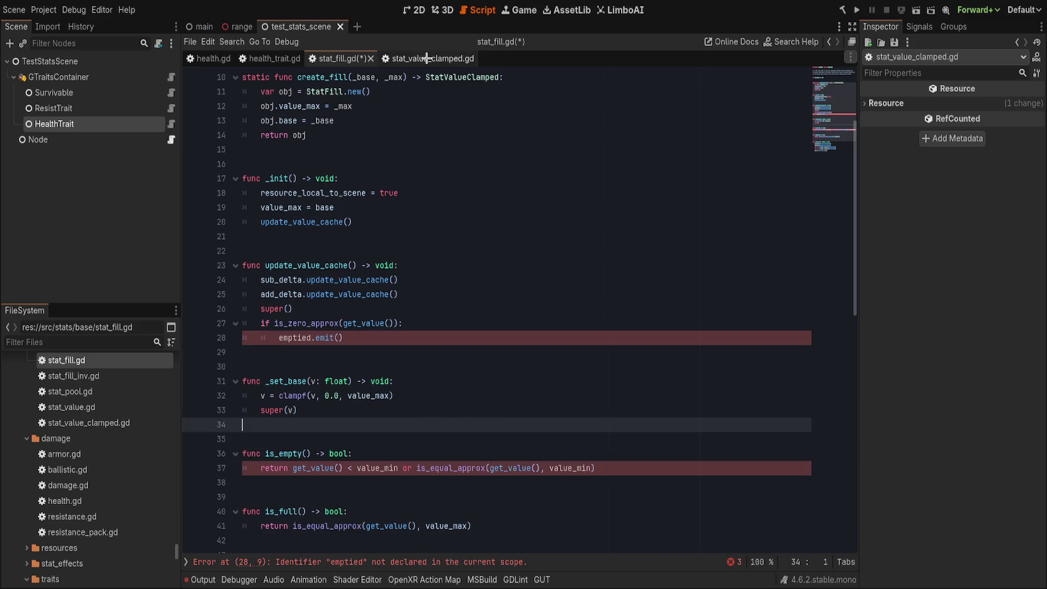
{"action": "left_click", "coordinate": [427, 58]}
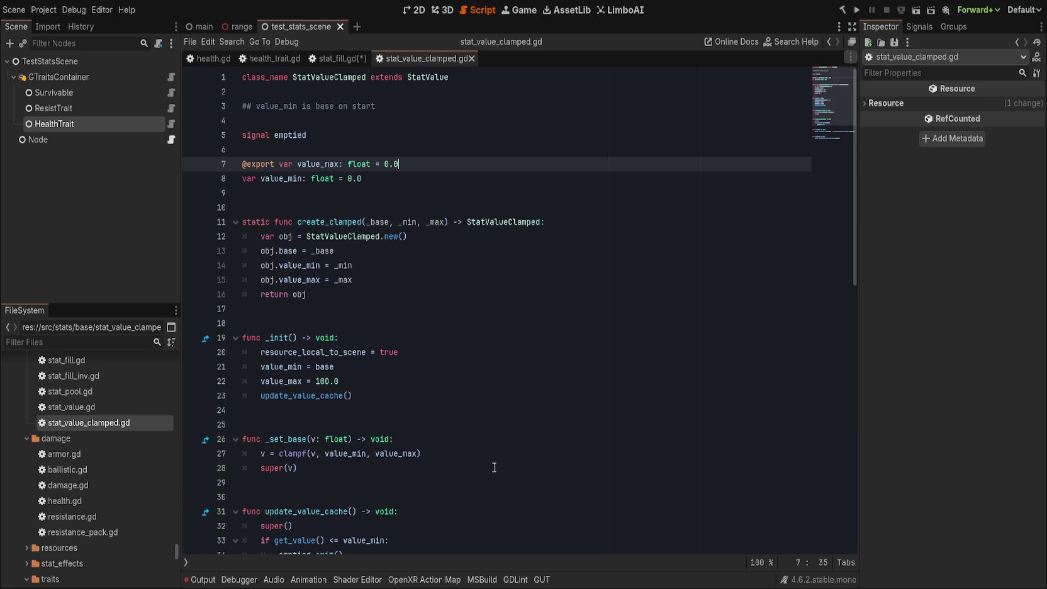
- Jump from the StatValue reference in stat_value_clamped.gd to its definition in stat_value.gd
{"action": "scroll", "coordinate": [493, 467], "scroll_direction": "down", "scroll_amount": 1}
{"action": "scroll", "coordinate": [494, 466], "scroll_direction": "down", "scroll_amount": 2}
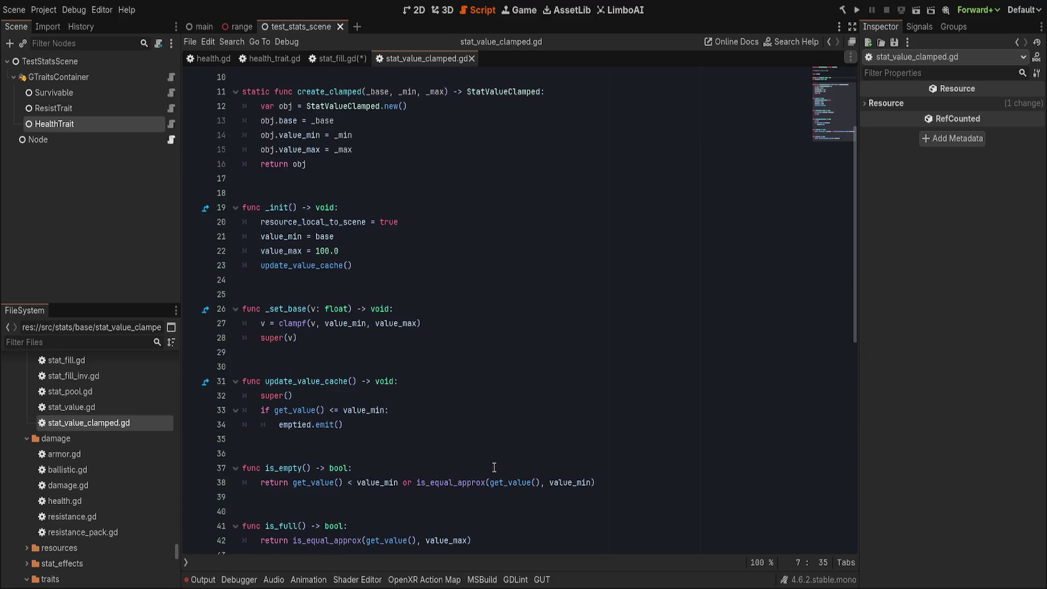
{"action": "scroll", "coordinate": [494, 467], "scroll_direction": "up", "scroll_amount": 3}
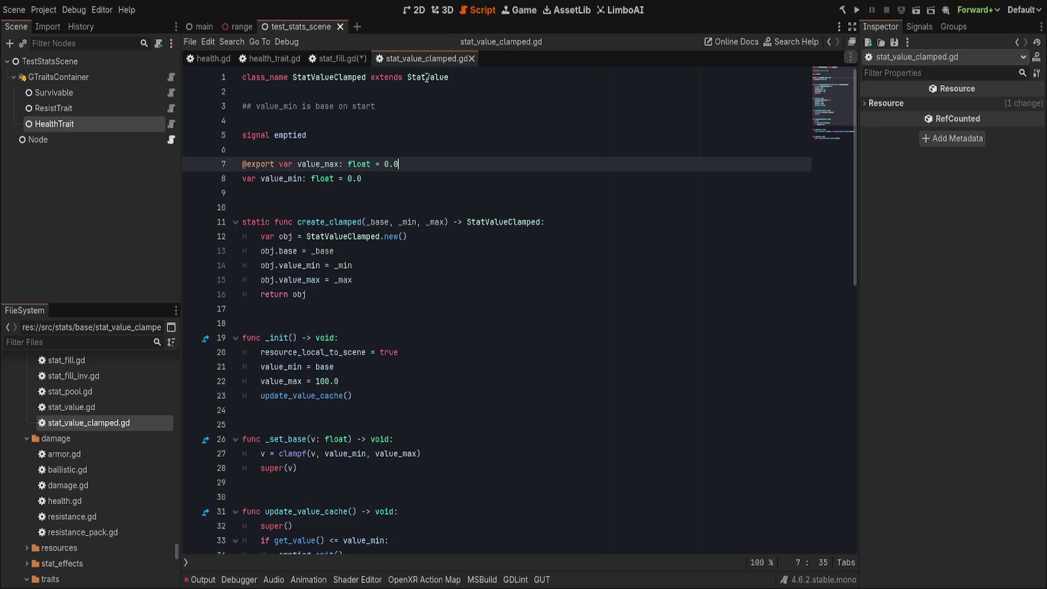
{"action": "left_click", "coordinate": [426, 77]}
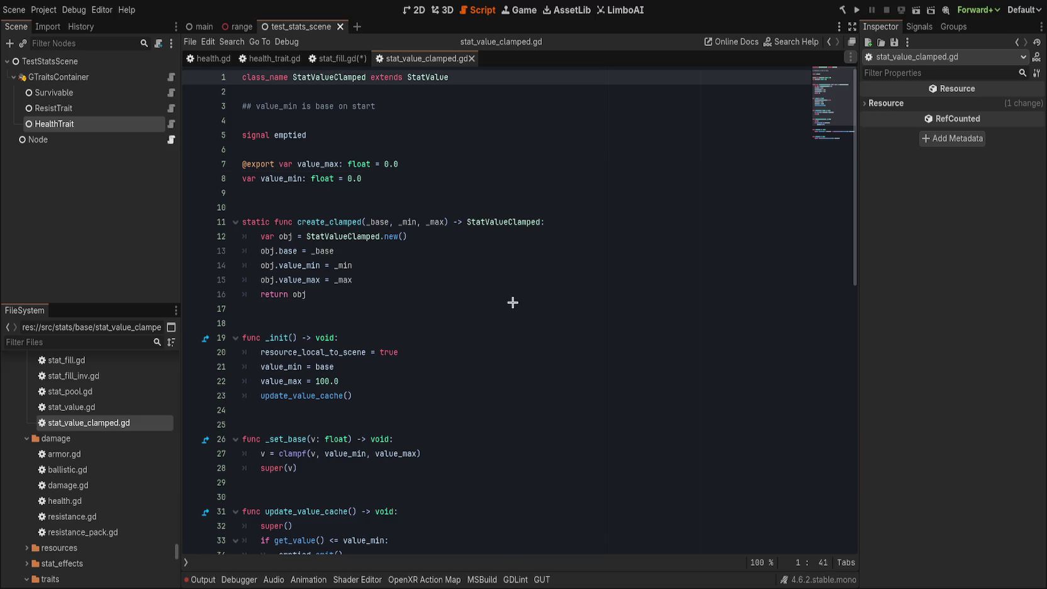
{"action": "key", "text": "ctrl+Return"}
- Review stat_value.gd, then return to stat_fill.gd and select the sub_delta and add_delta update calls
{"action": "scroll", "coordinate": [519, 301], "scroll_direction": "down", "scroll_amount": 10}
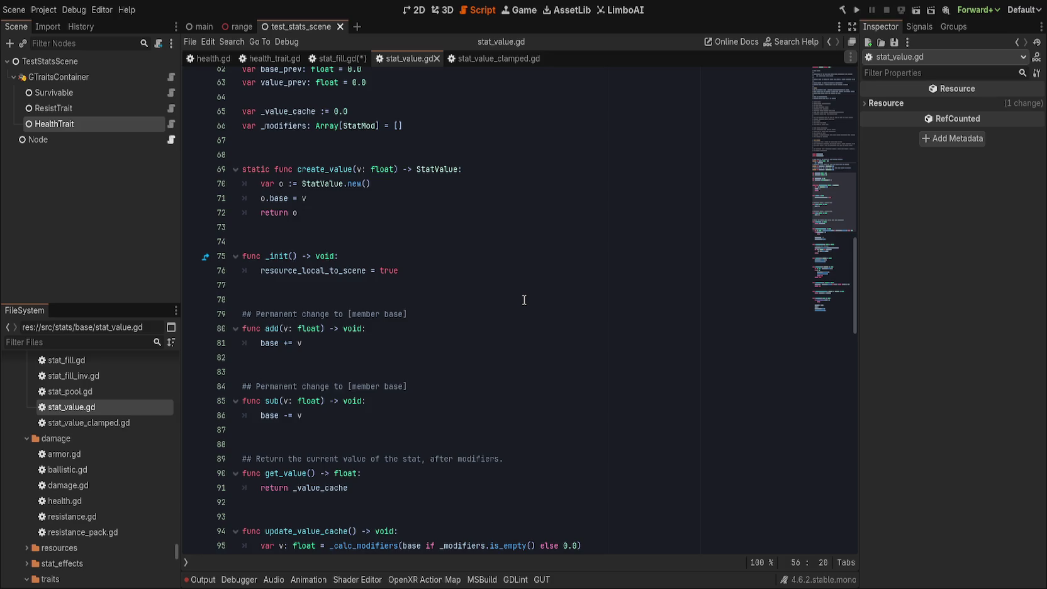
{"action": "scroll", "coordinate": [524, 300], "scroll_direction": "down", "scroll_amount": 6}
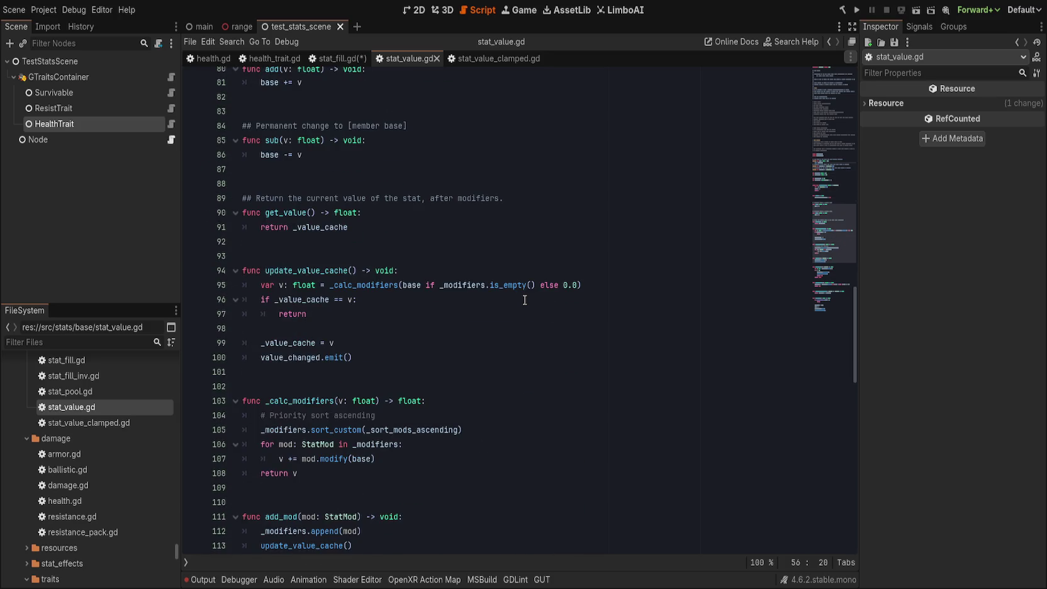
{"action": "scroll", "coordinate": [524, 300], "scroll_direction": "up", "scroll_amount": 10}
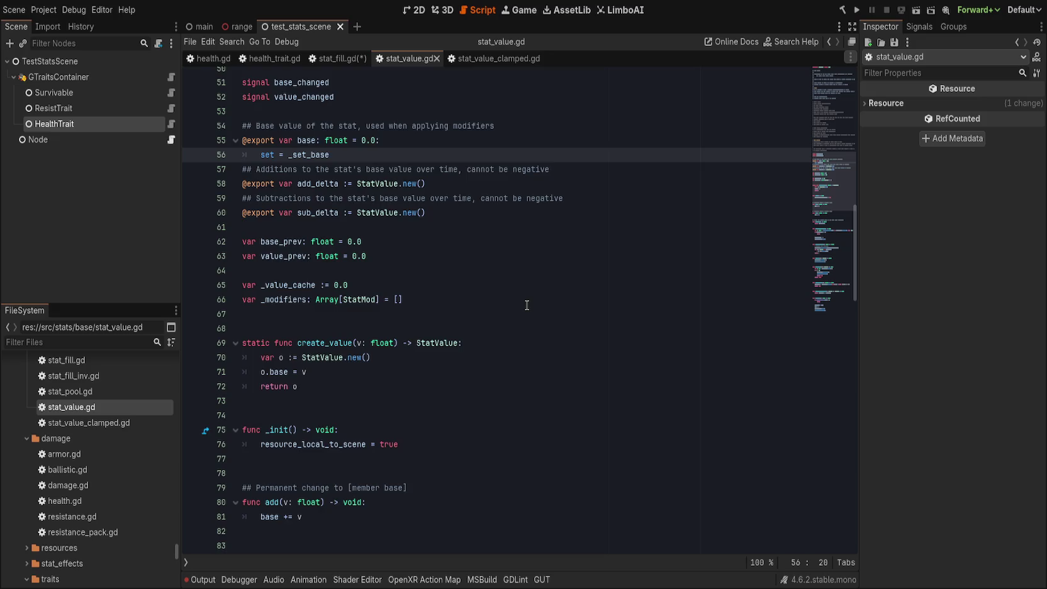
{"action": "scroll", "coordinate": [526, 305], "scroll_direction": "down", "scroll_amount": 7}
{"action": "key", "text": "alt+Left"}
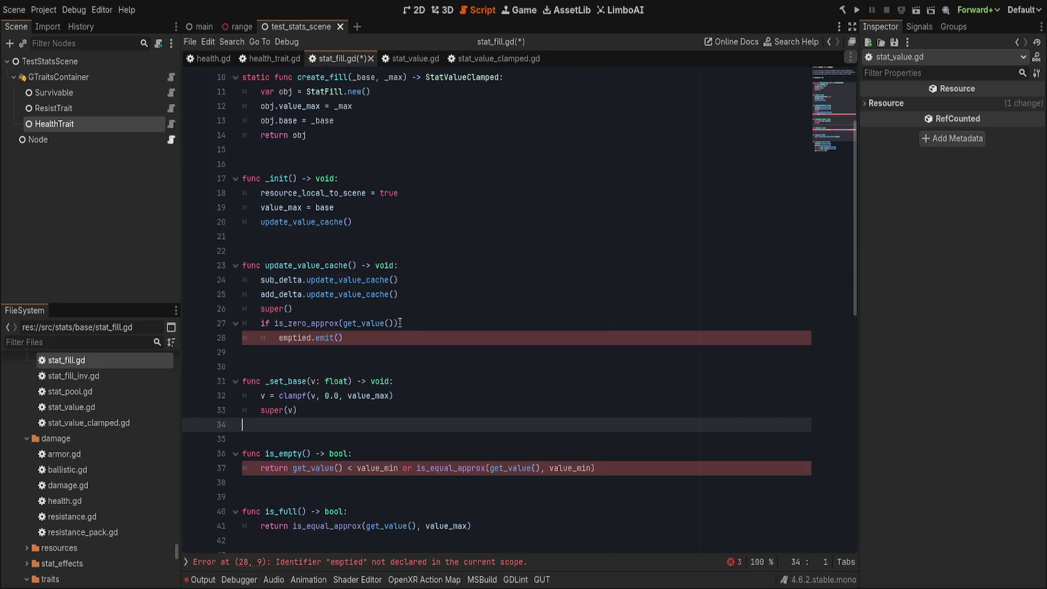
{"action": "mouse_move", "coordinate": [399, 295]}
{"action": "left_mouse_down"}
{"action": "mouse_move", "coordinate": [398, 281]}
{"action": "mouse_move", "coordinate": [443, 265]}
{"action": "left_mouse_up"}
{"action": "key", "text": "ctrl+c"}
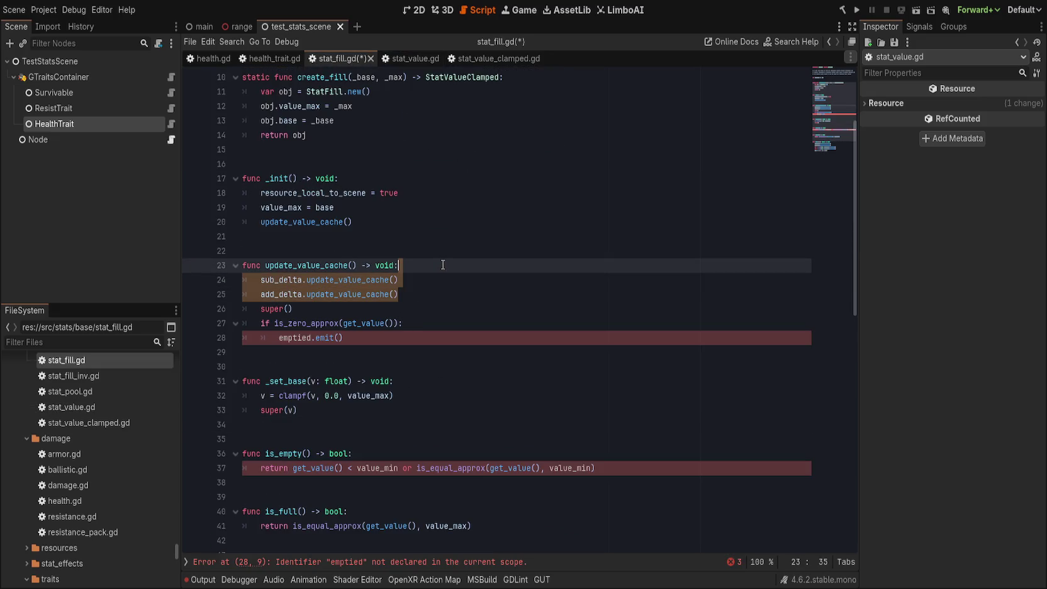
- Move the sub_delta and add_delta update calls to the top of stat_value.gd's update_value_cache
{"action": "key", "text": "BackSpace"}
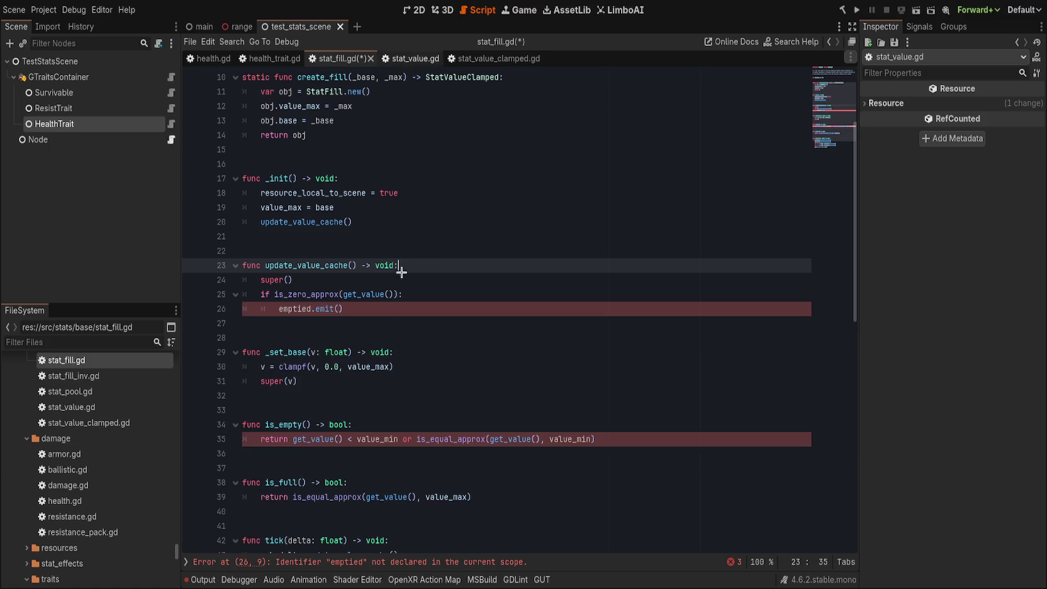
{"action": "key", "text": "alt+Right"}
{"action": "double_click", "coordinate": [307, 410]}
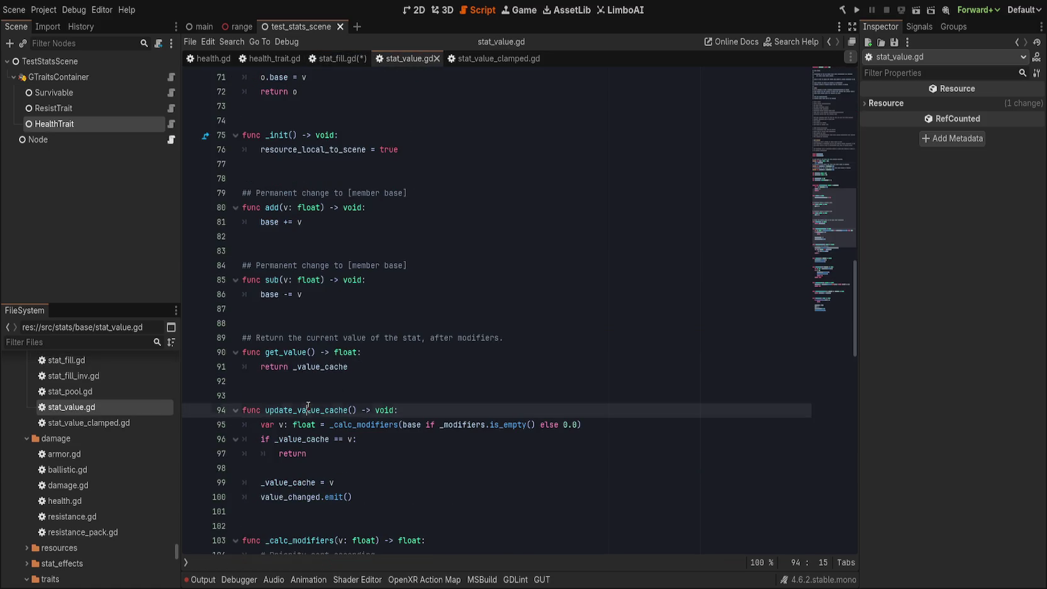
{"action": "left_click", "coordinate": [375, 438]}
{"action": "left_click", "coordinate": [370, 453]}
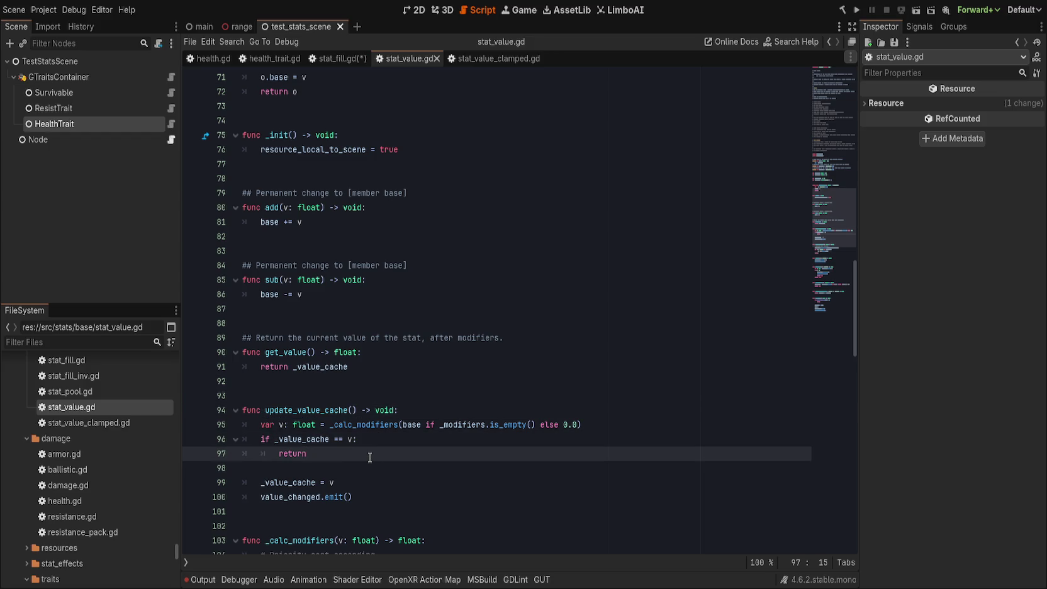
{"action": "scroll", "coordinate": [370, 457], "scroll_direction": "down", "scroll_amount": 1}
{"action": "scroll", "coordinate": [370, 457], "scroll_direction": "down", "scroll_amount": 1}
{"action": "left_click", "coordinate": [470, 322]}
{"action": "key", "text": "Return"}
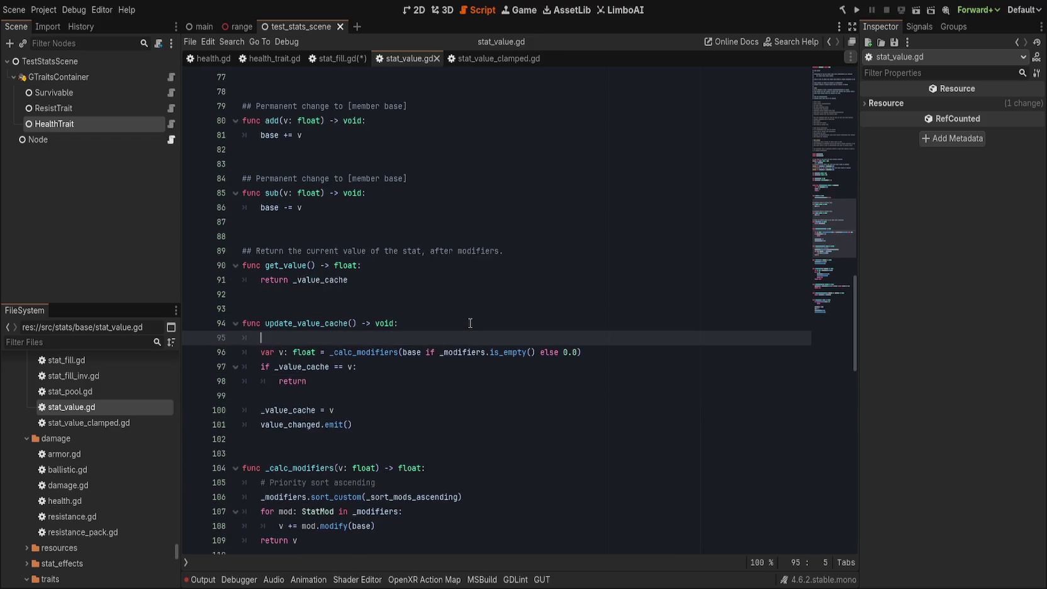
{"action": "key", "text": "ctrl+v"}
- Remove the leftover empty line, return to stat_fill.gd, and save all scripts
{"action": "left_click", "coordinate": [397, 338]}
{"action": "key", "text": "ctrl+shift+k"}
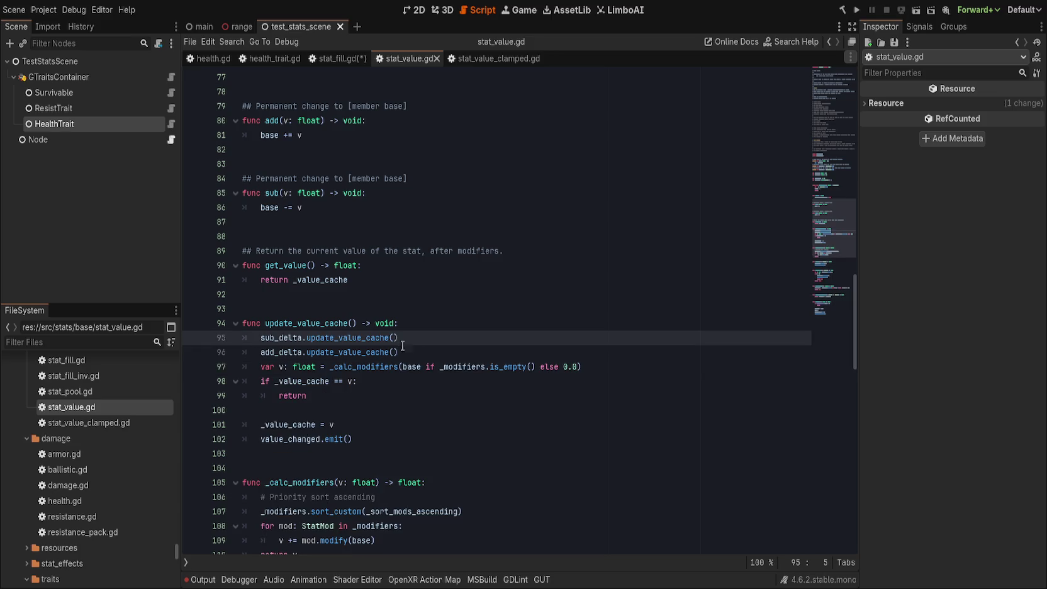
{"action": "left_click", "coordinate": [457, 354]}
{"action": "scroll", "coordinate": [458, 354], "scroll_direction": "down", "scroll_amount": 10}
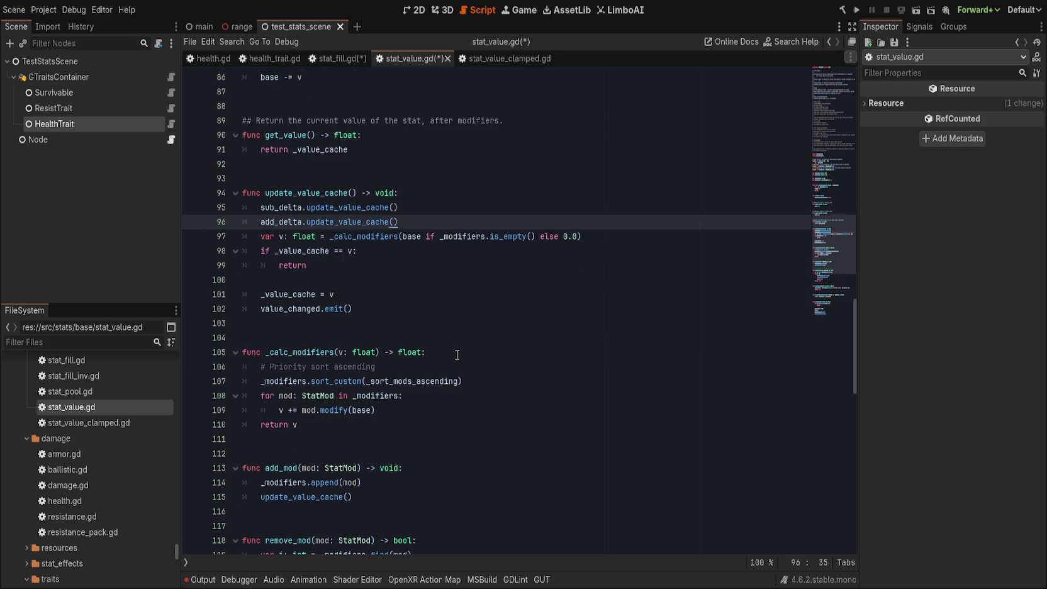
{"action": "scroll", "coordinate": [457, 354], "scroll_direction": "up", "scroll_amount": 15}
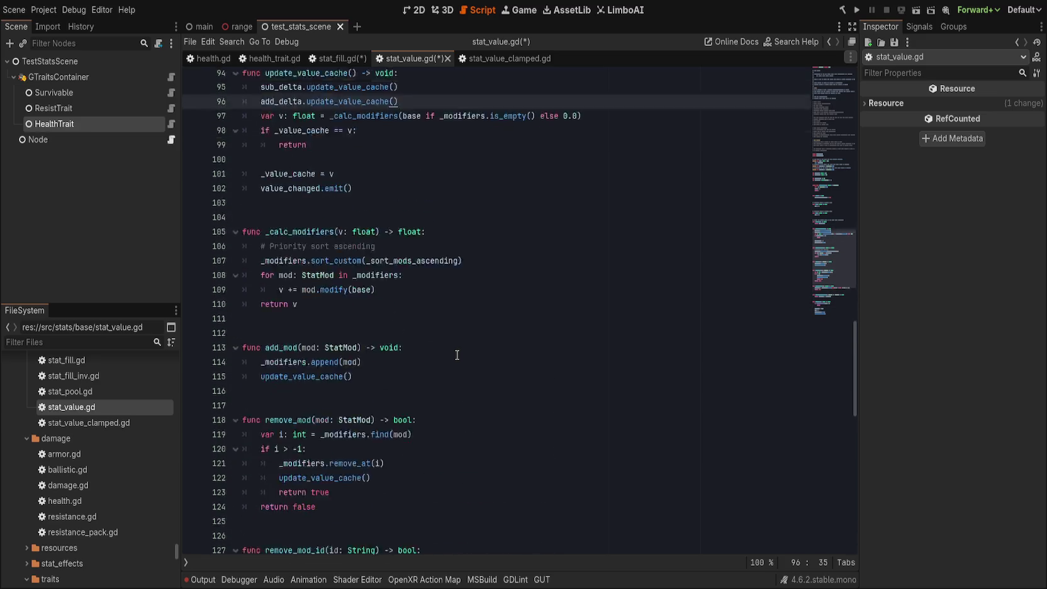
{"action": "left_click", "coordinate": [335, 59]}
{"action": "key", "text": "ctrl+s"}
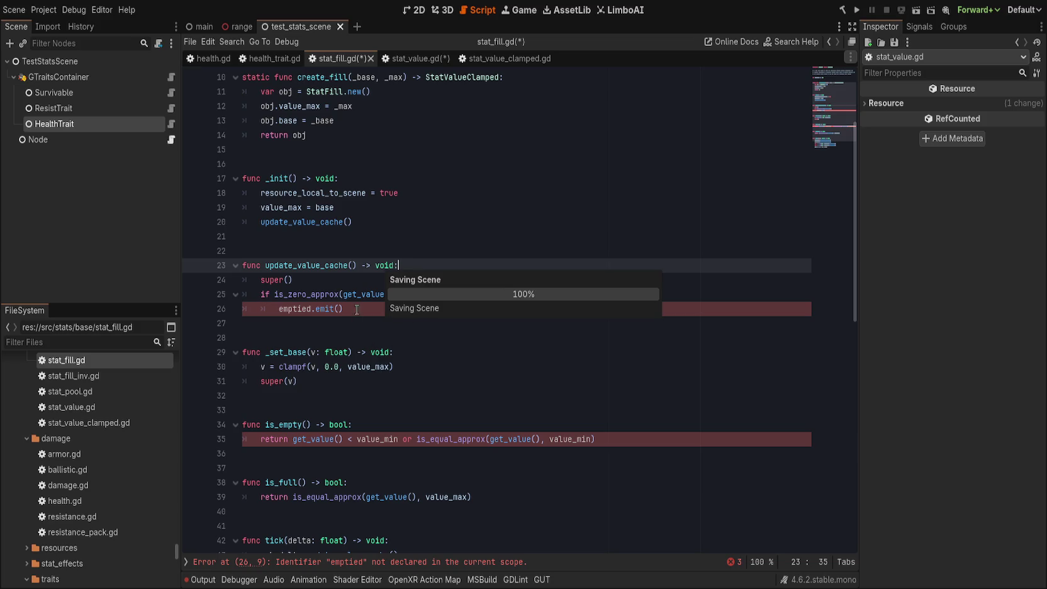
- Reduce is_empty to return is_equal_approx(get_value(), 0.0), removing the value_min comparison
{"action": "left_click", "coordinate": [381, 307]}
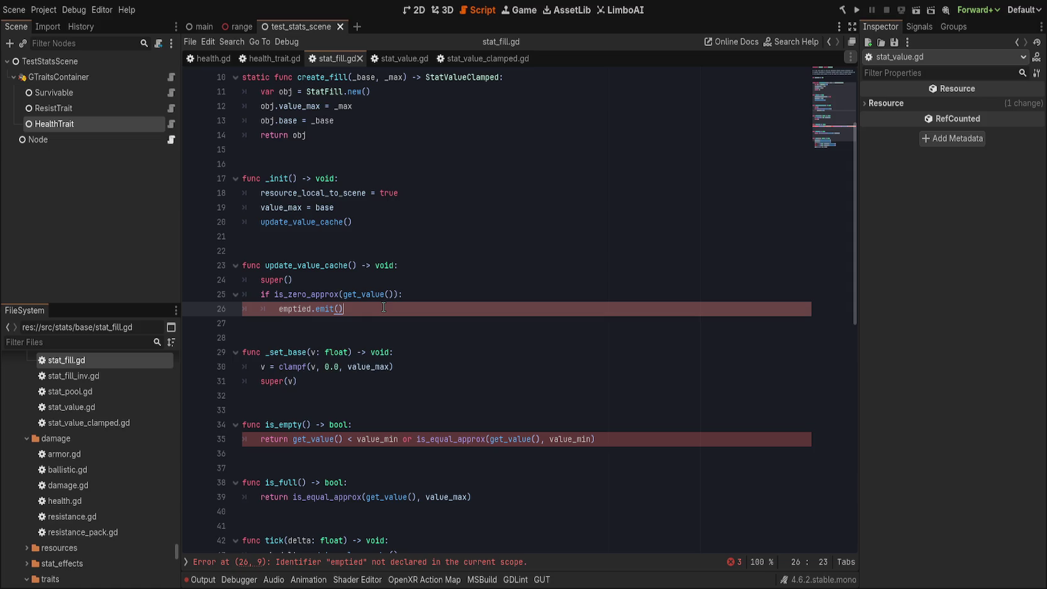
{"action": "scroll", "coordinate": [383, 307], "scroll_direction": "down", "scroll_amount": 1}
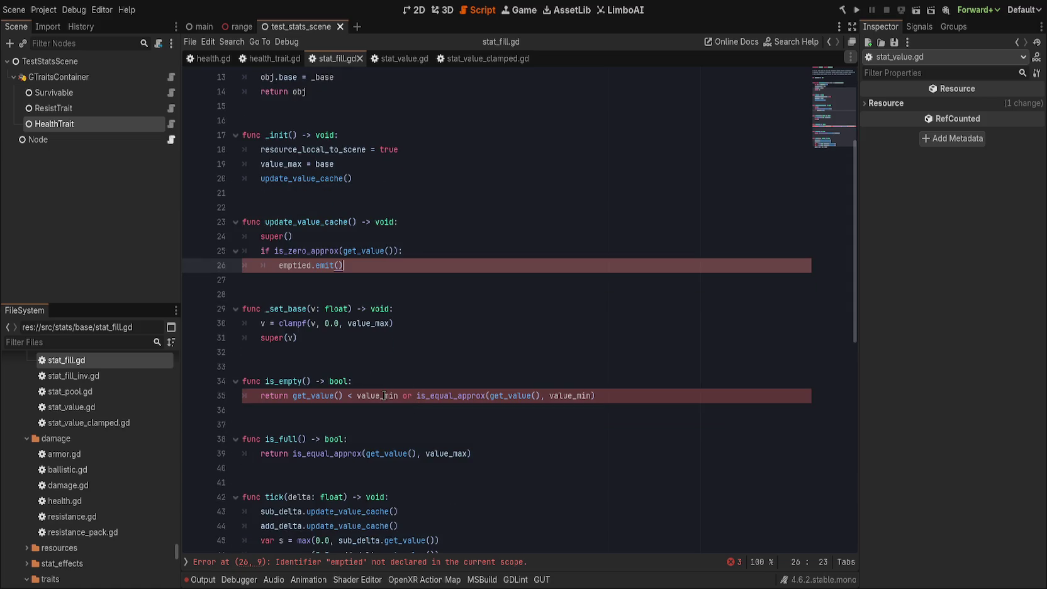
{"action": "double_click", "coordinate": [384, 395]}
{"action": "type", "text": "0.0"}
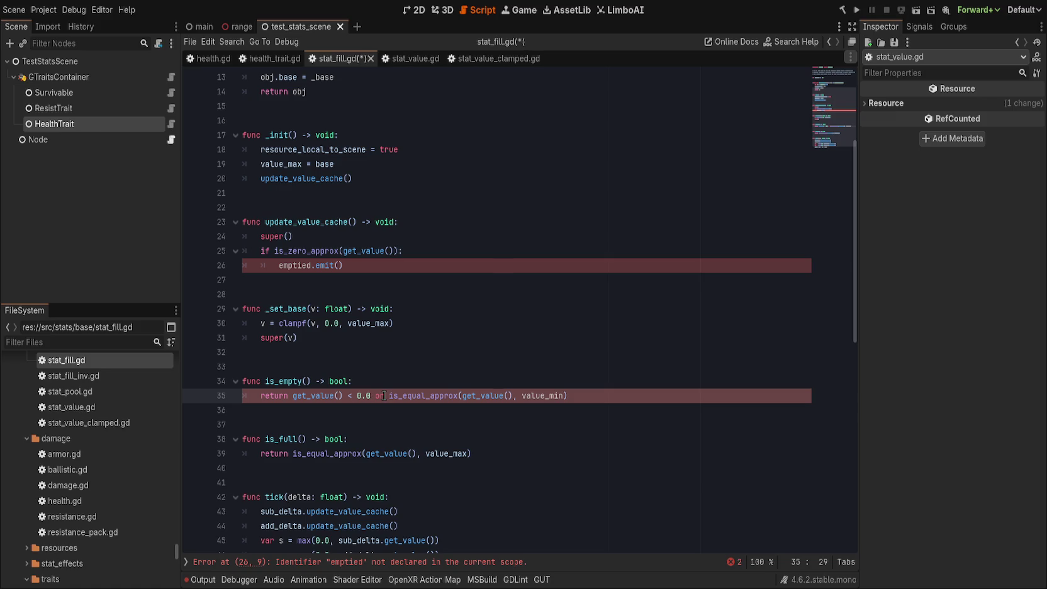
{"action": "key", "text": "ctrl+z"}
{"action": "key", "text": "ctrl+z"}
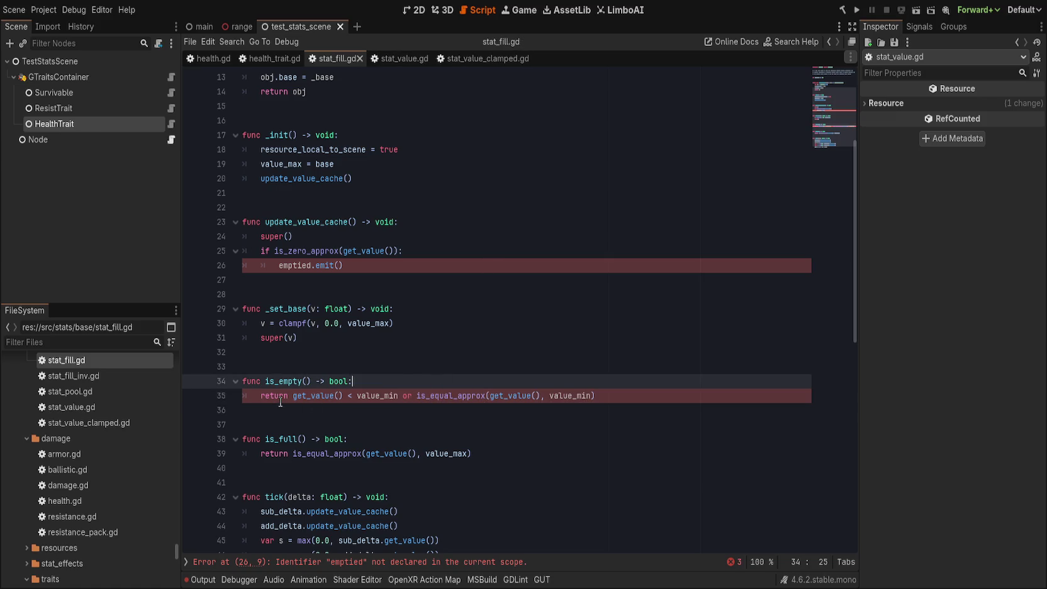
{"action": "mouse_move", "coordinate": [294, 395]}
{"action": "left_mouse_down"}
{"action": "mouse_move", "coordinate": [672, 395]}
{"action": "mouse_move", "coordinate": [416, 395]}
{"action": "left_mouse_up"}
{"action": "key", "text": "BackSpace"}
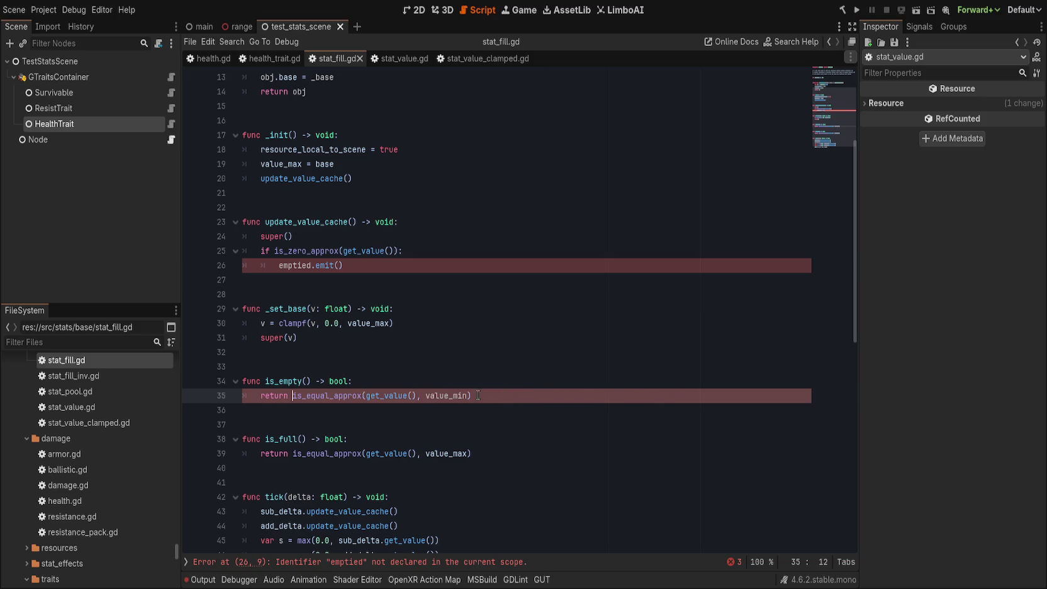
{"action": "double_click", "coordinate": [450, 394]}
{"action": "type", "text": "0.0"}
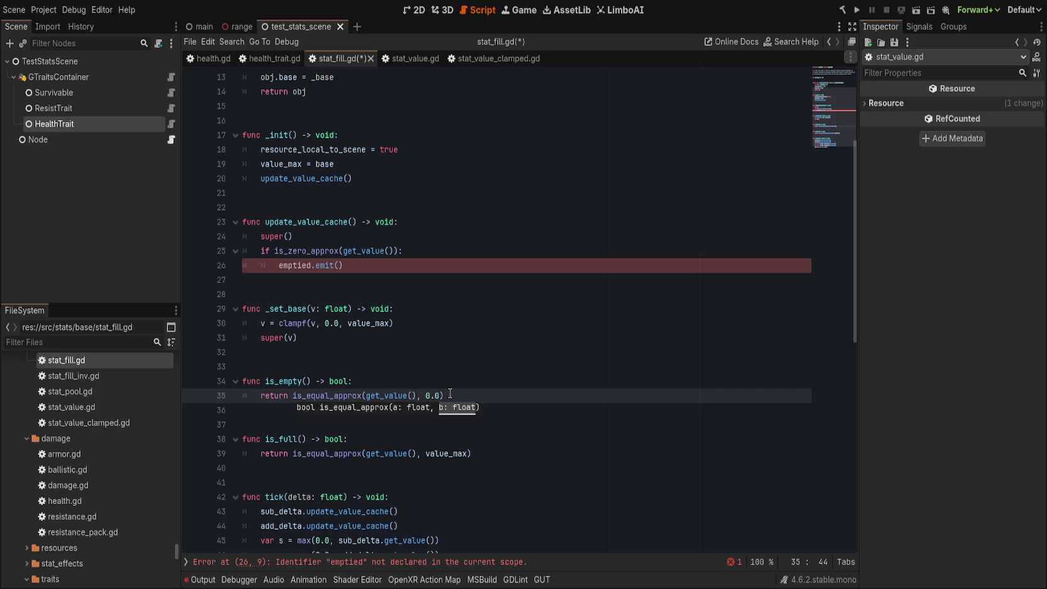
{"action": "key", "text": "ctrl+Left"}
{"action": "key", "text": "ctrl+Left"}
{"action": "key", "text": "ctrl+Left"}
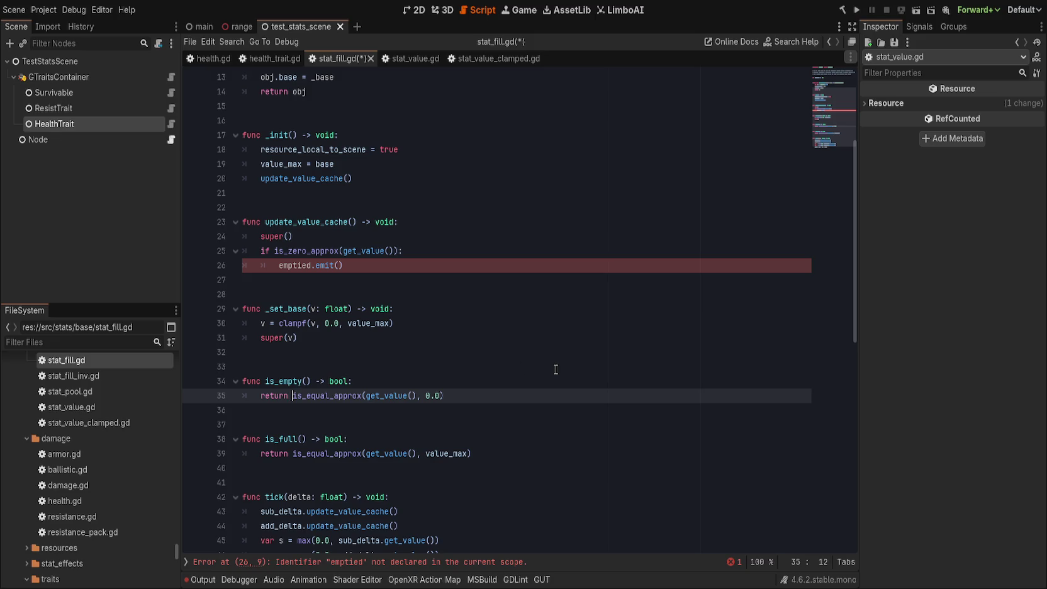
{"action": "key", "text": "ctrl+Right"}
{"action": "key", "text": "ctrl+Right"}
{"action": "key", "text": "ctrl+Right"}
{"action": "scroll", "coordinate": [513, 397], "scroll_direction": "down", "scroll_amount": 3}
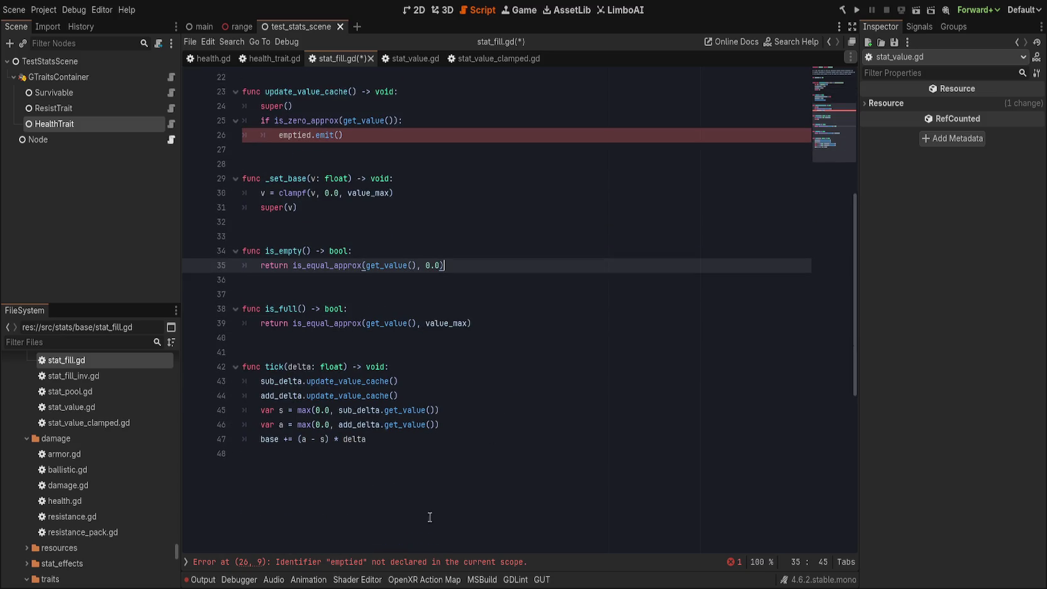
- Declare 'signal emptied' below the class_name line in stat_fill.gd and remove the stray 'signal sill' line
{"action": "left_click", "coordinate": [400, 562]}
{"action": "scroll", "coordinate": [374, 497], "scroll_direction": "up", "scroll_amount": 3}
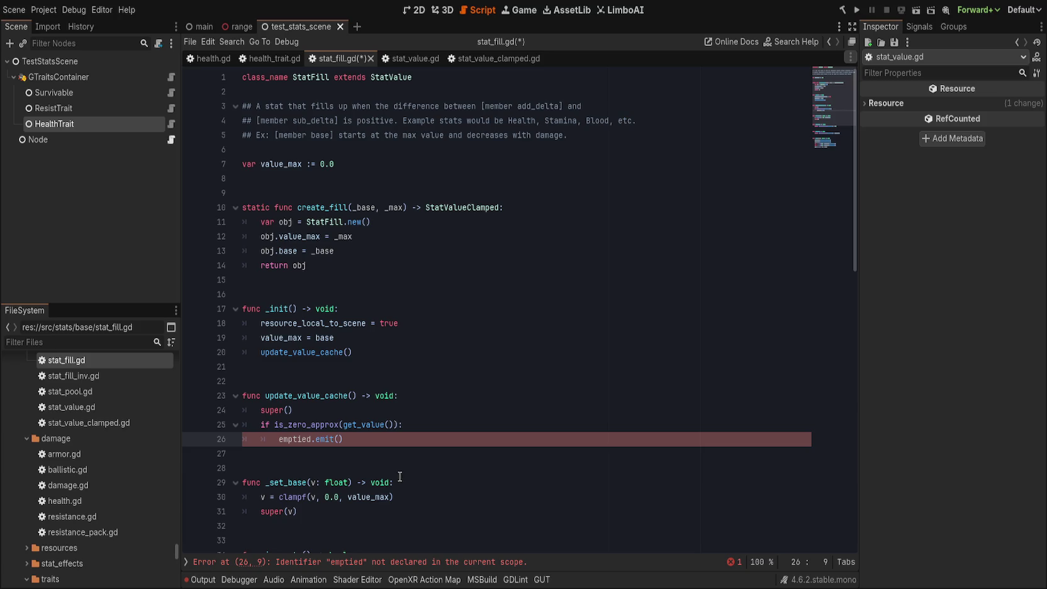
{"action": "left_click", "coordinate": [465, 59]}
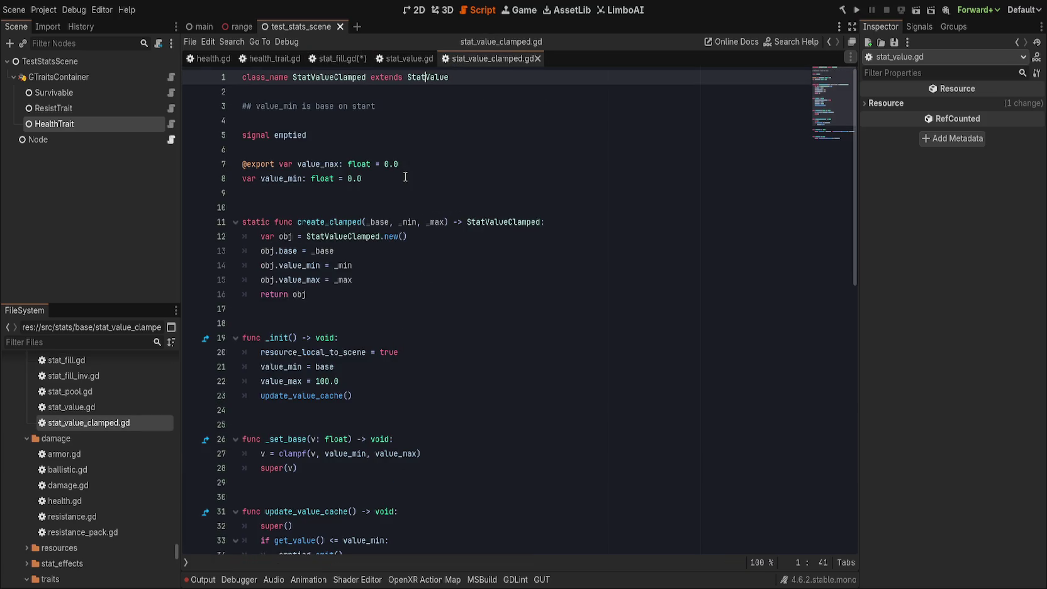
{"action": "left_click", "coordinate": [341, 58]}
{"action": "left_click", "coordinate": [461, 83]}
{"action": "key", "text": "Return"}
{"action": "key", "text": "Return"}
{"action": "type", "text": "signa"}
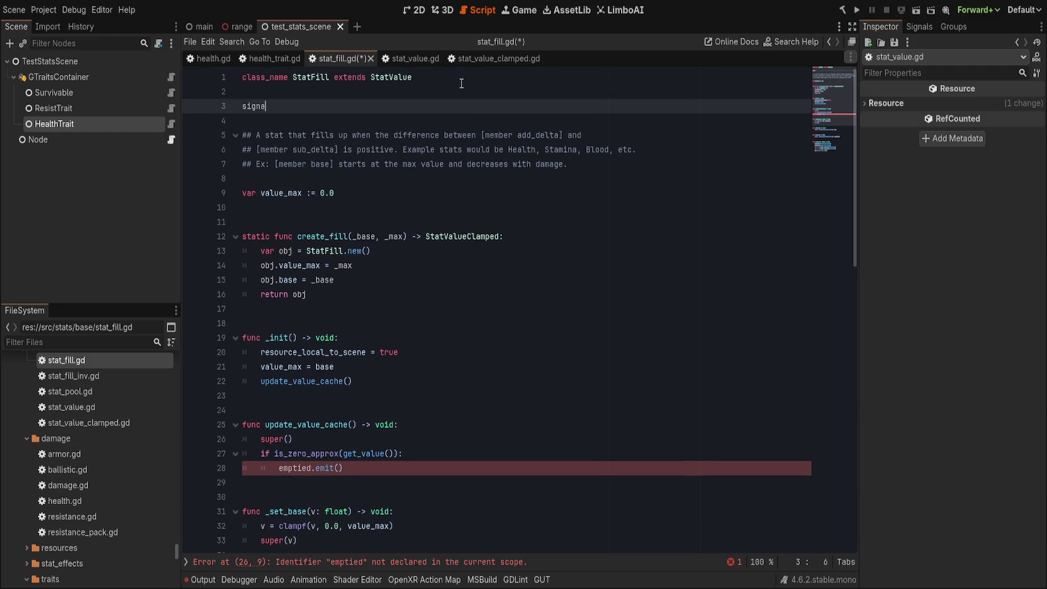
{"action": "type", "text": "l emptied"}
{"action": "key", "text": "Return"}
{"action": "type", "text": "sigan"}
{"action": "key", "text": "BackSpace"}
{"action": "key", "text": "BackSpace"}
{"action": "type", "text": "nal sill"}
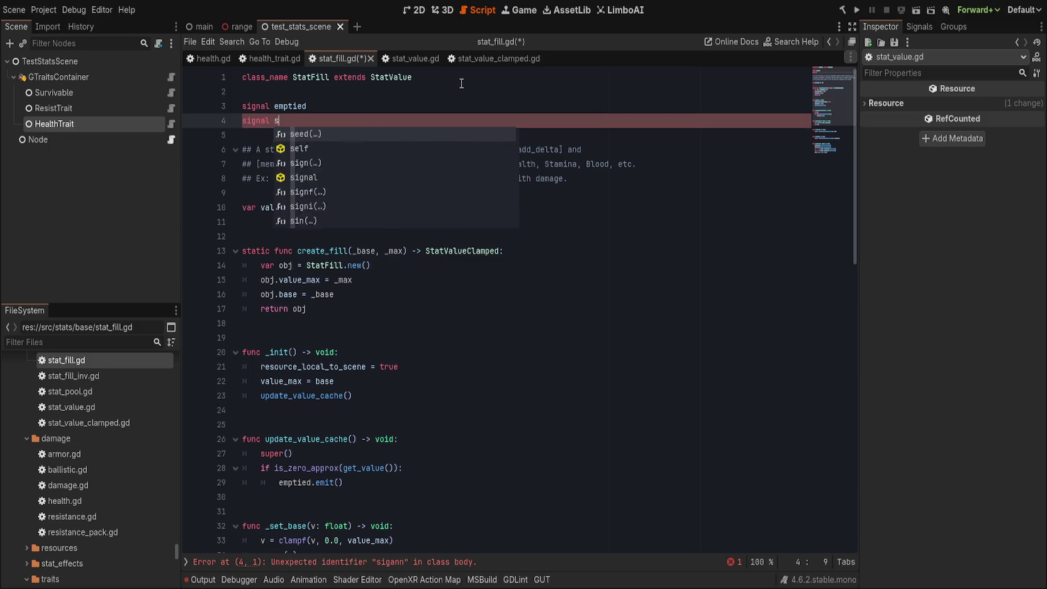
{"action": "key", "text": "BackSpace"}
{"action": "key", "text": "BackSpace"}
{"action": "key", "text": "BackSpace"}
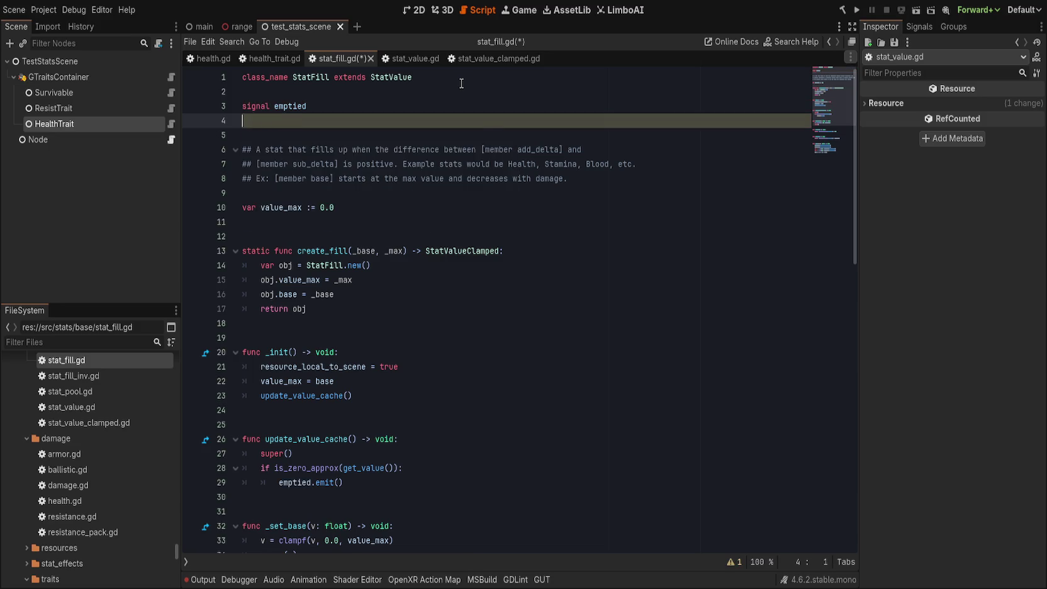
- Compare against stat_value_clamped.gd, then save stat_fill.gd
{"action": "left_click", "coordinate": [497, 58]}
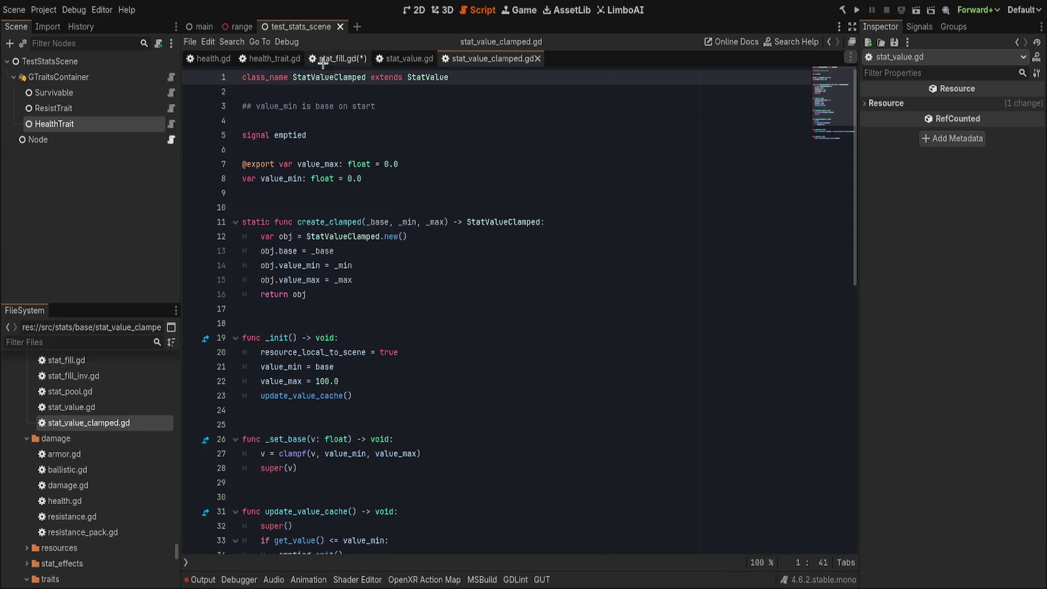
{"action": "left_click", "coordinate": [327, 58]}
{"action": "scroll", "coordinate": [422, 295], "scroll_direction": "down", "scroll_amount": 4}
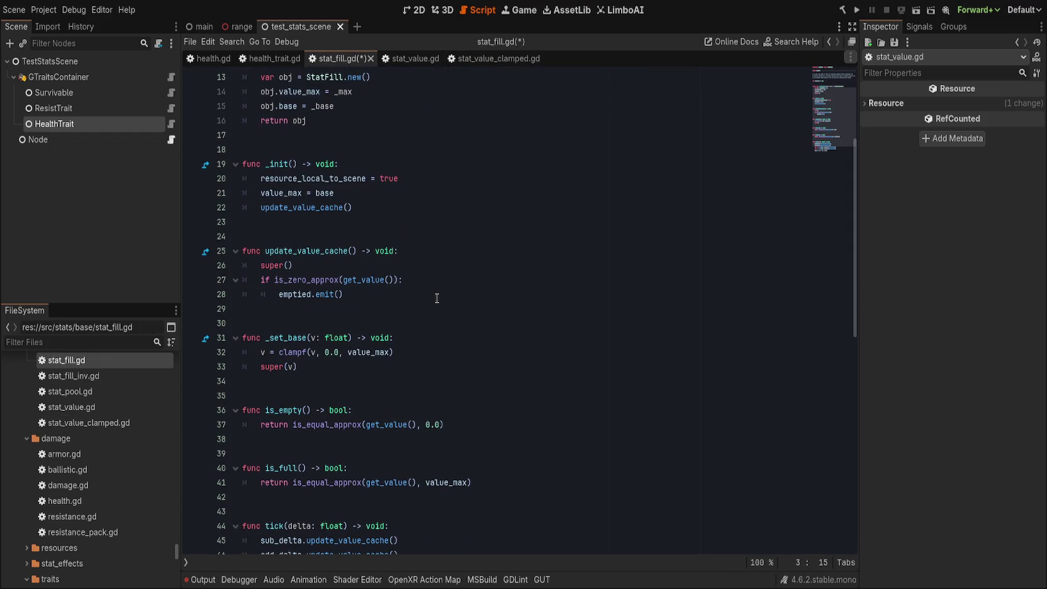
{"action": "left_click", "coordinate": [437, 298]}
{"action": "scroll", "coordinate": [437, 298], "scroll_direction": "up", "scroll_amount": 4}
{"action": "key", "text": "ctrl+s"}
{"action": "key", "text": "Left"}
{"action": "key", "text": "Left"}
{"action": "key", "text": "Left"}
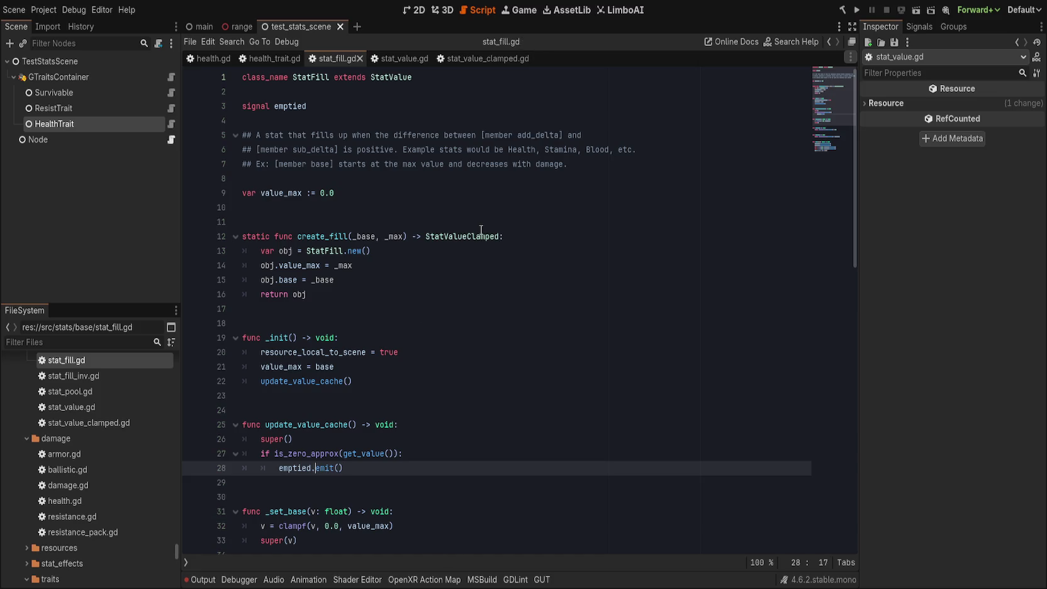
- Move the emptied signal below the ## doc comment, tidy the blank lines, and save
{"action": "left_click", "coordinate": [275, 107]}
{"action": "key", "text": "alt+Down"}
{"action": "key", "text": "alt+Down"}
{"action": "key", "text": "alt+Down"}
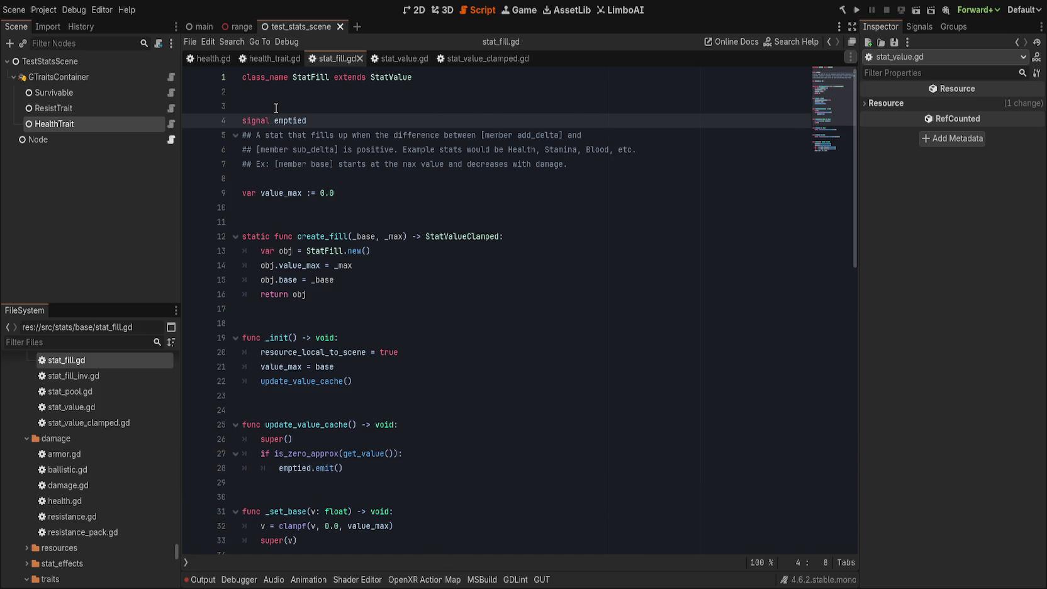
{"action": "left_click", "coordinate": [276, 107]}
{"action": "key", "text": "Delete"}
{"action": "left_click", "coordinate": [325, 163]}
{"action": "key", "text": "Return"}
{"action": "key", "text": "ctrl+s"}
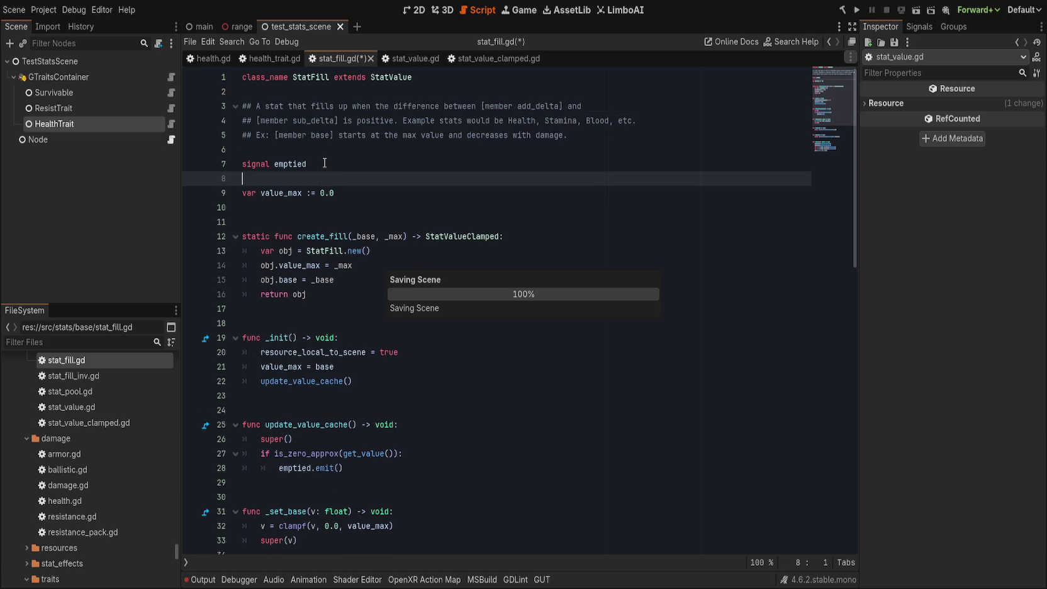
- Review stat_value_clamped.gd and stat_value.gd, then return to stat_fill.gd's first comment line
{"action": "left_click", "coordinate": [496, 55]}
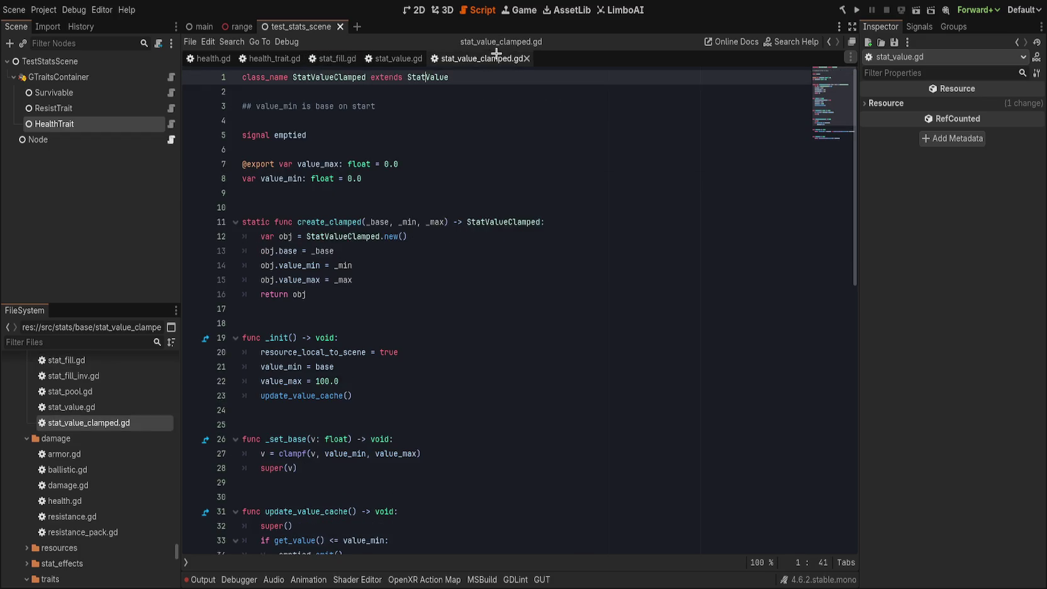
{"action": "left_click", "coordinate": [390, 59]}
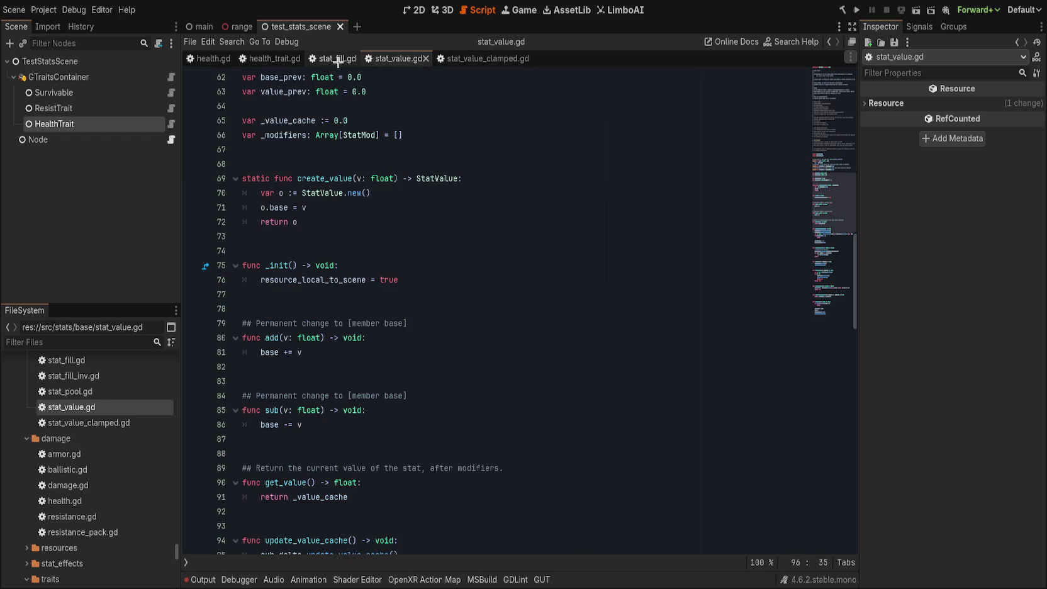
{"action": "left_click", "coordinate": [323, 61]}
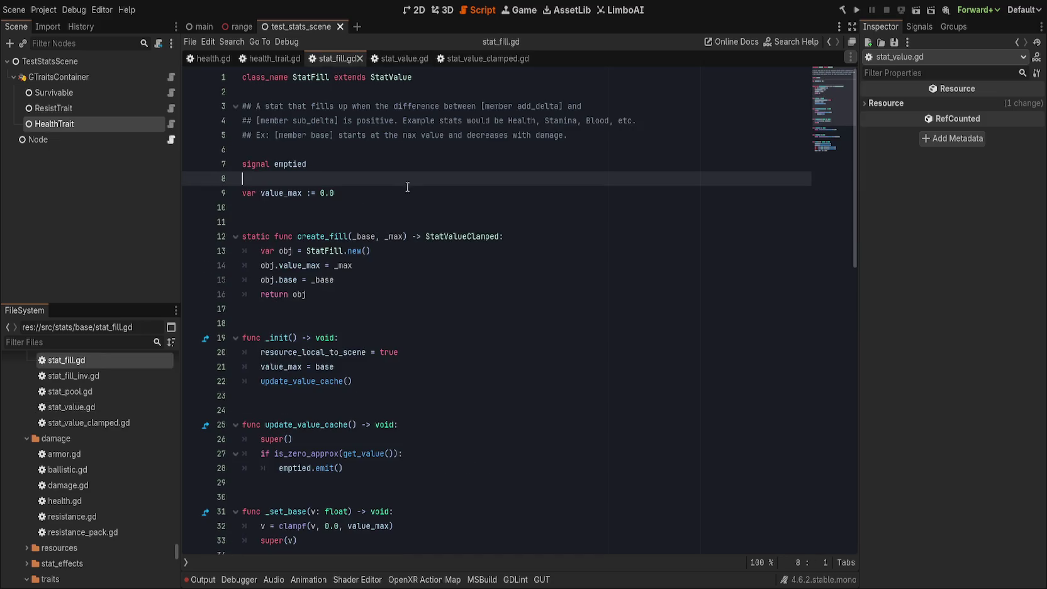
{"action": "left_click", "coordinate": [667, 106]}
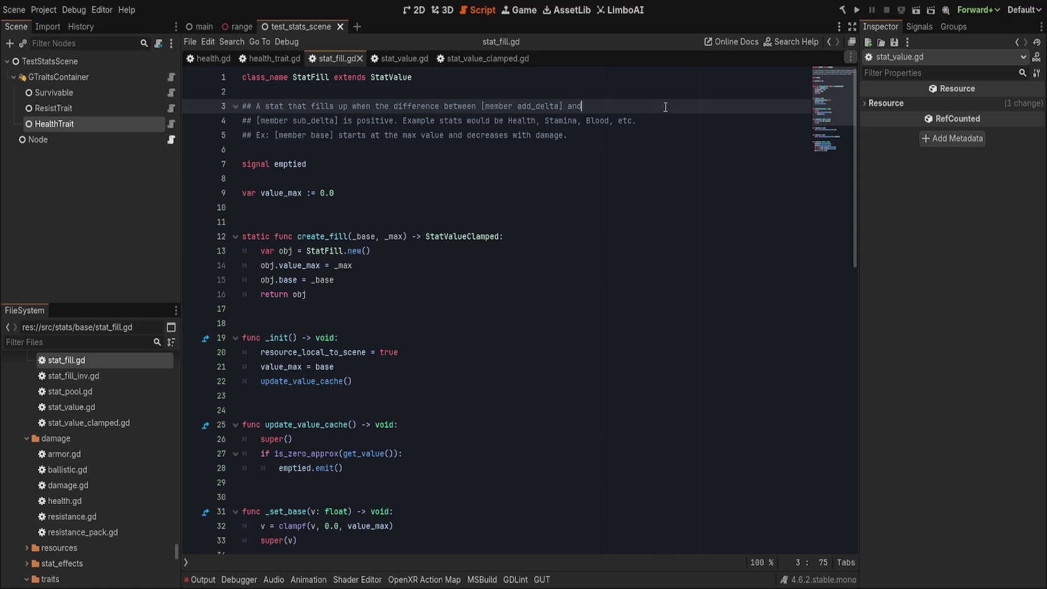
- Add the doc line '[method get_value()] will always be clamped from 0.0 to [member value_max] which starts as'
{"action": "left_click", "coordinate": [703, 118]}
{"action": "type", "text": "Th"}
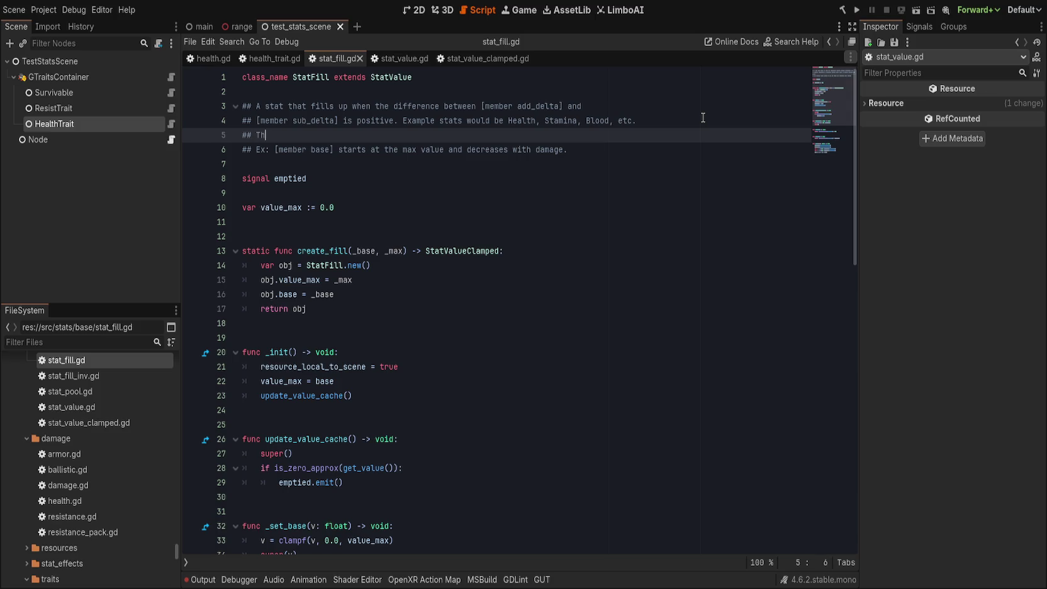
{"action": "type", "text": "e val"}
{"action": "type", "text": "ue is"}
{"action": "key", "text": "ctrl+BackSpace"}
{"action": "key", "text": "ctrl+BackSpace"}
{"action": "key", "text": "ctrl+BackSpace"}
{"action": "type", "text": "[method]"}
{"action": "key", "text": "Left"}
{"action": "type", "text": "get_value()"}
{"action": "key", "text": "Right"}
{"action": "type", "text": "will always be clamped from 0.0 to ["}
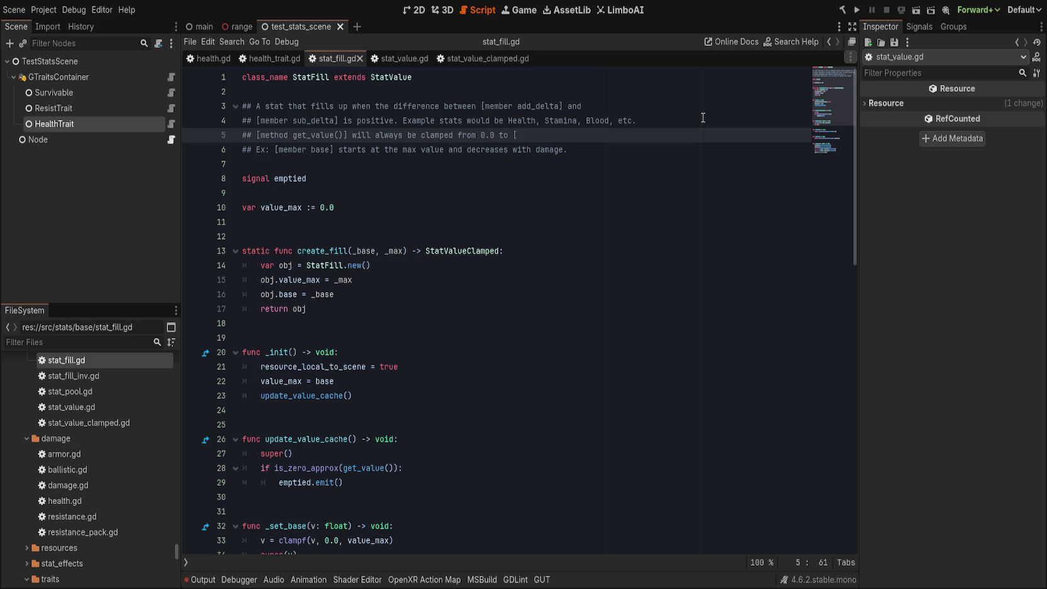
{"action": "type", "text": "base"}
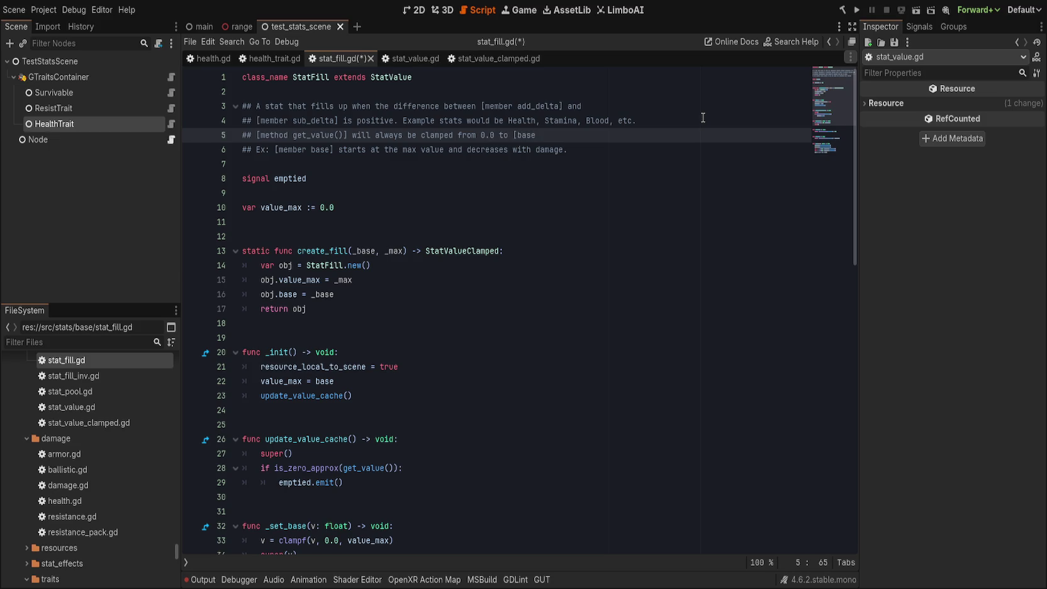
{"action": "key", "text": "BackSpace"}
{"action": "key", "text": "BackSpace"}
{"action": "key", "text": "BackSpace"}
{"action": "type", "text": "mem"}
{"action": "type", "text": "ber value_max"}
{"action": "type", "text": "] which sta"}
{"action": "type", "text": "rts as"}
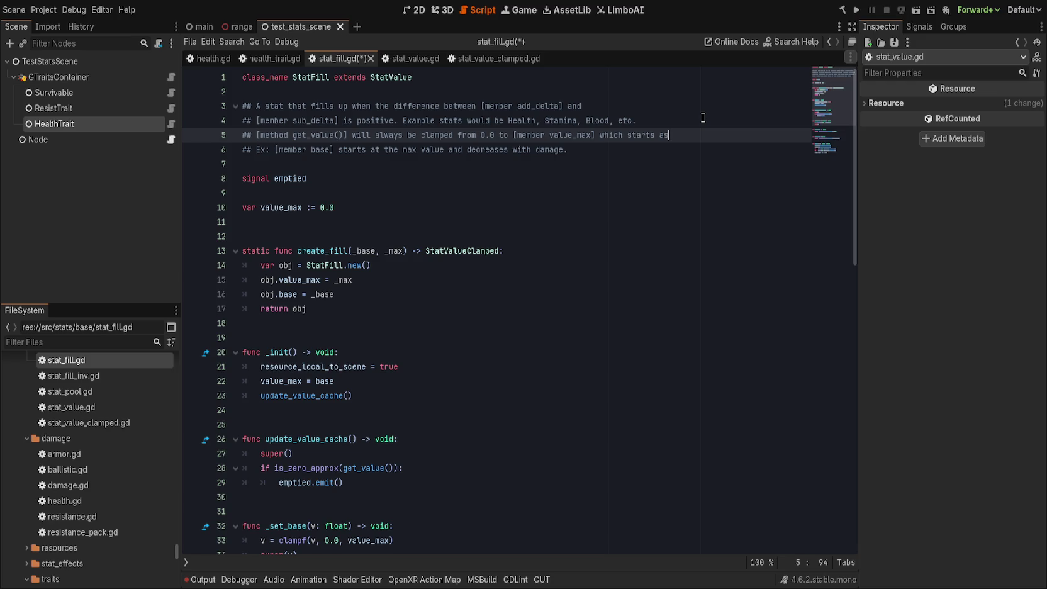
- Continue the note on a new comment line ending with 'the [member base] value'
{"action": "key", "text": "Return"}
{"action": "type", "text": "## Th"}
{"action": "key", "text": "BackSpace"}
{"action": "key", "text": "BackSpace"}
{"action": "type", "text": "the ba"}
{"action": "key", "text": "BackSpace"}
{"action": "key", "text": "BackSpace"}
{"action": "type", "text": "[member base] value"}
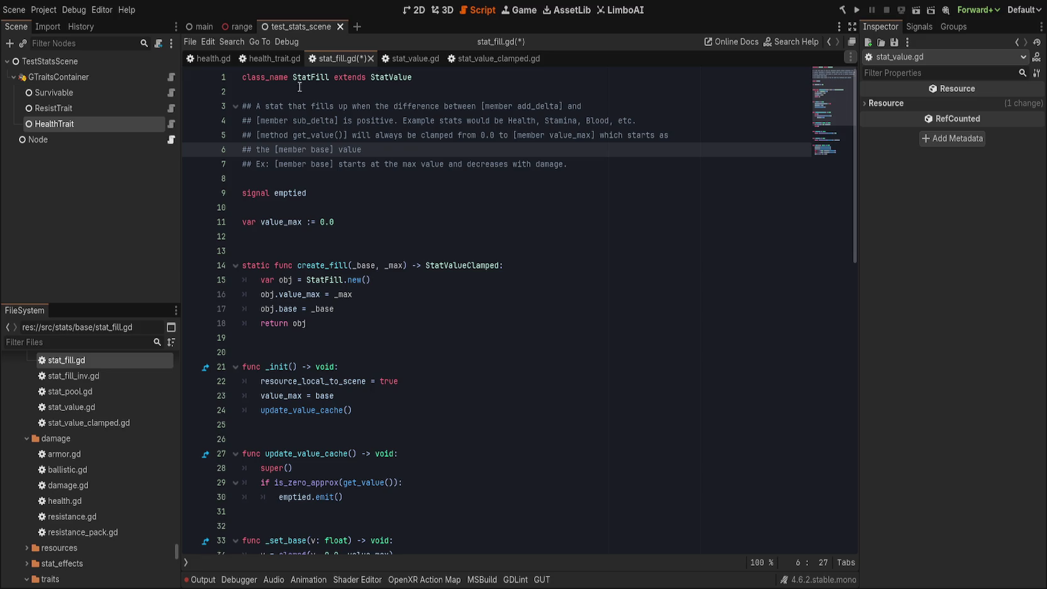
- Delete the old 'Ex:' example line, end the note with a period, and save
{"action": "left_click", "coordinate": [598, 164]}
{"action": "key", "text": "shift+Up"}
{"action": "key", "text": "BackSpace"}
{"action": "type", "text": "."}
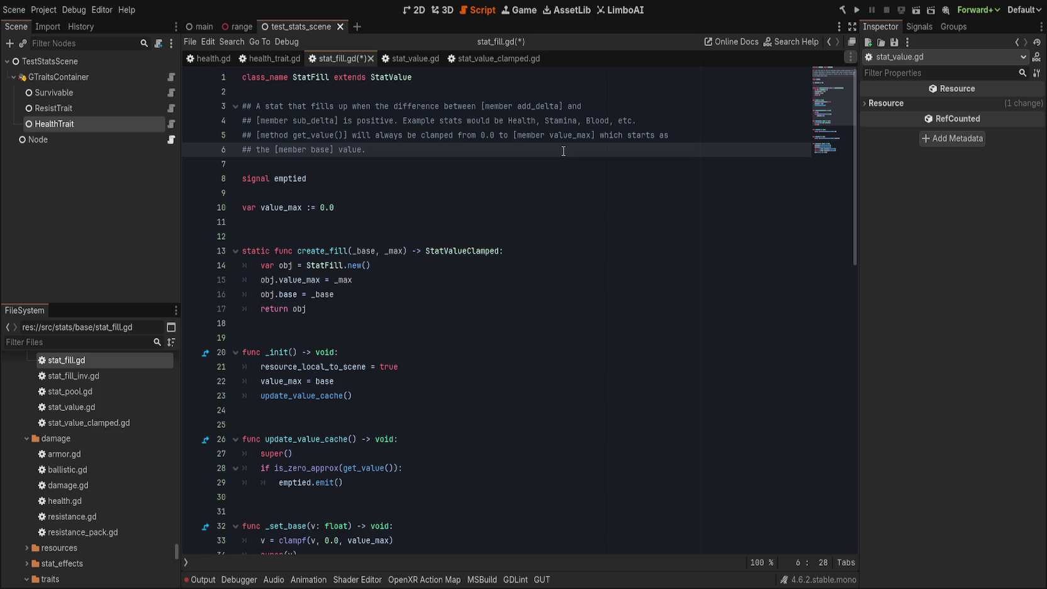
{"action": "key", "text": "ctrl+s"}
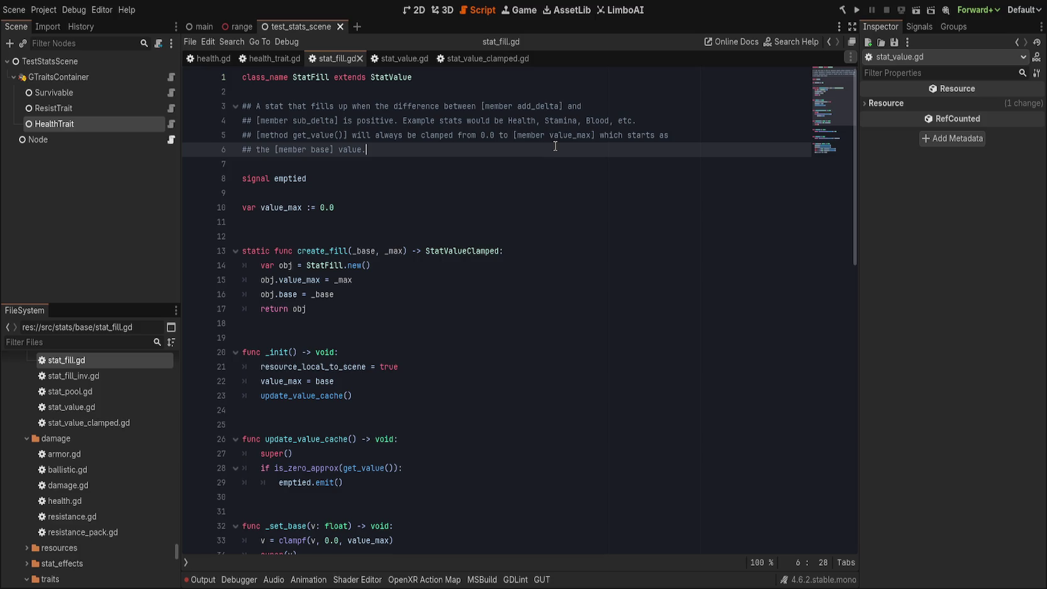
{"action": "double_click", "coordinate": [369, 252]}
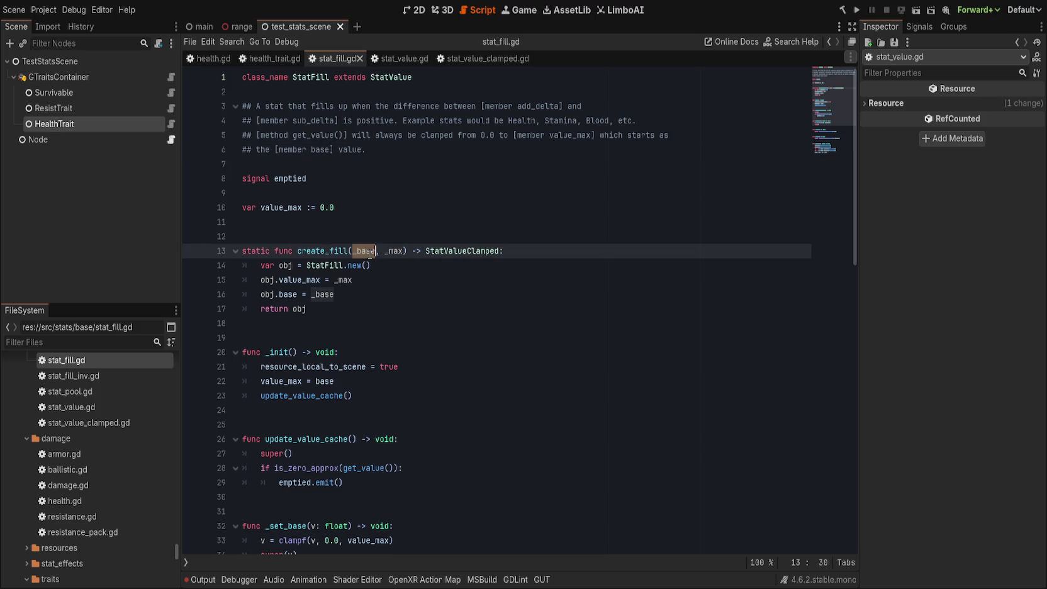
- Remove ', _max' from create_fill, set obj.value_max = _base, and save
{"action": "left_click_drag", "start_coordinate": [376, 251], "coordinate": [403, 250]}
{"action": "key", "text": "BackSpace"}
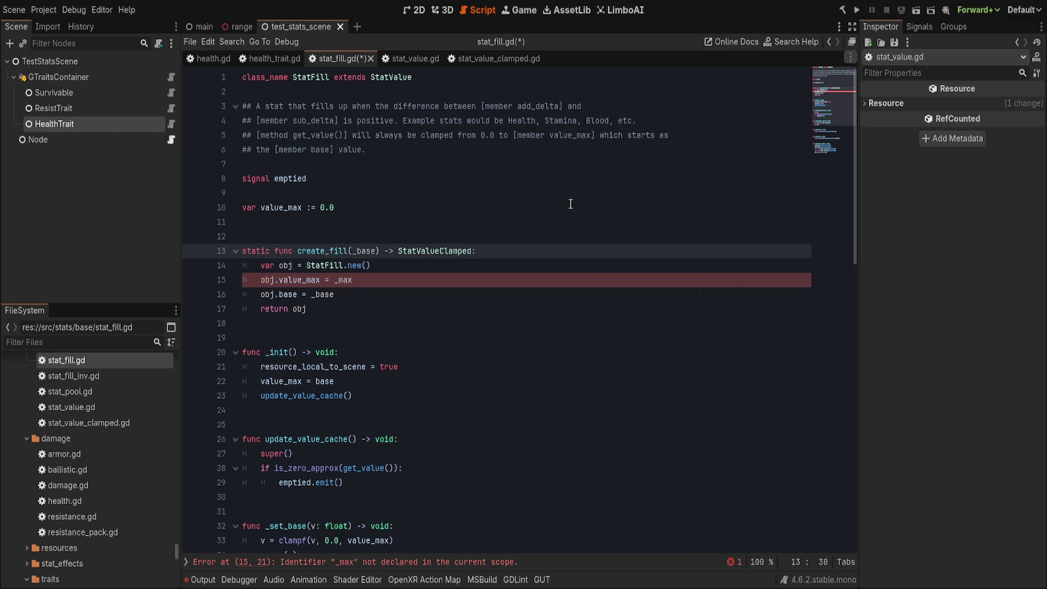
{"action": "key", "text": "Down"}
{"action": "key", "text": "Down"}
{"action": "key", "text": "ctrl+BackSpace"}
{"action": "type", "text": "_bvase"}
{"action": "key", "text": "ctrl+BackSpace"}
{"action": "type", "text": "_"}
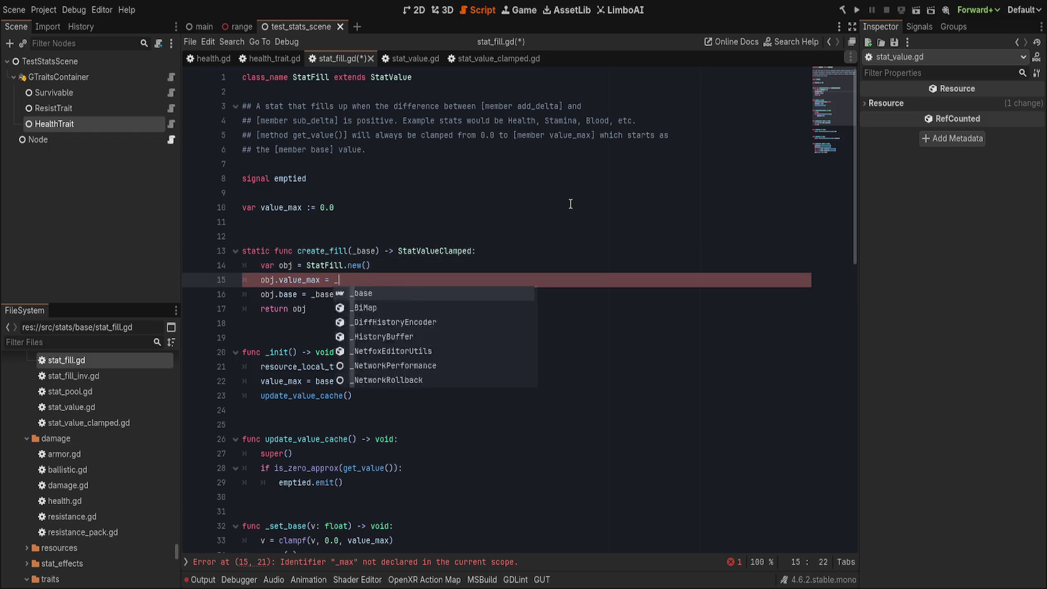
{"action": "type", "text": "base"}
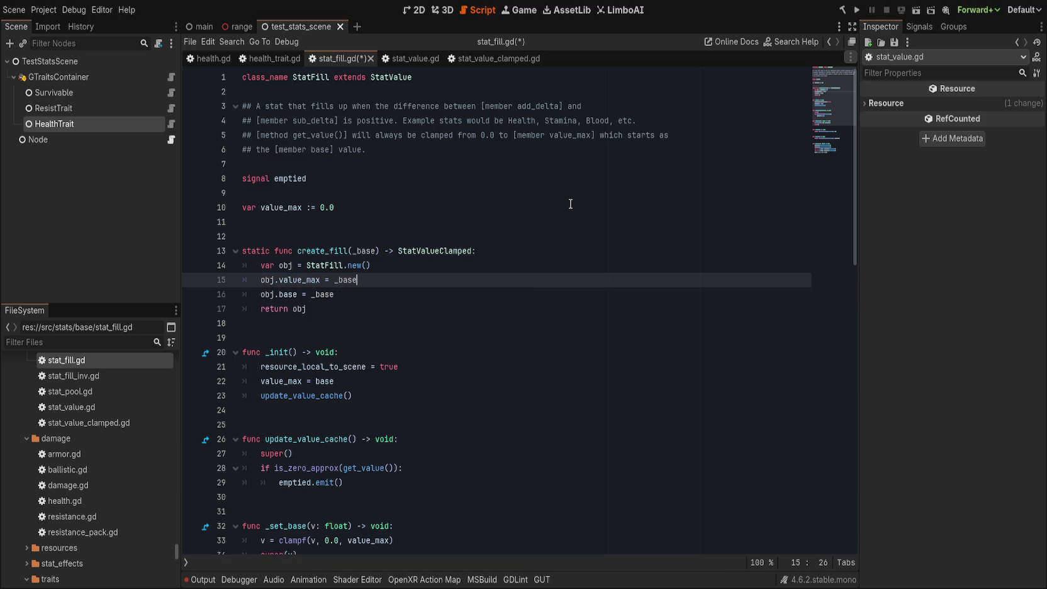
{"action": "key", "text": "ctrl+s"}
- Check the HealthTrait node's Health resource in the Inspector, then select the four-line doc comment
{"action": "scroll", "coordinate": [391, 372], "scroll_direction": "down", "scroll_amount": 3}
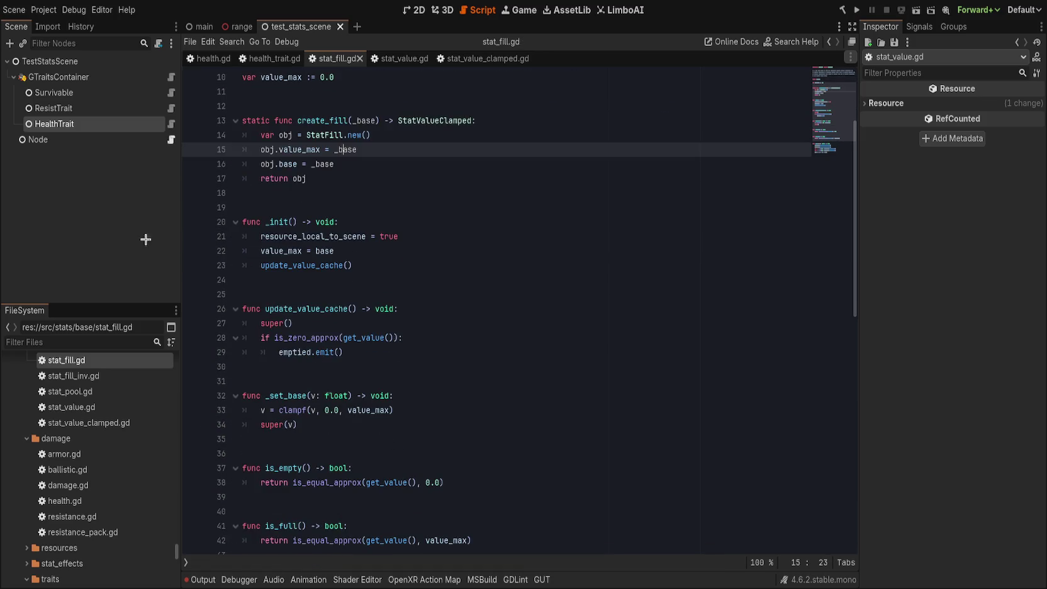
{"action": "left_click", "coordinate": [57, 124]}
{"action": "left_click", "coordinate": [992, 105]}
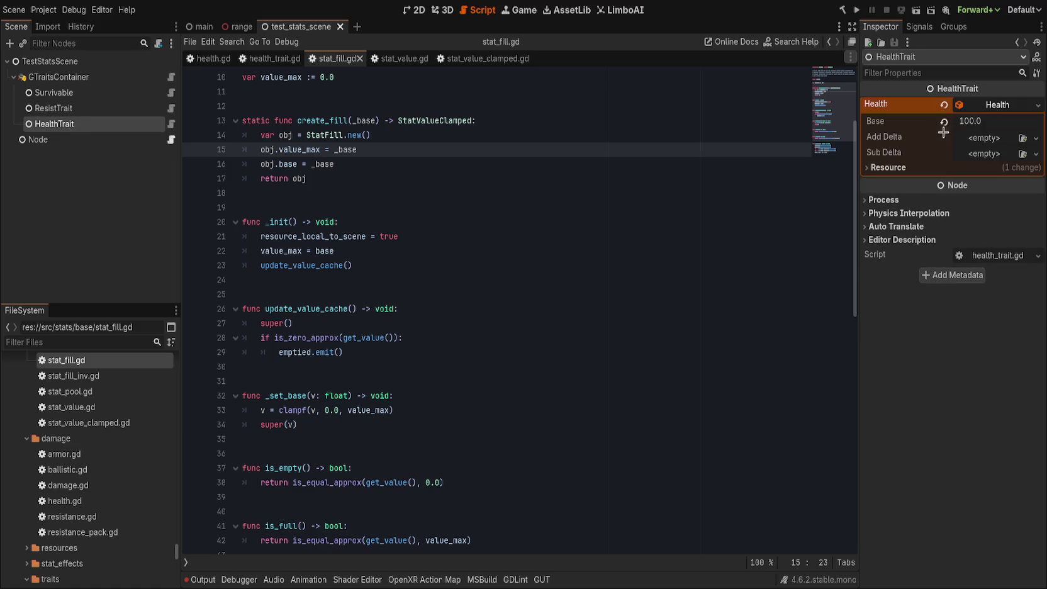
{"action": "left_click", "coordinate": [1005, 104]}
{"action": "left_click", "coordinate": [673, 183]}
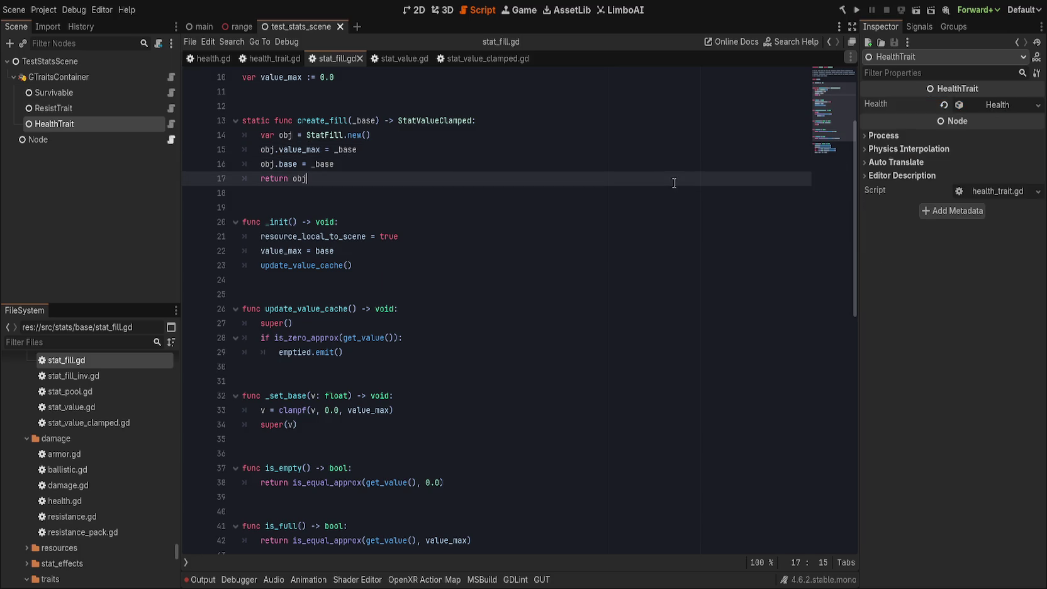
{"action": "scroll", "coordinate": [545, 312], "scroll_direction": "up", "scroll_amount": 3}
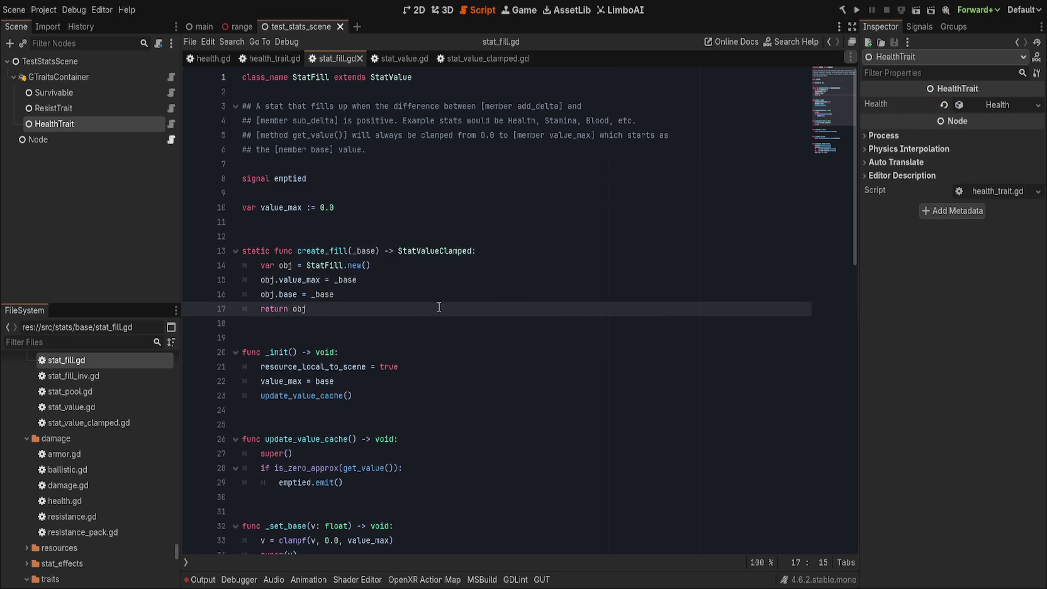
{"action": "left_click_drag", "start_coordinate": [390, 149], "coordinate": [215, 106]}
{"action": "key", "text": "ctrl+c"}
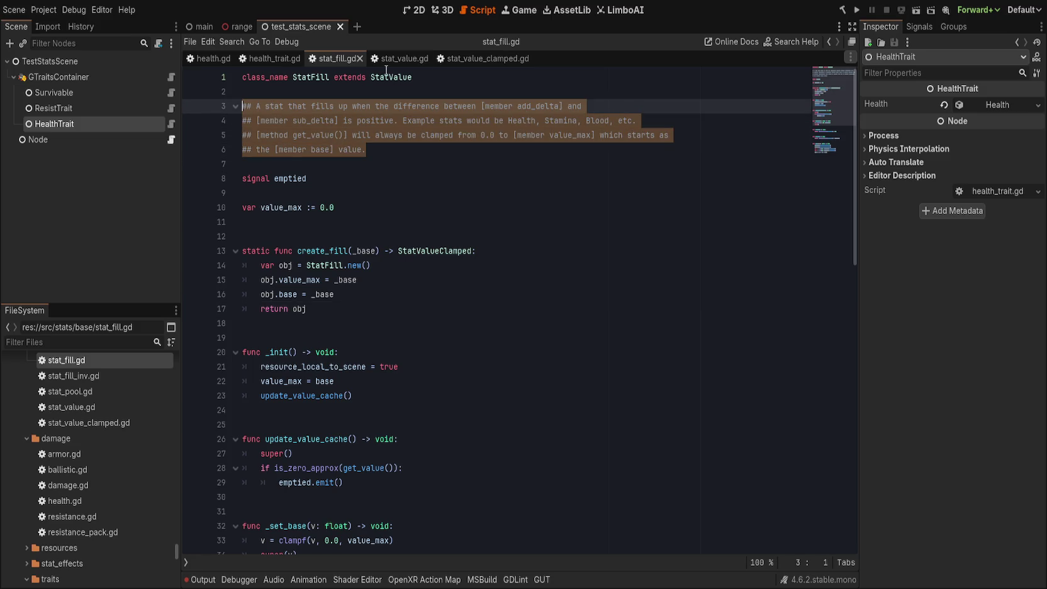
- Paste the StatFill doc comment into stat_fill_inv.gd and select its two clamping-note lines
{"action": "left_click", "coordinate": [394, 63]}
{"action": "scroll", "coordinate": [401, 207], "scroll_direction": "up", "scroll_amount": 8}
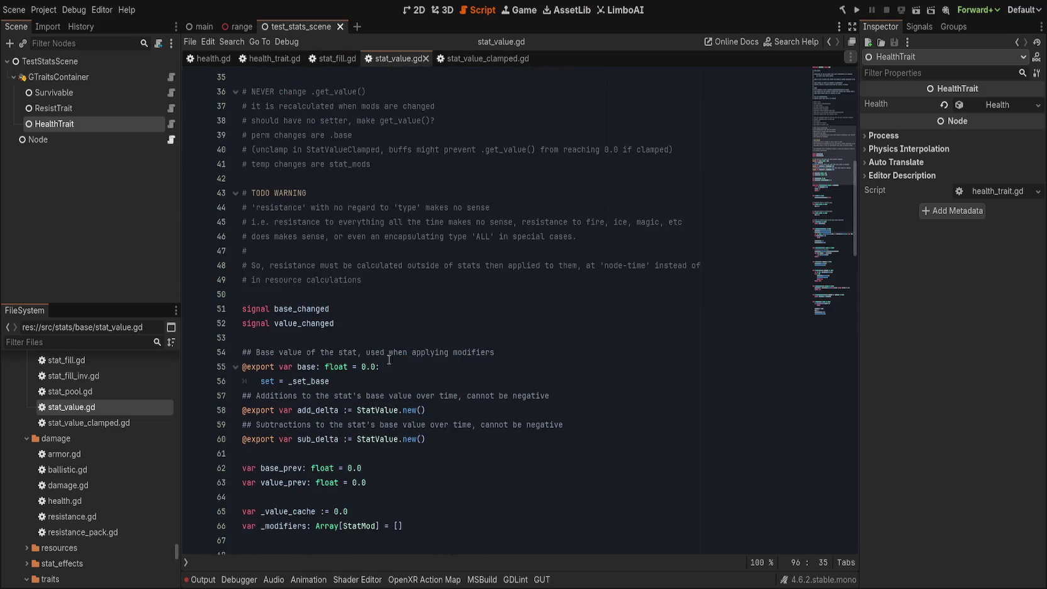
{"action": "left_click", "coordinate": [330, 58]}
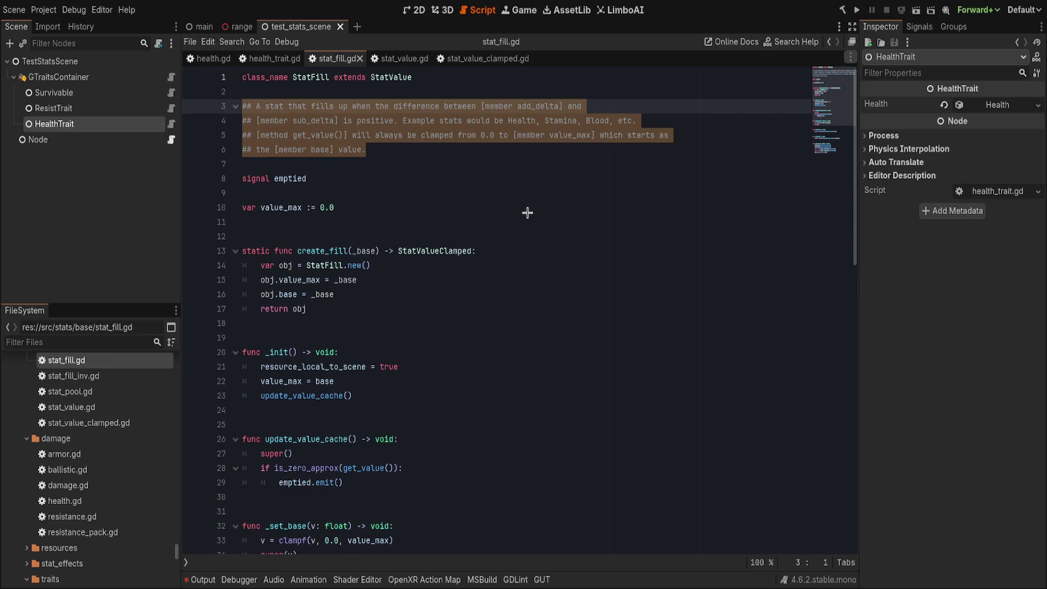
{"action": "double_click", "coordinate": [122, 374]}
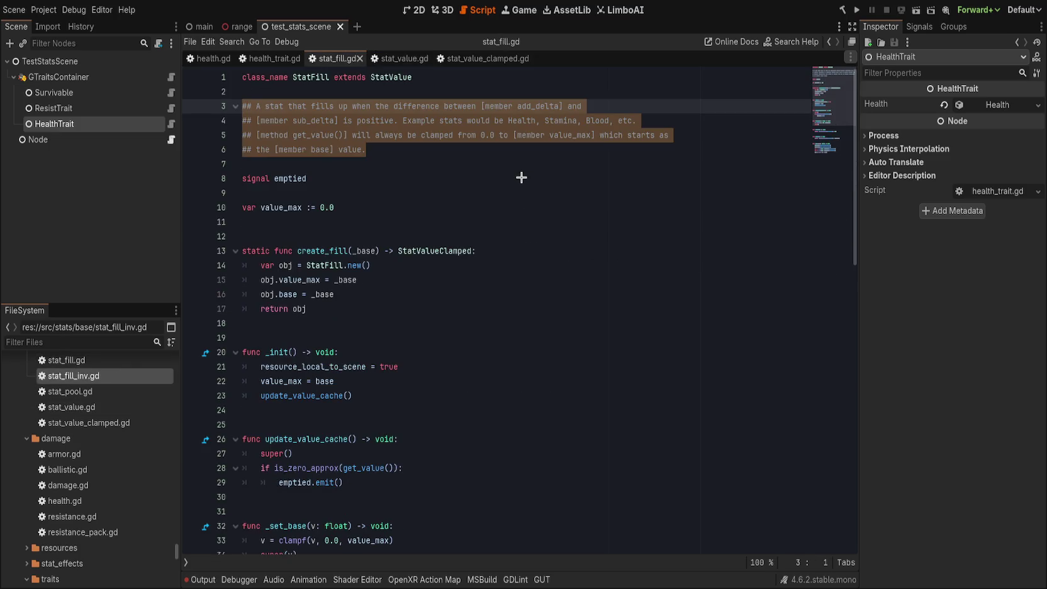
{"action": "mouse_move", "coordinate": [586, 134]}
{"action": "left_mouse_down"}
{"action": "mouse_move", "coordinate": [602, 120]}
{"action": "mouse_move", "coordinate": [195, 105]}
{"action": "left_mouse_up"}
{"action": "left_click", "coordinate": [308, 158]}
{"action": "key", "text": "ctrl+v"}
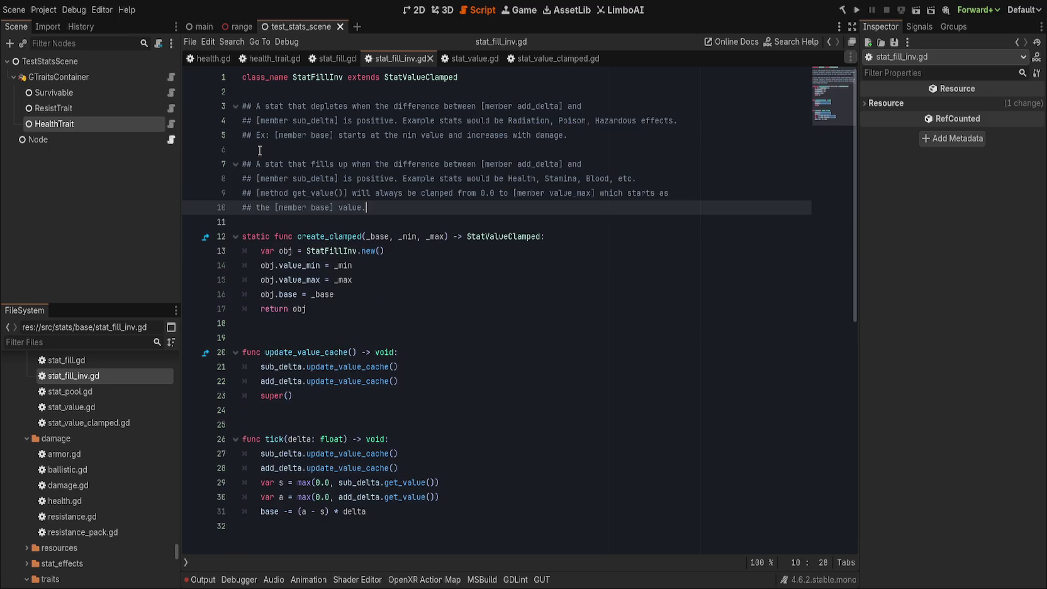
{"action": "left_click", "coordinate": [434, 164]}
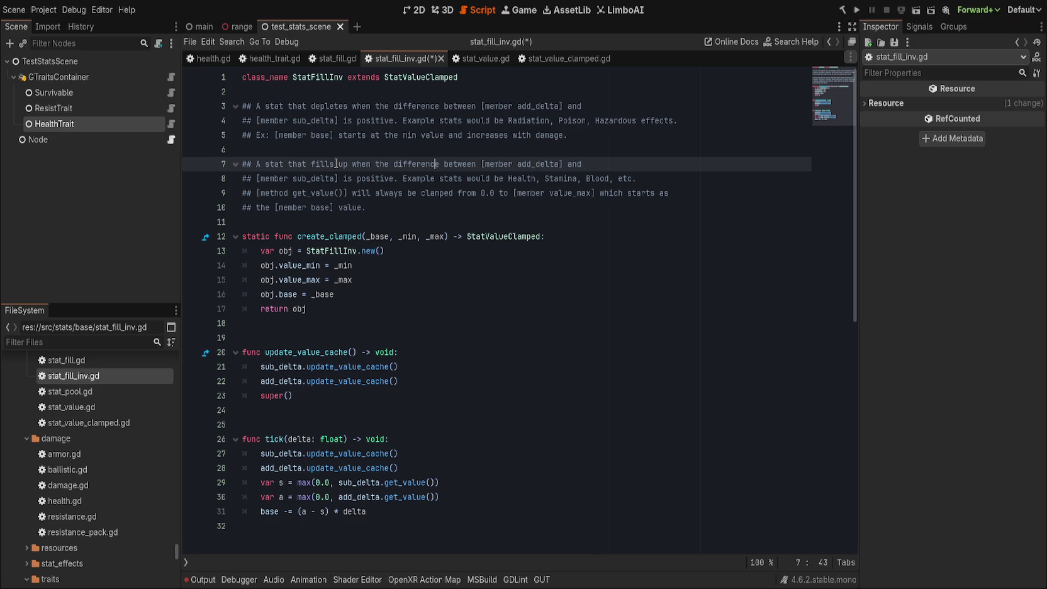
{"action": "left_click", "coordinate": [413, 208]}
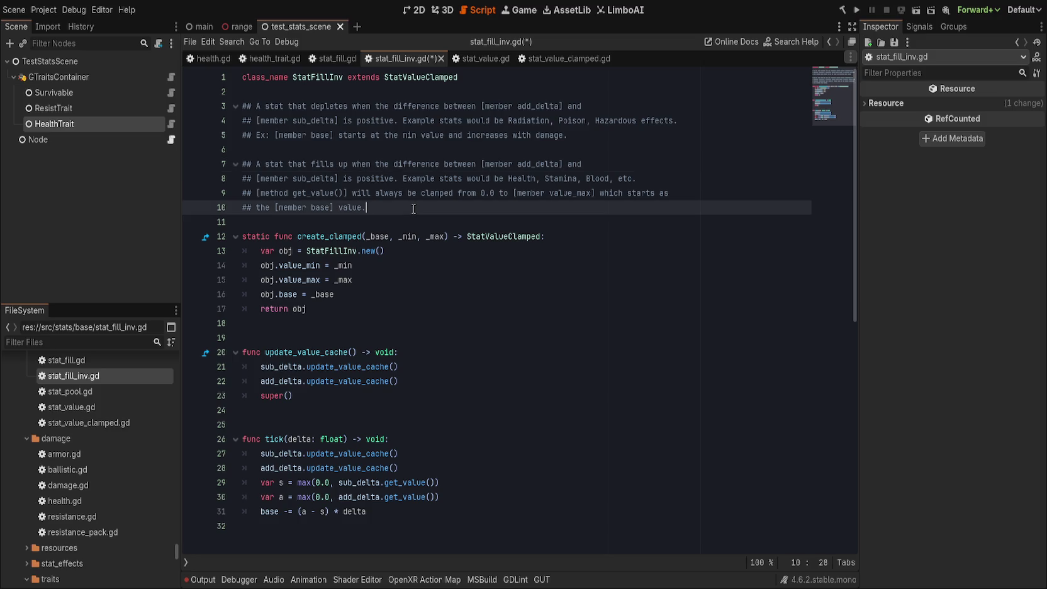
{"action": "left_click_drag", "start_coordinate": [413, 208], "coordinate": [242, 194]}
{"action": "key", "text": "ctrl+c"}
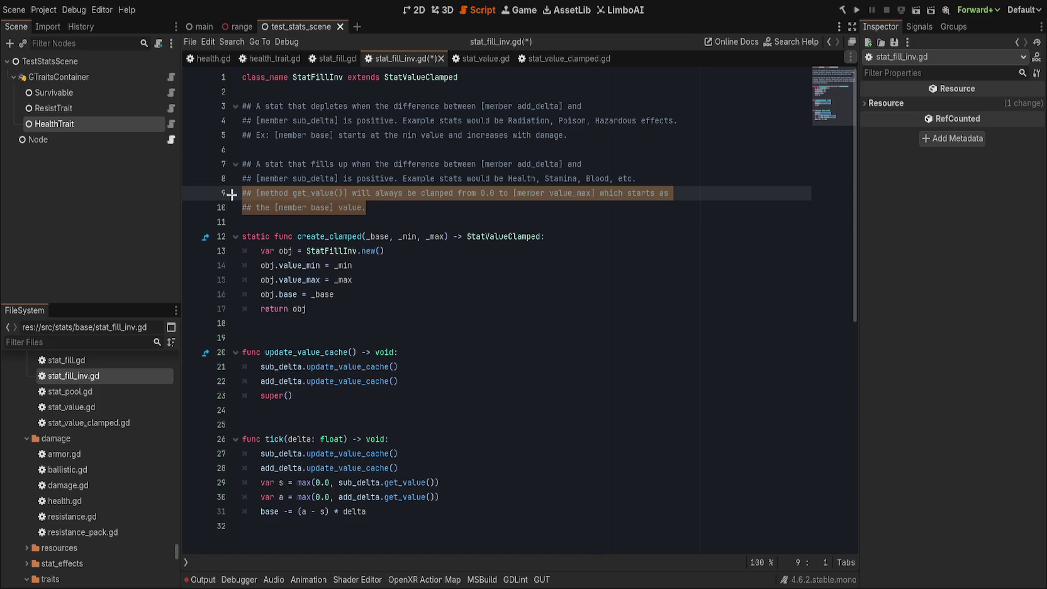
- Replace 'the min value' with 0.0 in the example line and keep the period after 'damage'
{"action": "left_click_drag", "start_coordinate": [583, 135], "coordinate": [170, 138]}
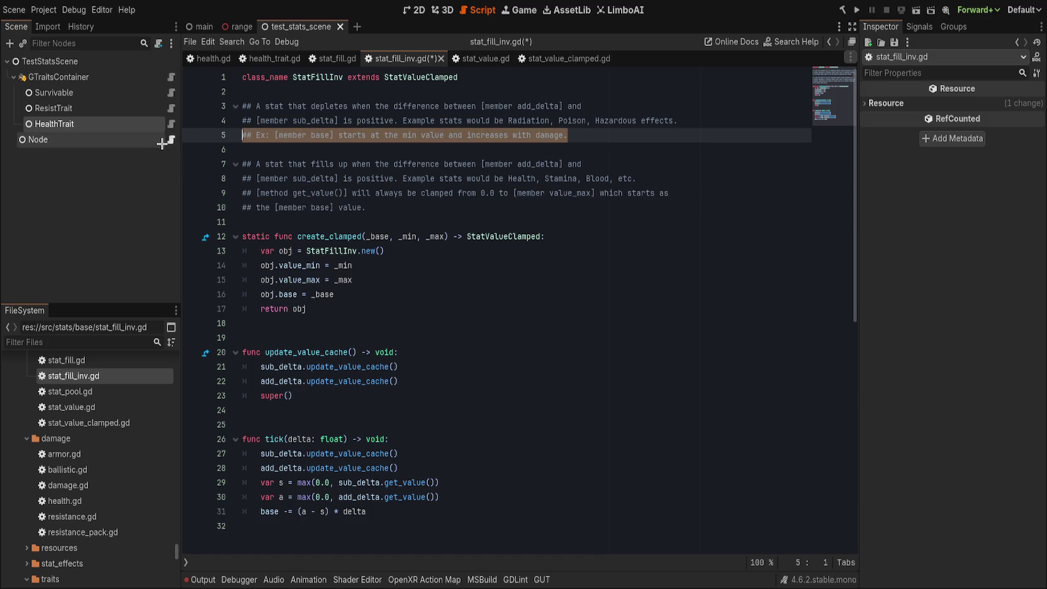
{"action": "left_click", "coordinate": [441, 137]}
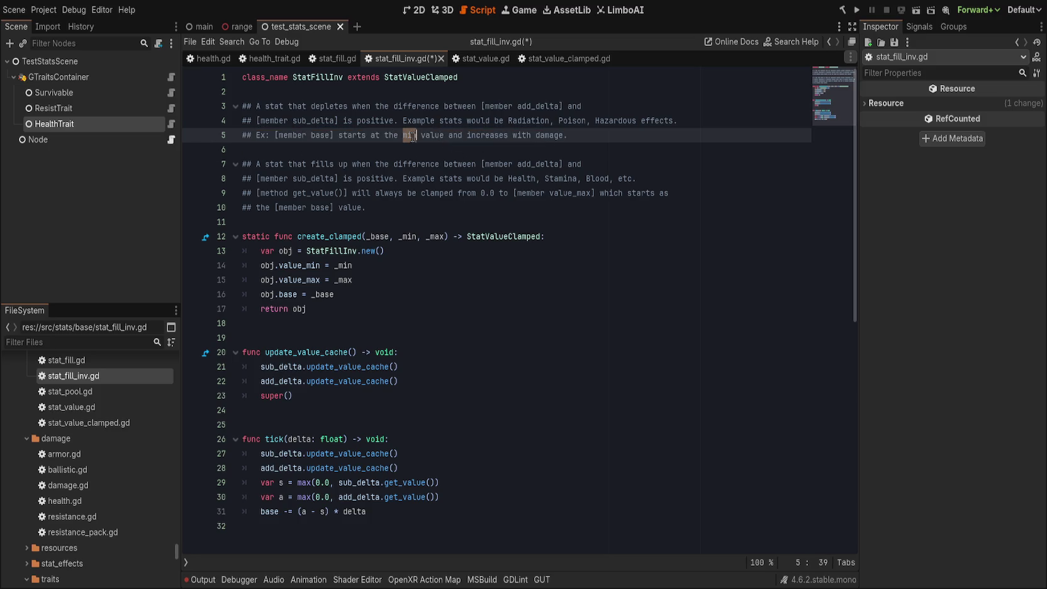
{"action": "left_click_drag", "start_coordinate": [385, 135], "coordinate": [444, 136]}
{"action": "type", "text": "0.0"}
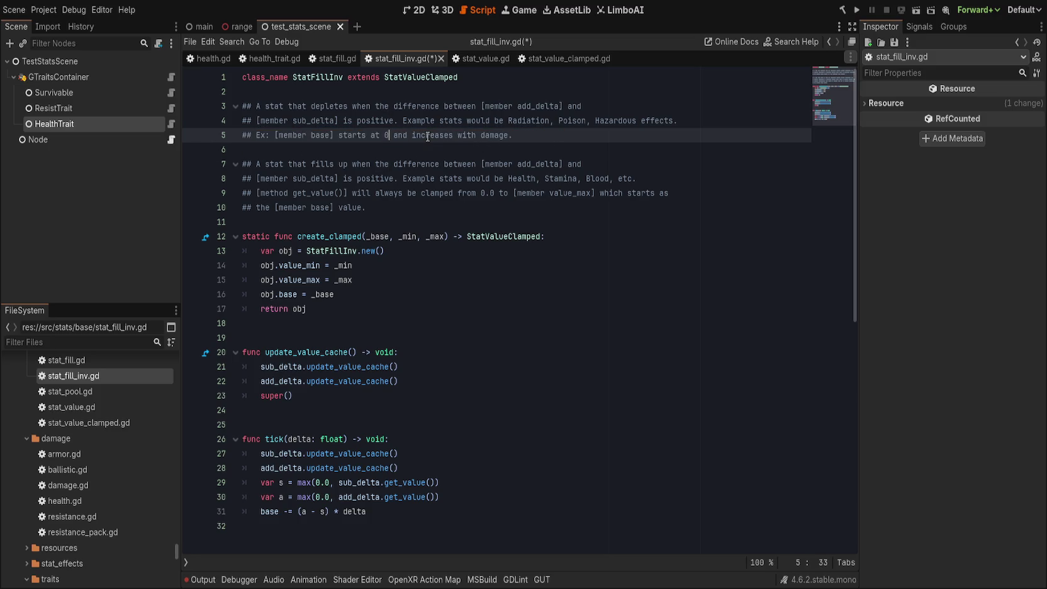
{"action": "key", "text": "End"}
{"action": "key", "text": "Left"}
{"action": "type", "text": "."}
{"action": "double_click", "coordinate": [504, 140]}
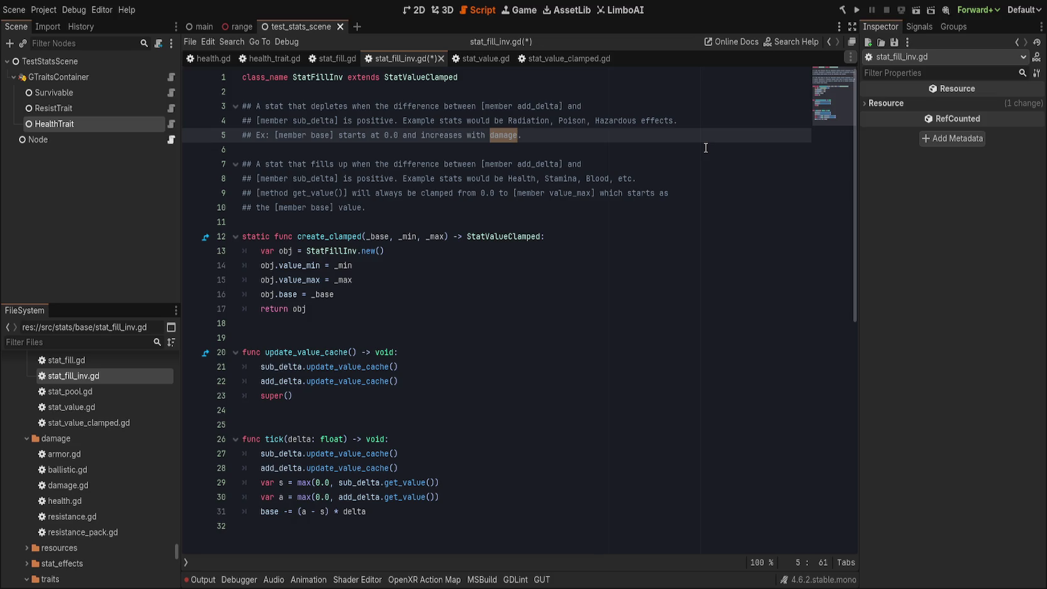
{"action": "key", "text": "End"}
- Paste the clamping note below the example, append [br] to lines 4 and 5, and save
{"action": "key", "text": "Return"}
{"action": "key", "text": "ctrl+v"}
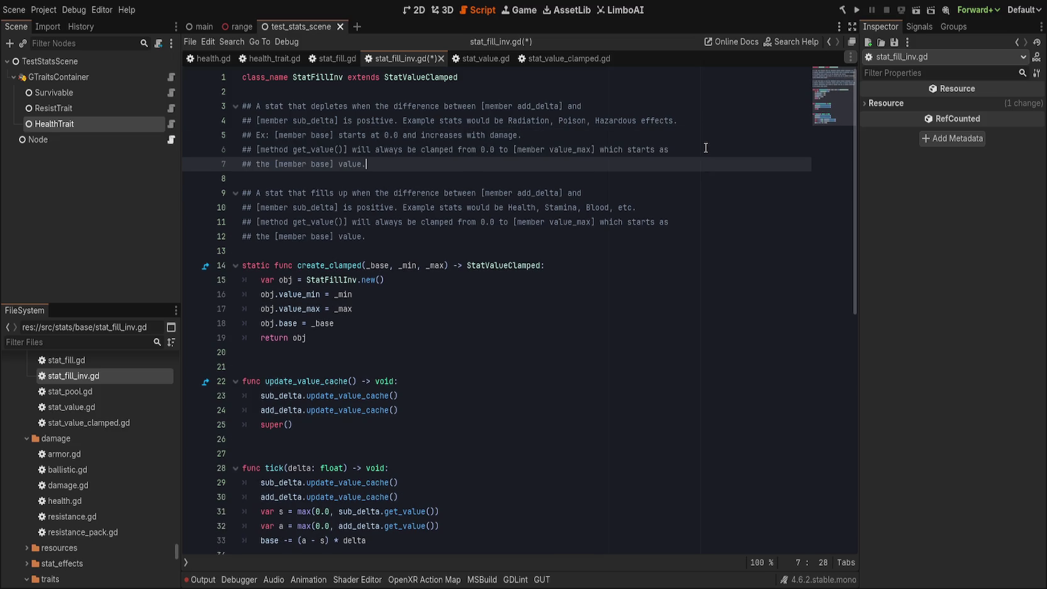
{"action": "left_click", "coordinate": [525, 151]}
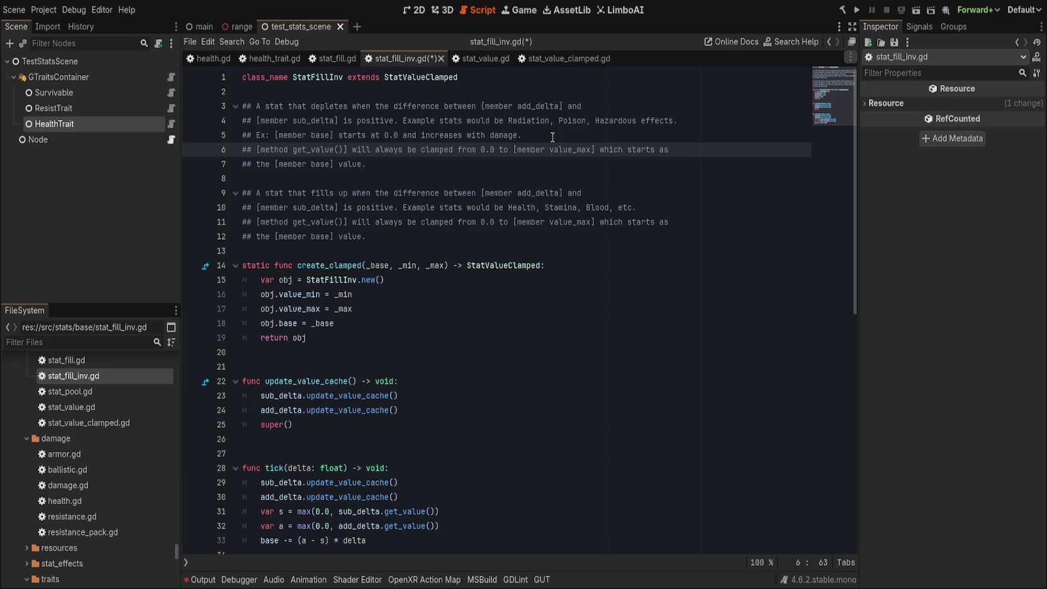
{"action": "left_click", "coordinate": [554, 135]}
{"action": "type", "text": "[br]"}
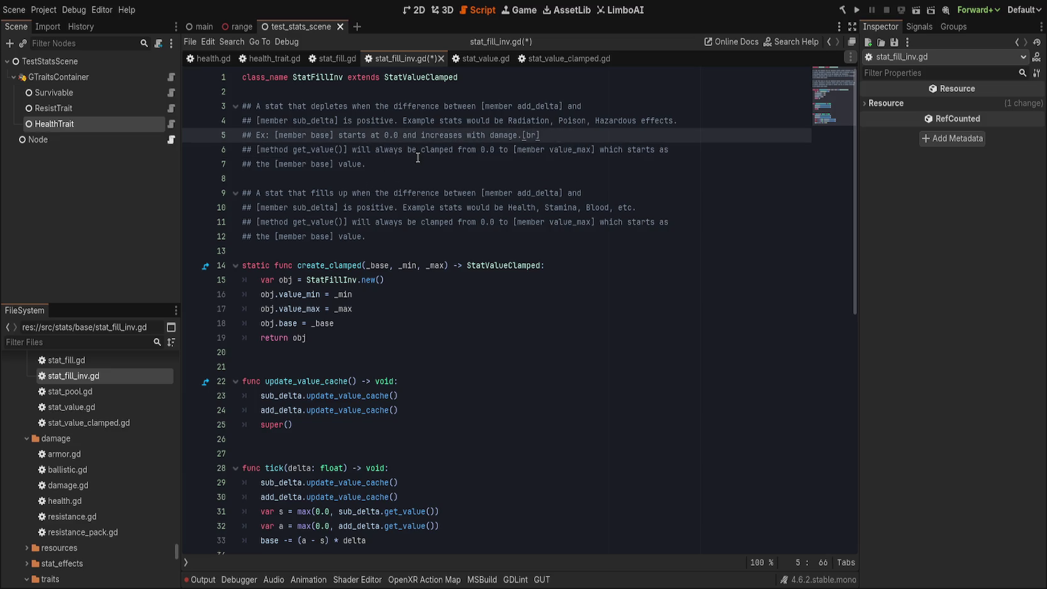
{"action": "left_click", "coordinate": [694, 120]}
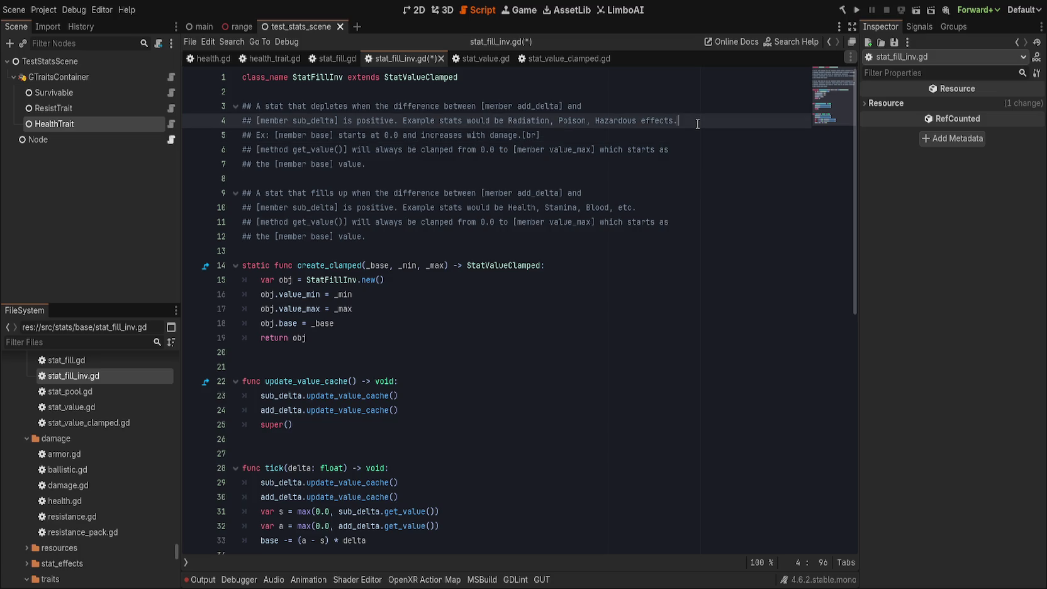
{"action": "type", "text": "[br]"}
{"action": "key", "text": "ctrl+s"}
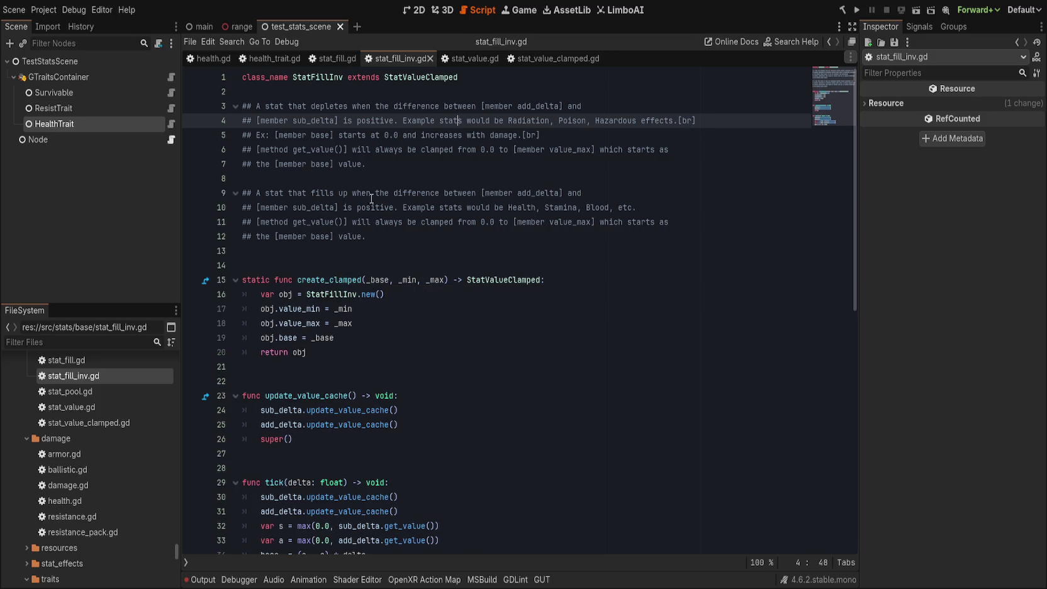
- Delete 'always' from the get_value() clamping note and review its wording
{"action": "double_click", "coordinate": [388, 150]}
{"action": "key", "text": "Delete"}
{"action": "key", "text": "Delete"}
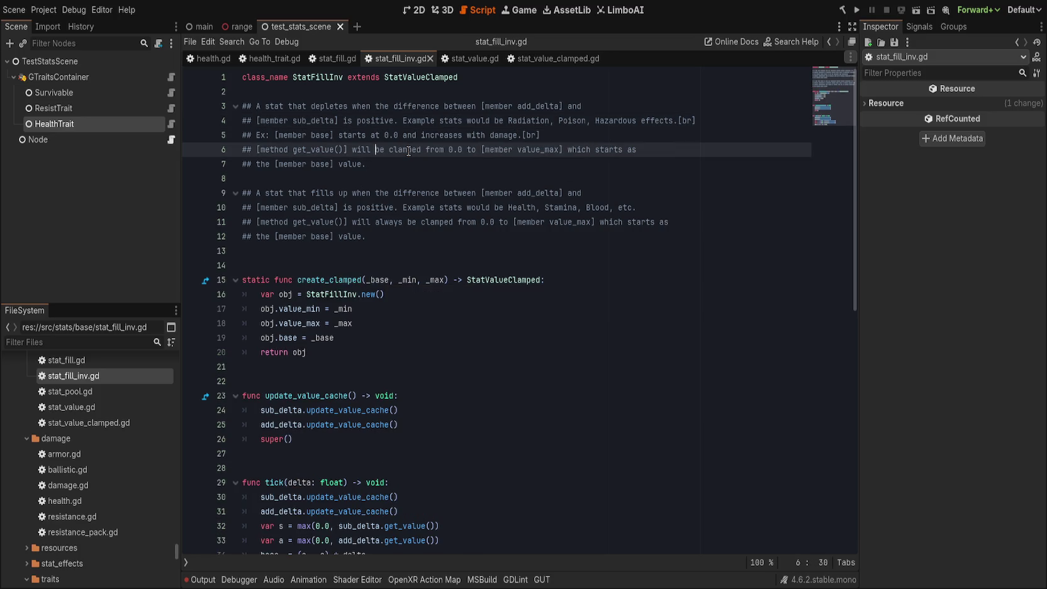
{"action": "key", "text": "ctrl+Right"}
{"action": "key", "text": "ctrl+Right"}
{"action": "key", "text": "ctrl+Right"}
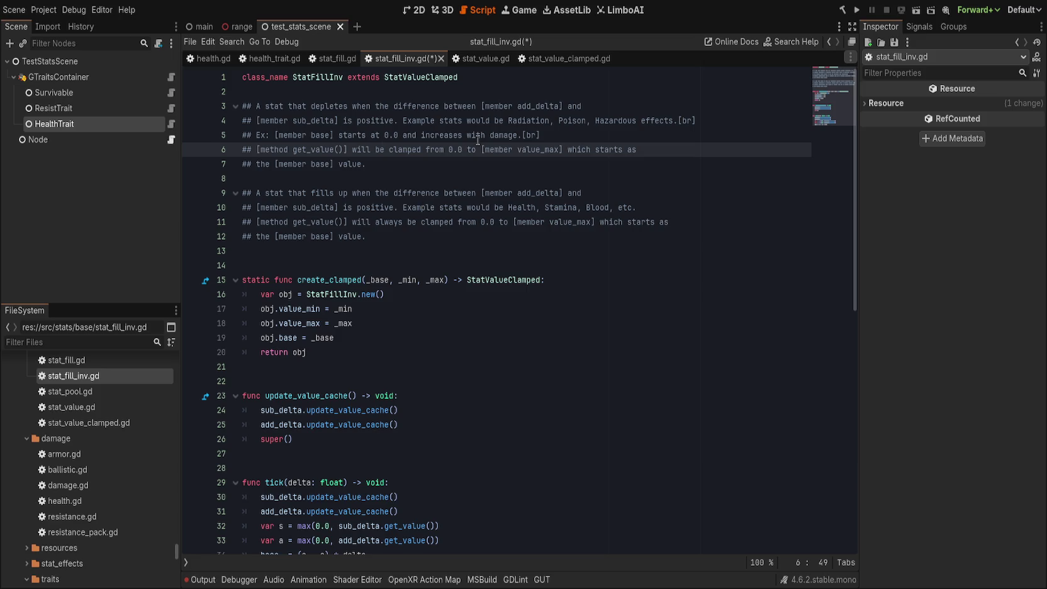
{"action": "left_click", "coordinate": [410, 246]}
{"action": "scroll", "coordinate": [446, 243], "scroll_direction": "down", "scroll_amount": 2}
{"action": "scroll", "coordinate": [446, 243], "scroll_direction": "up", "scroll_amount": 2}
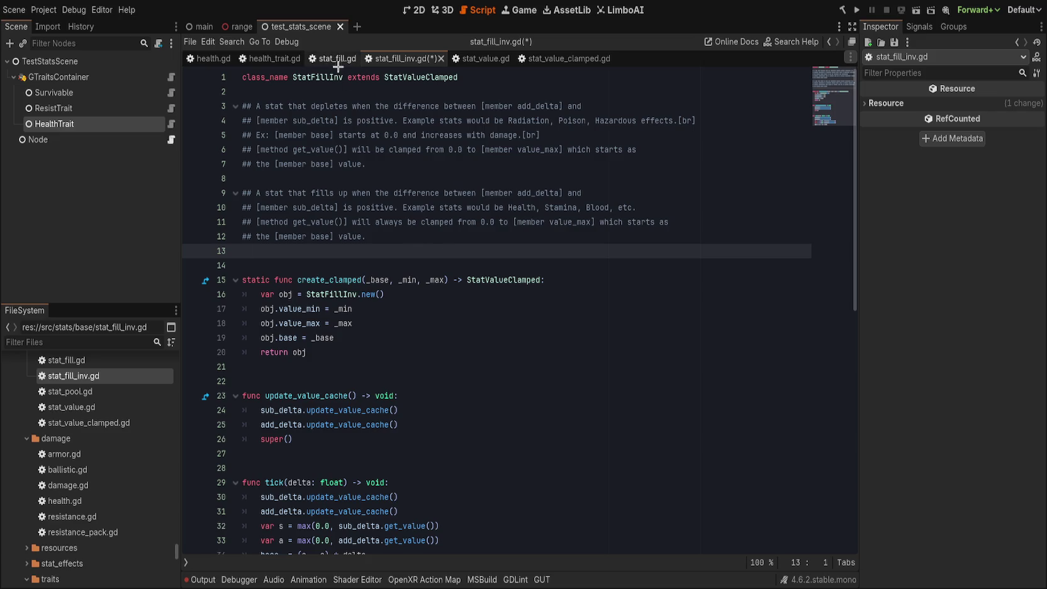
- Copy create_fill from stat_fill.gd and paste it over create_clamped in stat_fill_inv.gd
{"action": "left_click", "coordinate": [333, 59]}
{"action": "left_click", "coordinate": [410, 293]}
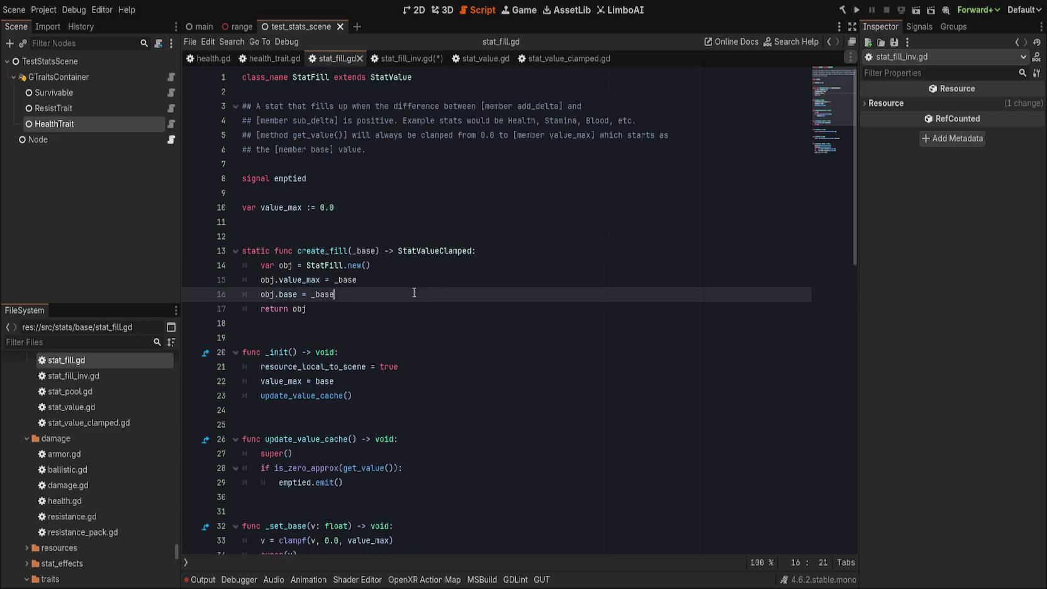
{"action": "left_click", "coordinate": [350, 162]}
{"action": "scroll", "coordinate": [491, 299], "scroll_direction": "down", "scroll_amount": 11}
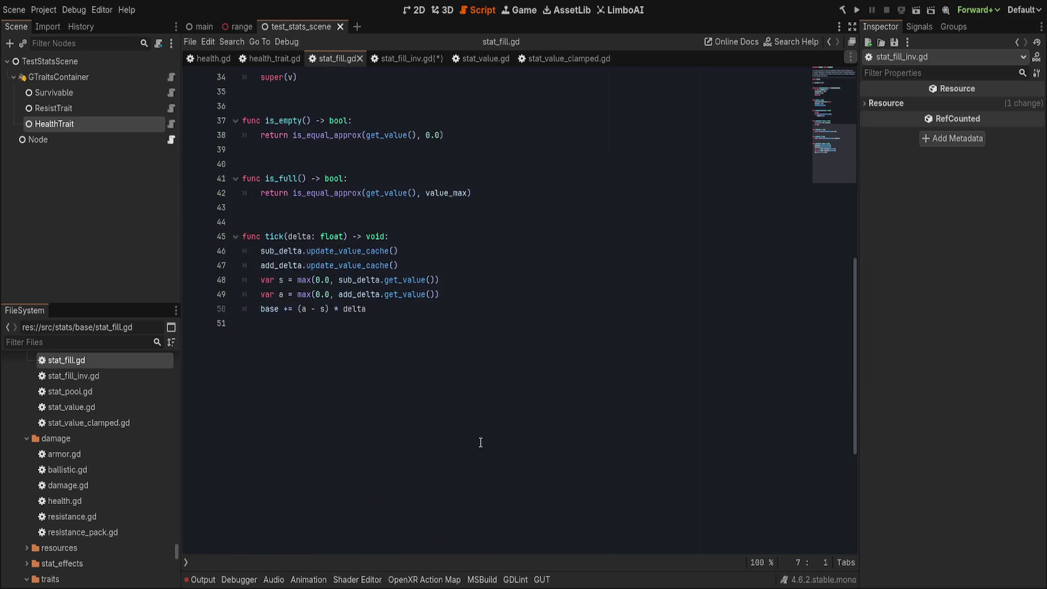
{"action": "left_click", "coordinate": [478, 453], "text": "shift"}
{"action": "left_click", "coordinate": [396, 58]}
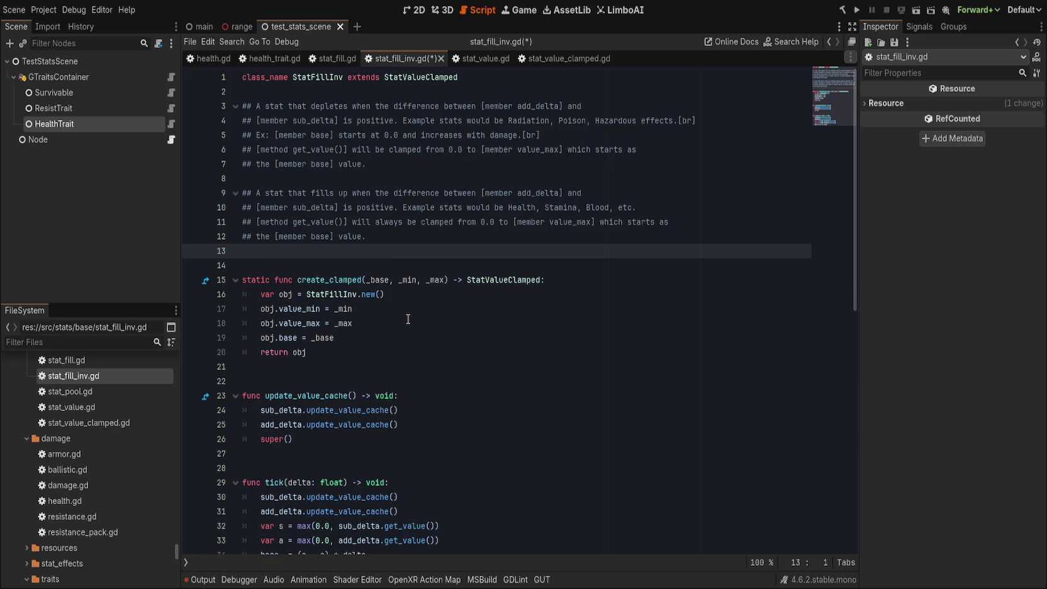
{"action": "scroll", "coordinate": [344, 330], "scroll_direction": "up", "scroll_amount": 10}
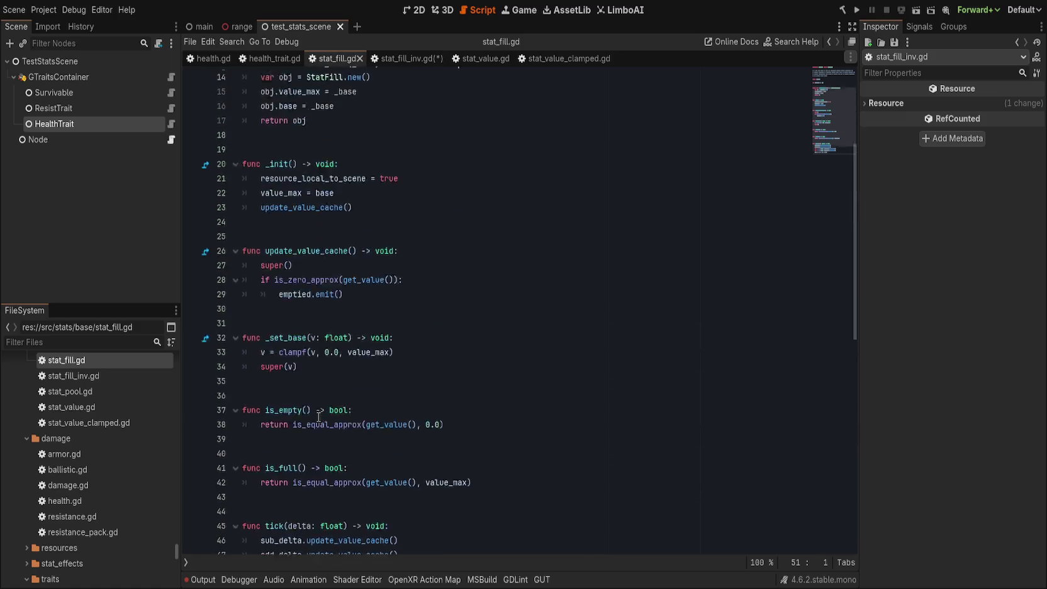
{"action": "left_click_drag", "start_coordinate": [347, 308], "coordinate": [191, 252]}
{"action": "key", "text": "ctrl+c"}
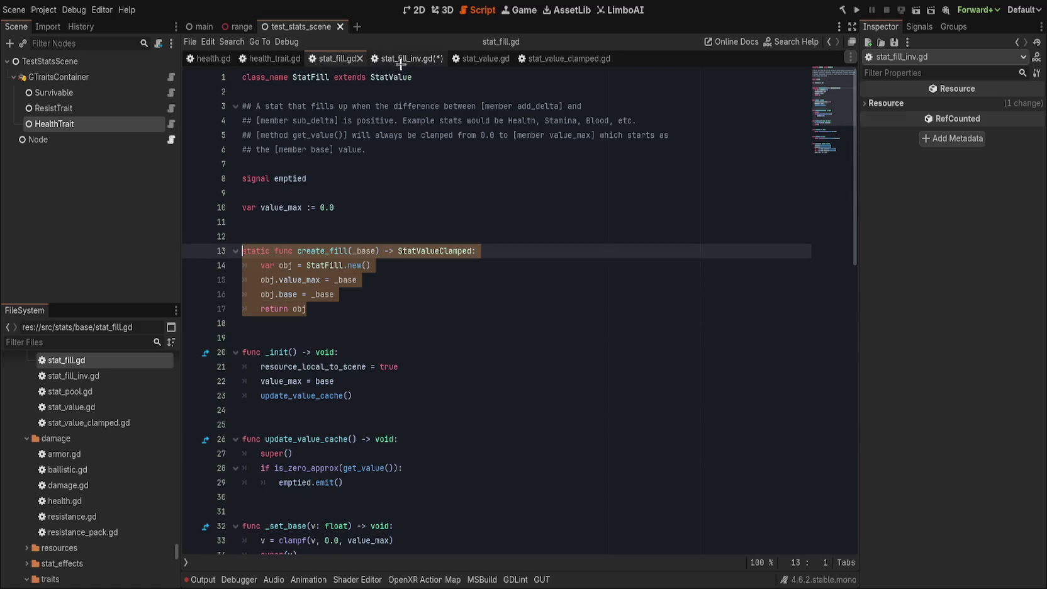
{"action": "left_click", "coordinate": [402, 58]}
{"action": "left_click", "coordinate": [315, 351]}
{"action": "left_click_drag", "start_coordinate": [315, 351], "coordinate": [214, 283]}
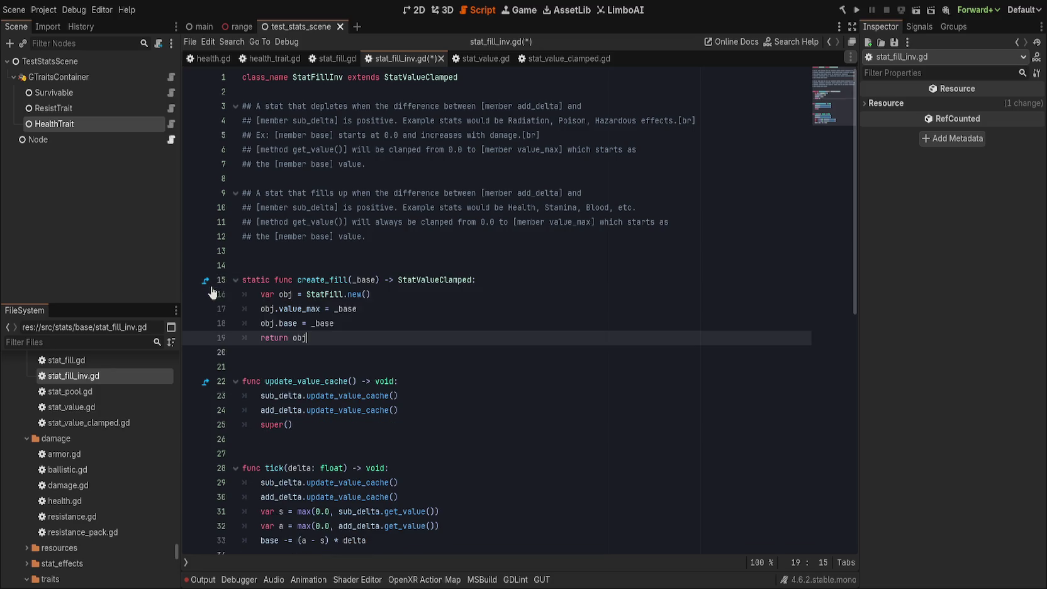
{"action": "key", "text": "ctrl+v"}
- Drop the _base parameter from the pasted create_fill and set base to 0.0
{"action": "left_click", "coordinate": [350, 280]}
{"action": "type", "text": "_inv"}
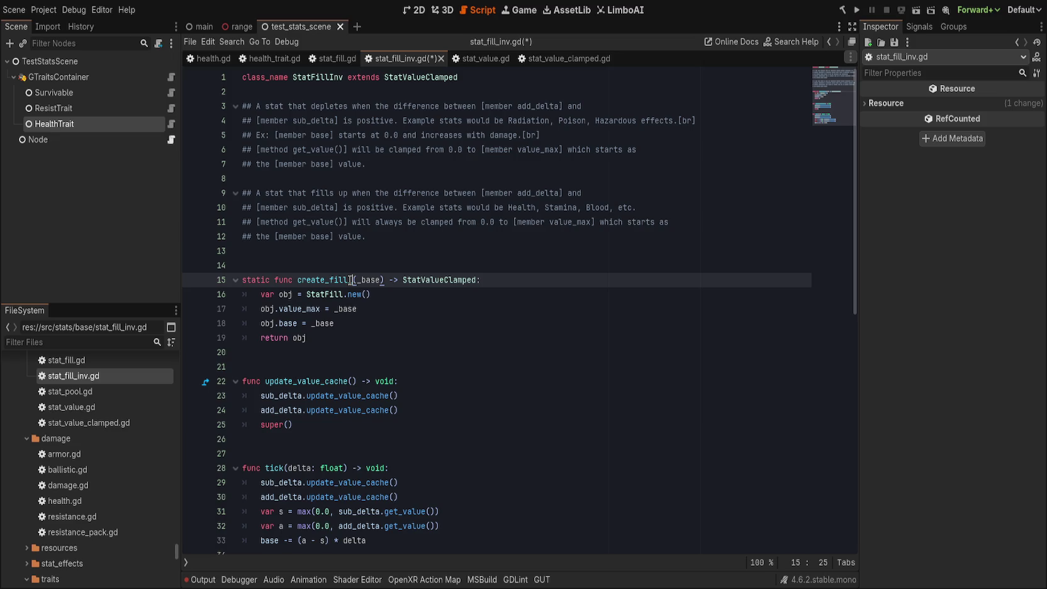
{"action": "key", "text": "Right"}
{"action": "key", "text": "Right"}
{"action": "key", "text": "Right"}
{"action": "type", "text": ","}
{"action": "key", "text": "BackSpace"}
{"action": "key", "text": "BackSpace"}
{"action": "key", "text": "BackSpace"}
{"action": "type", "text": "_max"}
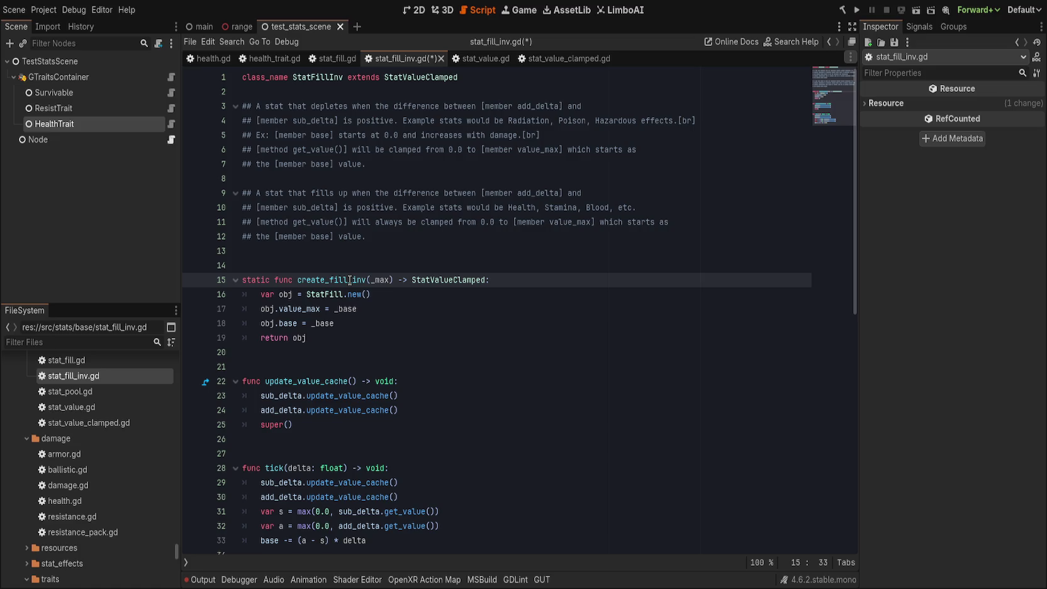
{"action": "left_click_drag", "start_coordinate": [350, 280], "coordinate": [369, 281]}
{"action": "key", "text": "BackSpace"}
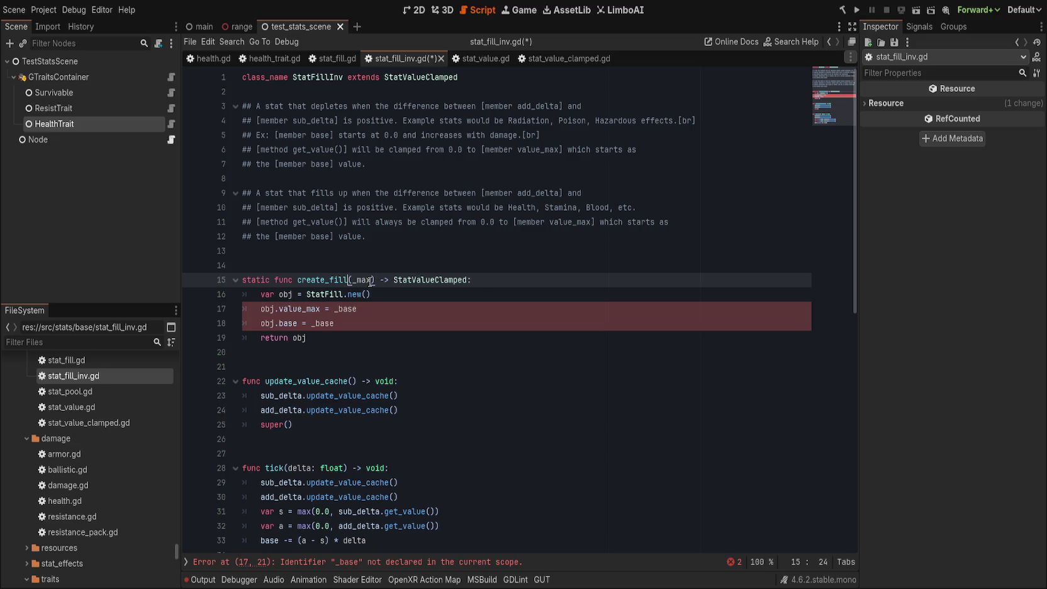
{"action": "left_click", "coordinate": [344, 321]}
{"action": "key", "text": "BackSpace"}
{"action": "key", "text": "BackSpace"}
{"action": "key", "text": "BackSpace"}
{"action": "type", "text": "0.0"}
- Give create_fill a _value_max: float parameter and assign value_max from it
{"action": "left_click", "coordinate": [407, 307]}
{"action": "key", "text": "BackSpace"}
{"action": "key", "text": "BackSpace"}
{"action": "key", "text": "BackSpace"}
{"action": "type", "text": "_max"}
{"action": "left_click", "coordinate": [356, 280]}
{"action": "type", "text": "value_"}
{"action": "key", "text": "Right"}
{"action": "key", "text": "Right"}
{"action": "key", "text": "Right"}
{"action": "type", "text": ": float"}
{"action": "left_click", "coordinate": [367, 279]}
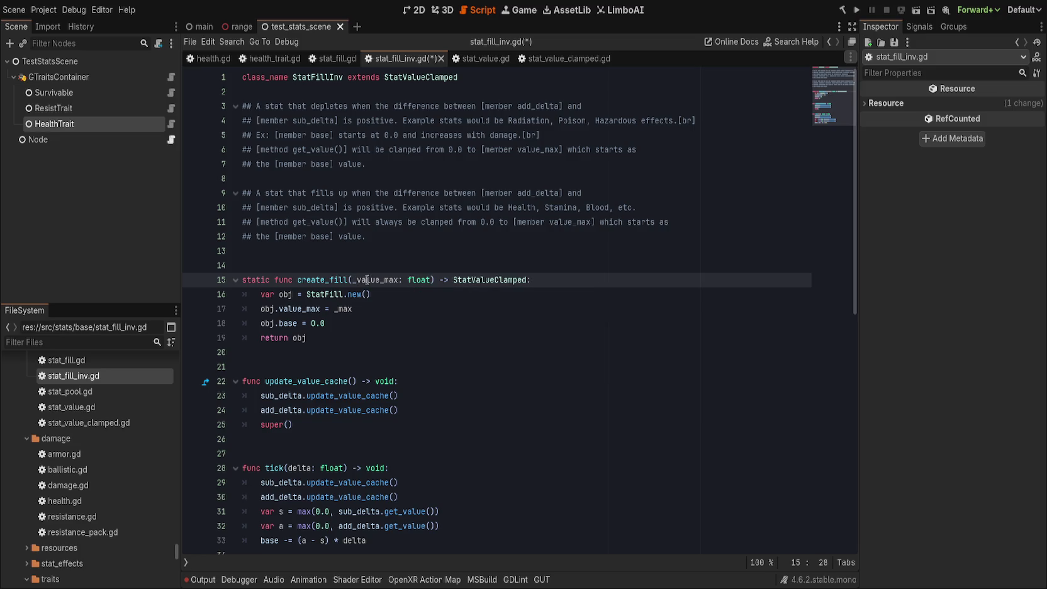
{"action": "key", "text": "Down"}
{"action": "key", "text": "Down"}
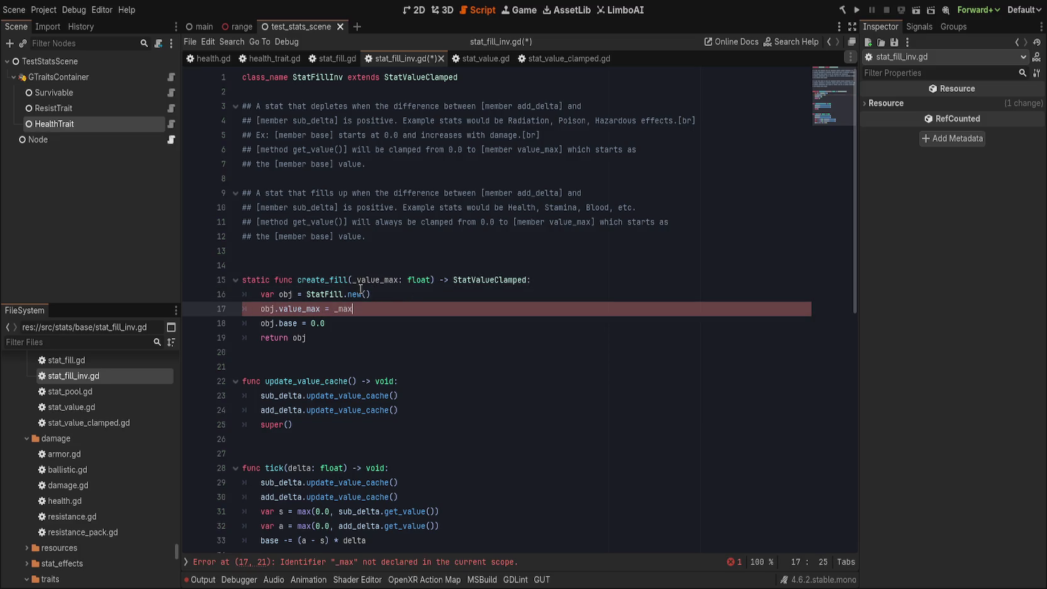
{"action": "left_click", "coordinate": [369, 293]}
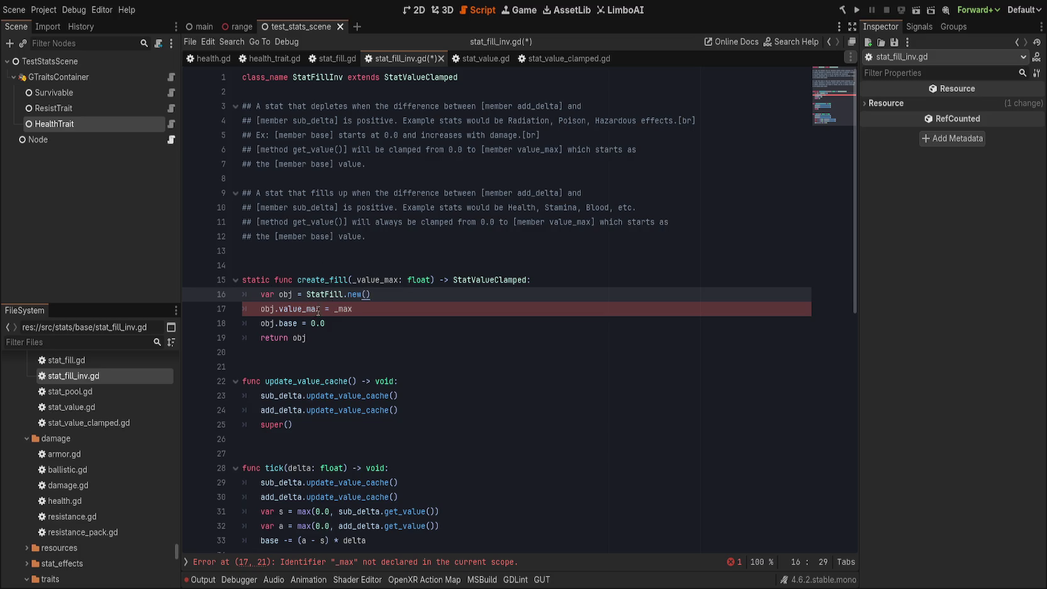
{"action": "left_click", "coordinate": [347, 309]}
{"action": "left_click", "coordinate": [369, 281]}
{"action": "left_click", "coordinate": [344, 310]}
{"action": "type", "text": "_value_max"}
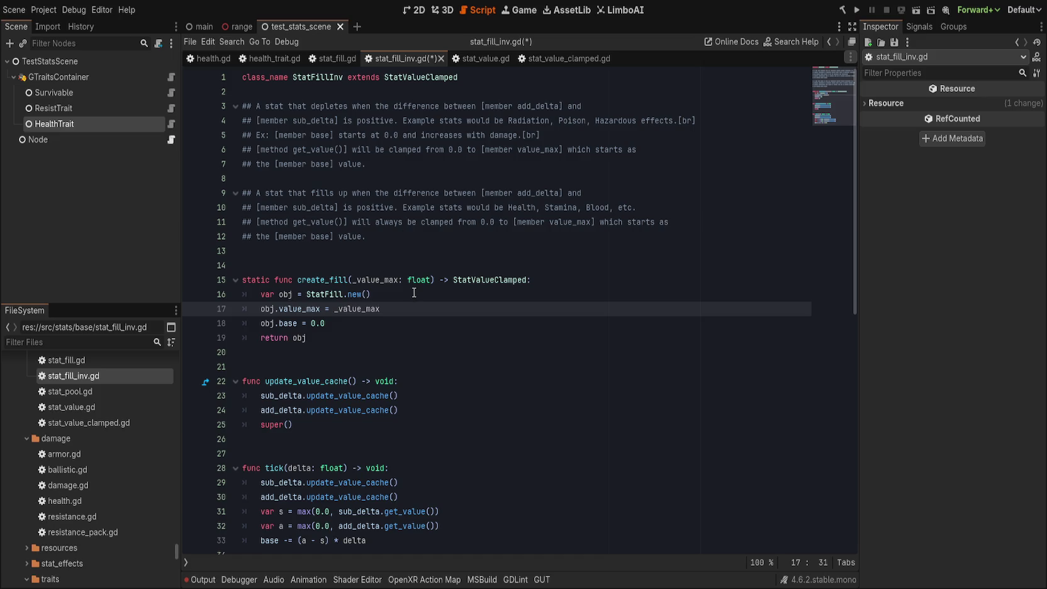
{"action": "key", "text": "Down"}
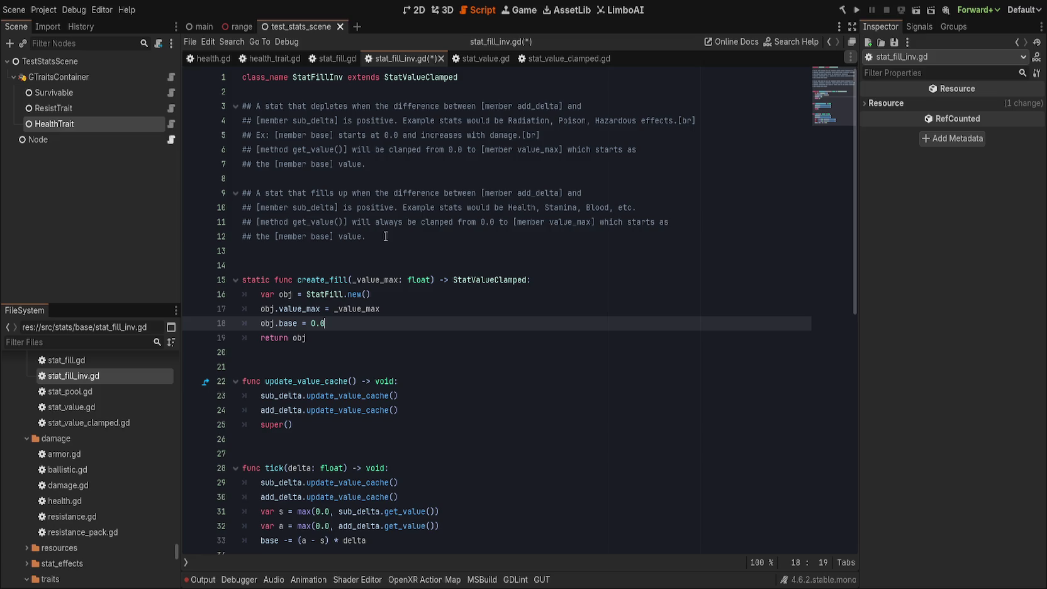
- Delete the copied fill-up doc comment lines and the leftover blank line
{"action": "left_click_drag", "start_coordinate": [413, 238], "coordinate": [398, 179]}
{"action": "key", "text": "BackSpace"}
{"action": "key", "text": "Delete"}
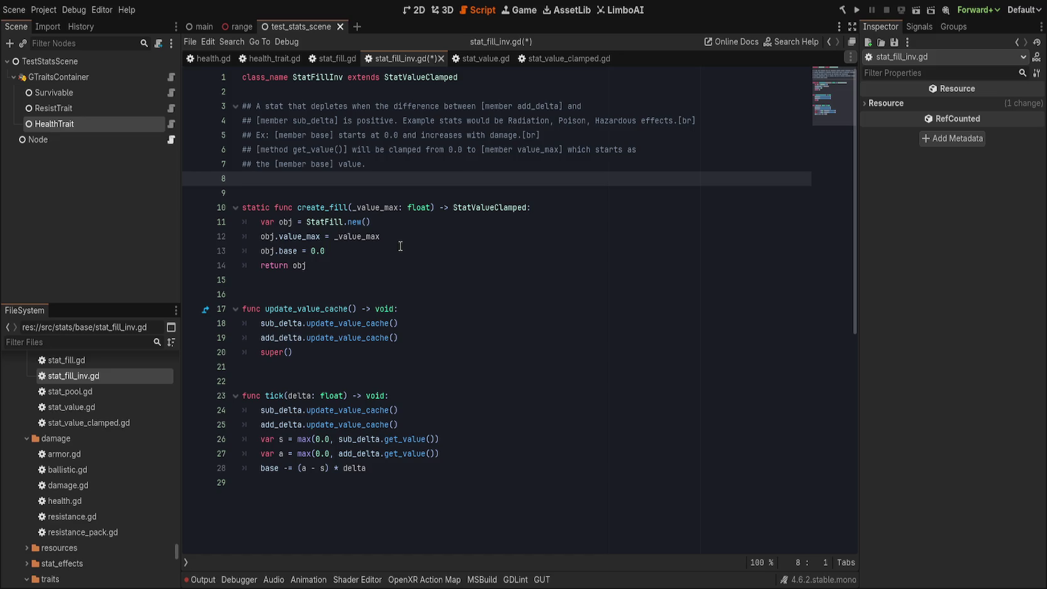
{"action": "left_click", "coordinate": [402, 238]}
- Bring up stat_fill.gd and look over its create_fill function
{"action": "left_click", "coordinate": [335, 63]}
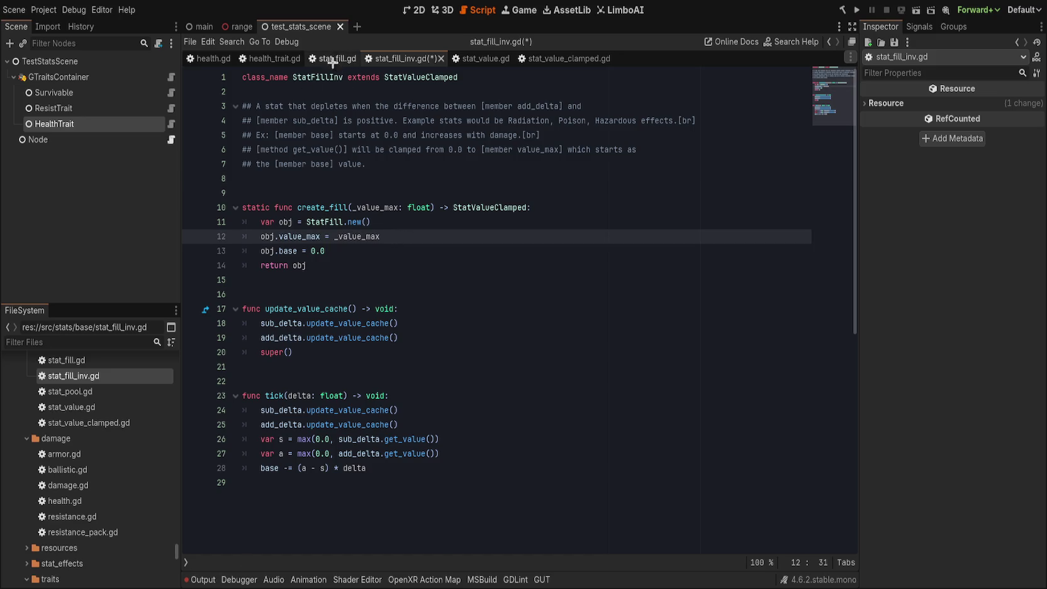
{"action": "left_click_drag", "start_coordinate": [306, 308], "coordinate": [242, 250]}
{"action": "left_click", "coordinate": [417, 298]}
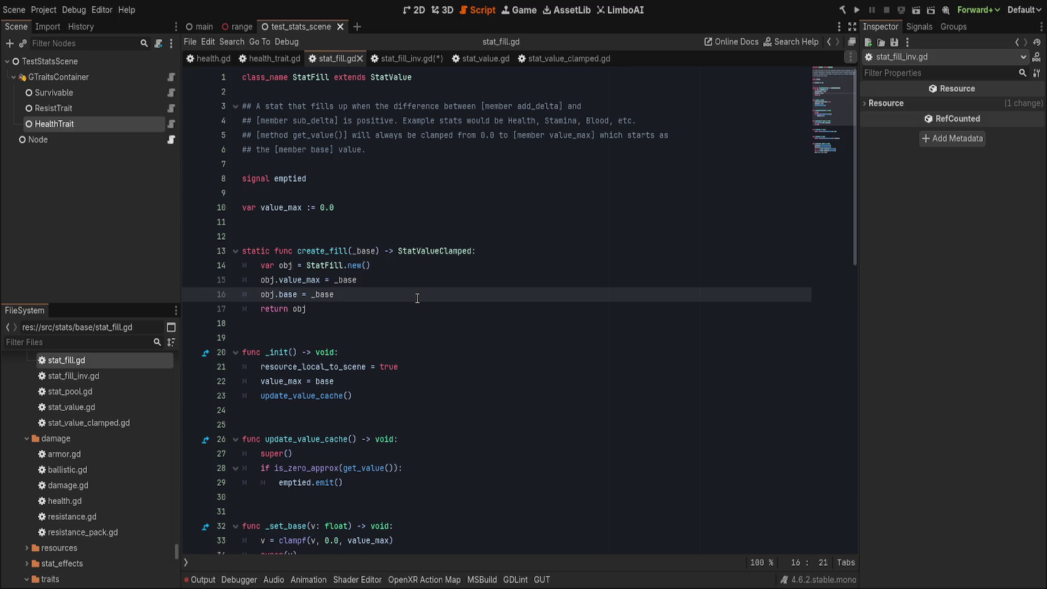
- Compare the functions in stat_fill.gd with those in stat_fill_inv.gd
{"action": "left_click", "coordinate": [414, 308]}
{"action": "scroll", "coordinate": [413, 308], "scroll_direction": "down", "scroll_amount": 1}
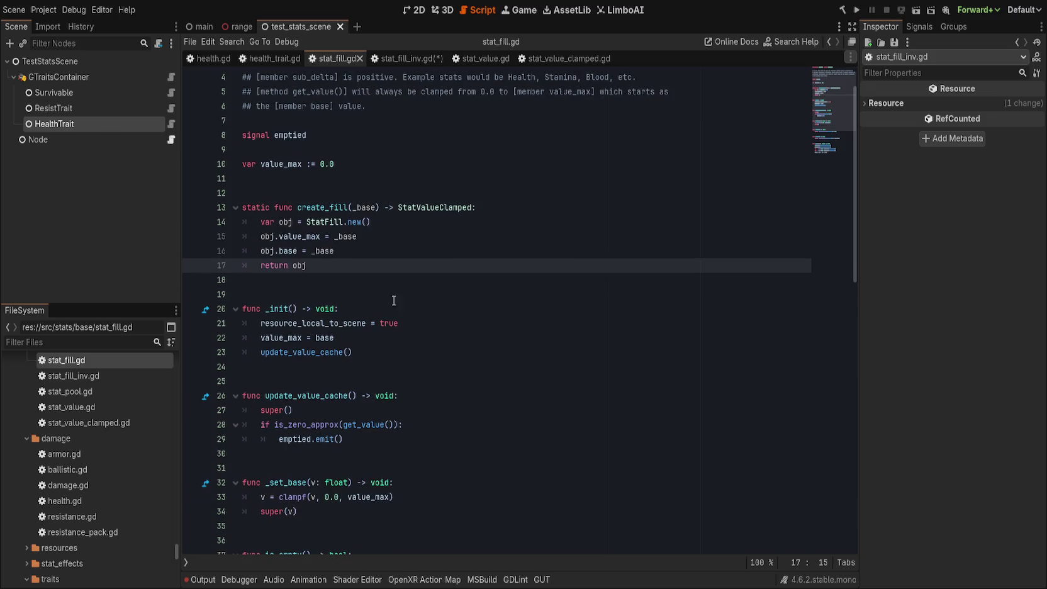
{"action": "left_click", "coordinate": [415, 337], "text": "shift"}
{"action": "scroll", "coordinate": [433, 359], "scroll_direction": "down", "scroll_amount": 2}
{"action": "left_click", "coordinate": [439, 426], "text": "shift"}
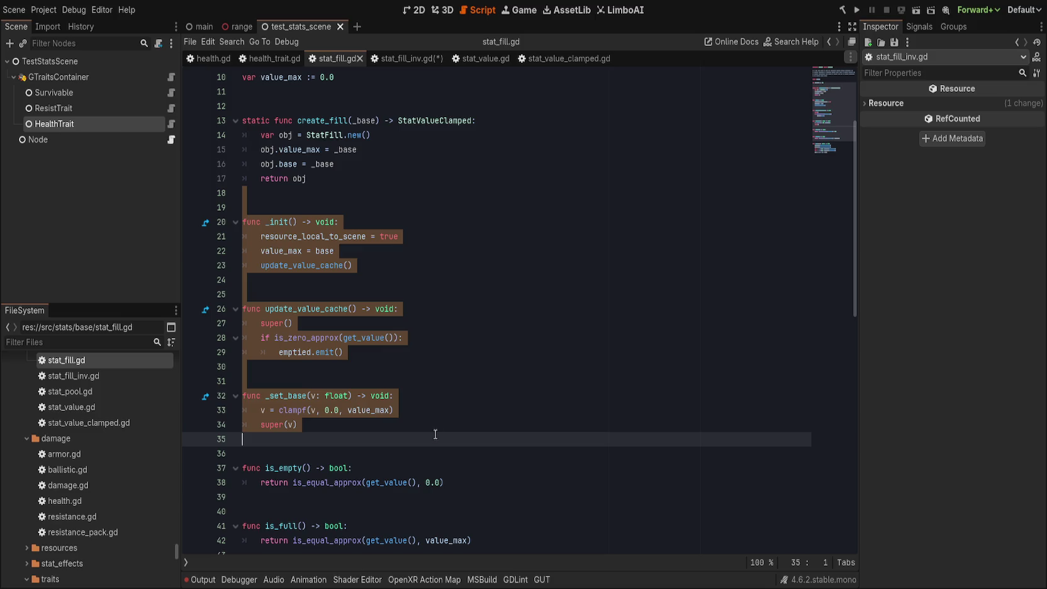
{"action": "left_click", "coordinate": [439, 426]}
{"action": "left_click", "coordinate": [398, 60]}
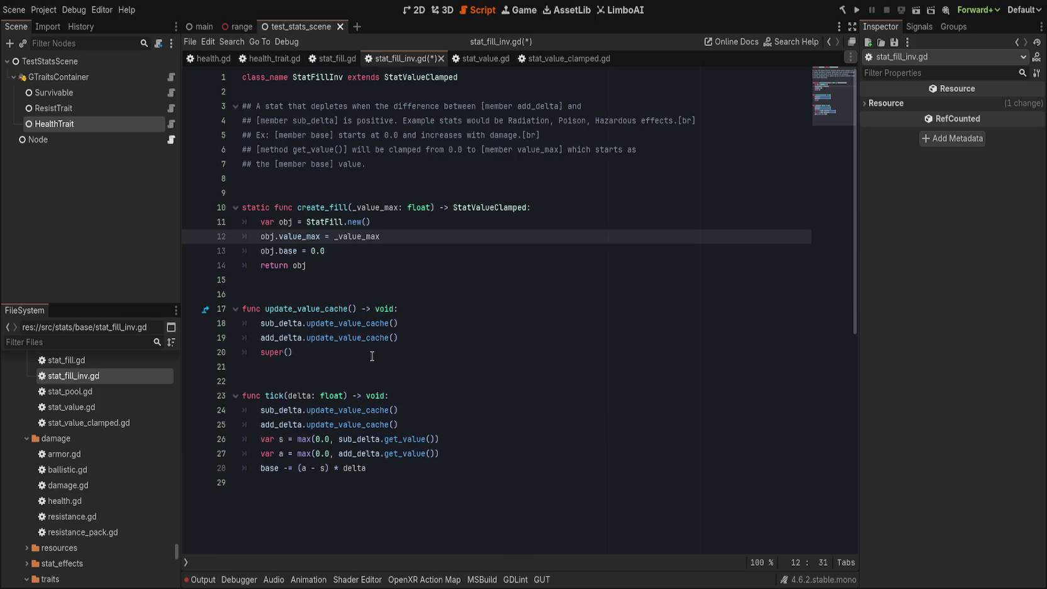
{"action": "key", "text": "alt+Left"}
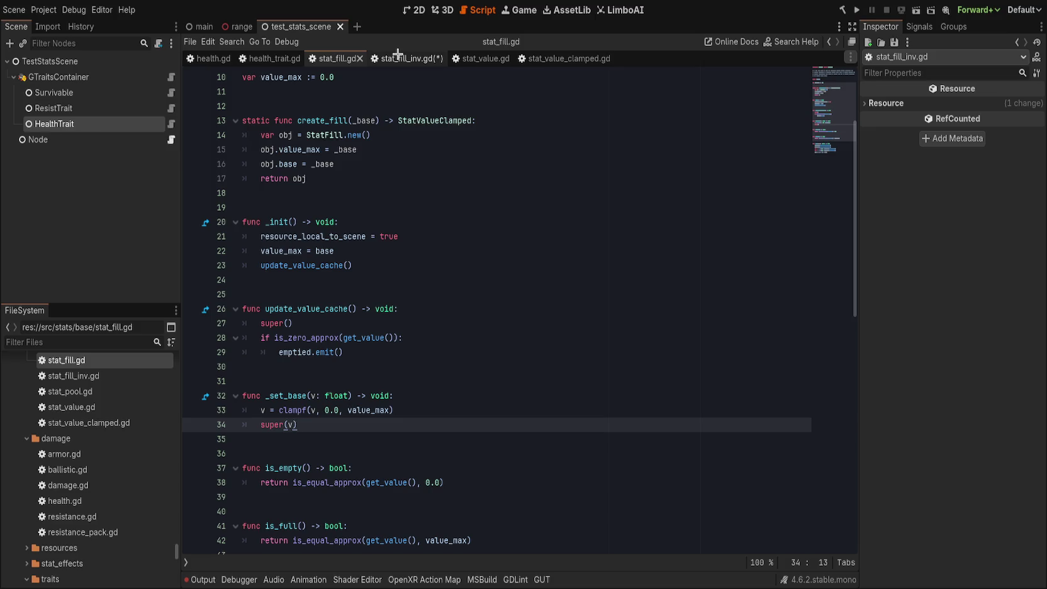
{"action": "left_click", "coordinate": [398, 55]}
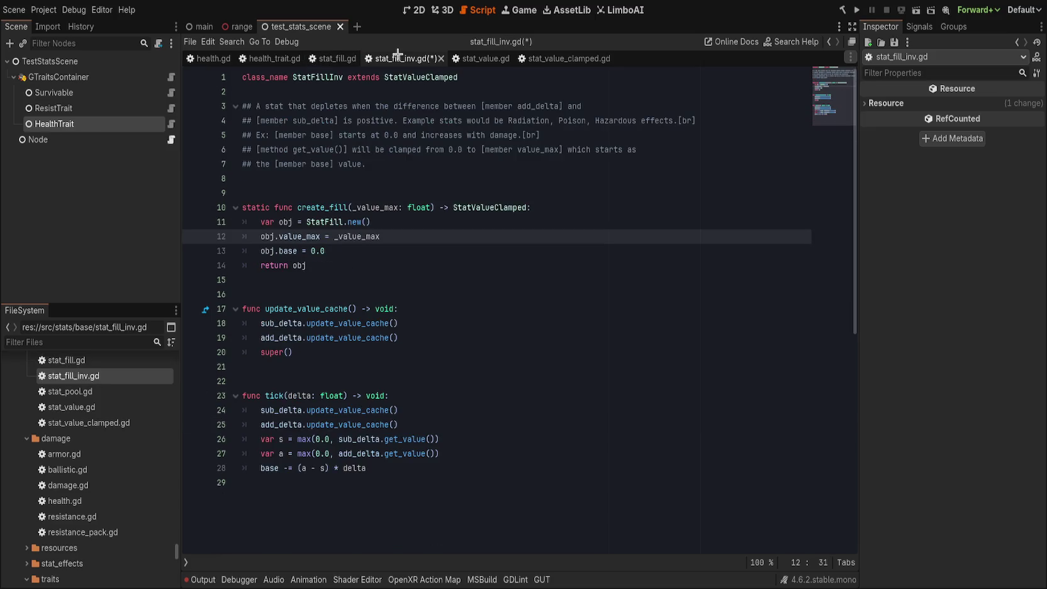
{"action": "left_click", "coordinate": [333, 59]}
{"action": "left_click", "coordinate": [418, 58]}
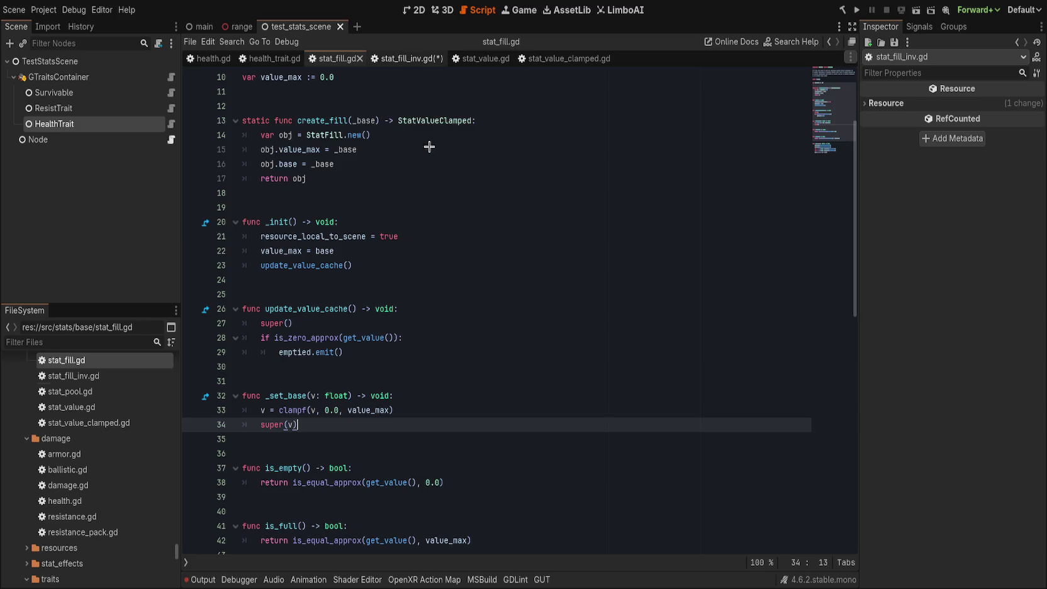
- Replace update_value_cache's three-line body with a single super() call
{"action": "left_click", "coordinate": [373, 347]}
{"action": "left_click_drag", "start_coordinate": [373, 347], "coordinate": [241, 325]}
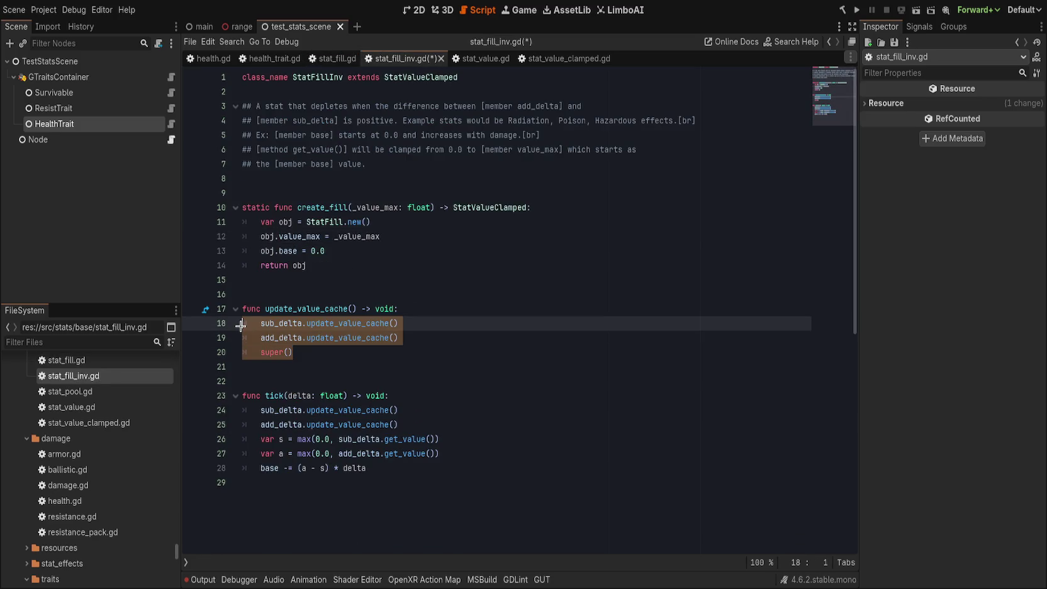
{"action": "key", "text": "BackSpace"}
{"action": "key", "text": "Tab"}
{"action": "type", "text": "super()"}
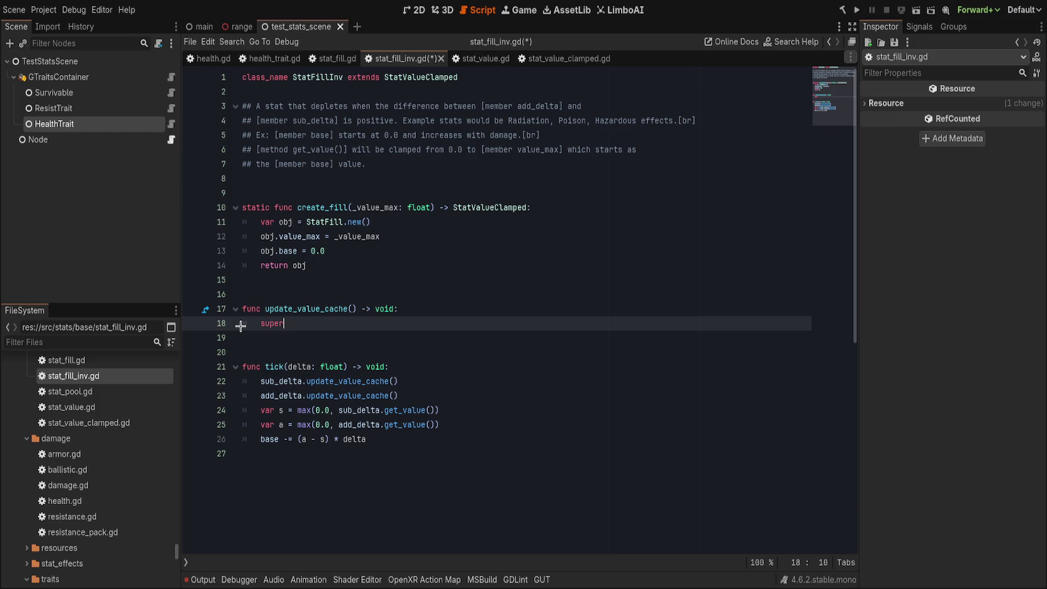
{"action": "key", "text": "Return"}
- Paste stat_fill.gd's is_zero_approx emptied.emit() check below super() in update_value_cache
{"action": "left_click", "coordinate": [327, 58]}
{"action": "left_click", "coordinate": [366, 356]}
{"action": "left_click_drag", "start_coordinate": [365, 357], "coordinate": [172, 340]}
{"action": "key", "text": "ctrl+c"}
{"action": "left_click", "coordinate": [402, 58]}
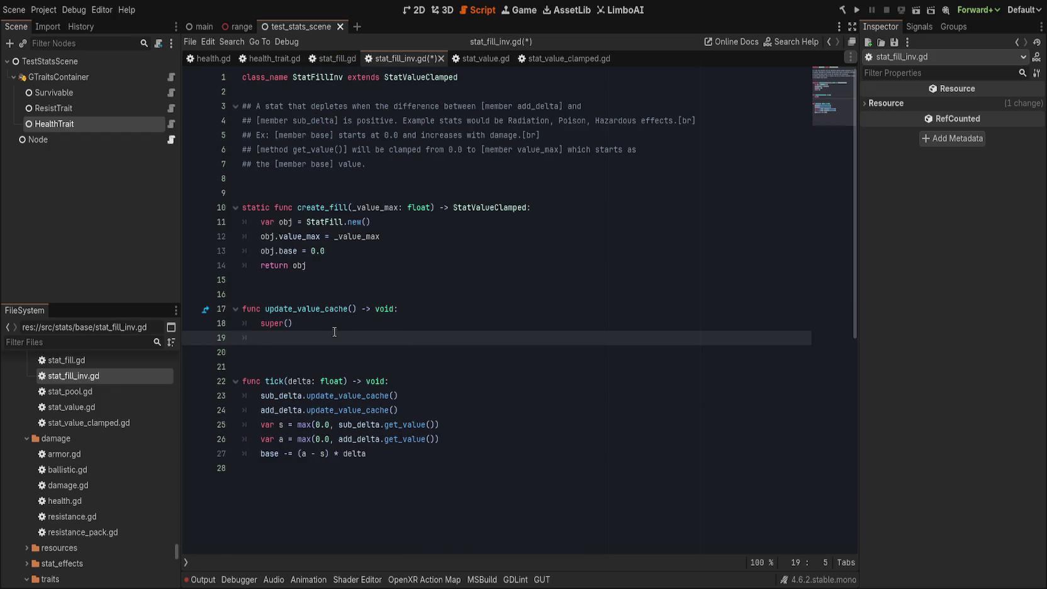
{"action": "key", "text": "ctrl+v"}
{"action": "left_click_drag", "start_coordinate": [376, 337], "coordinate": [405, 321]}
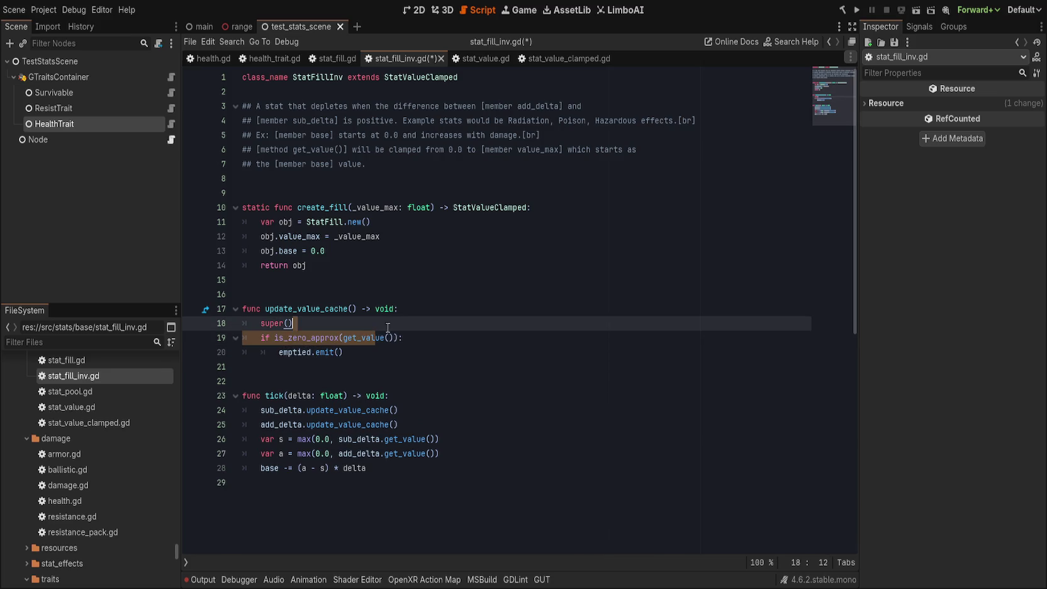
{"action": "left_click", "coordinate": [404, 321]}
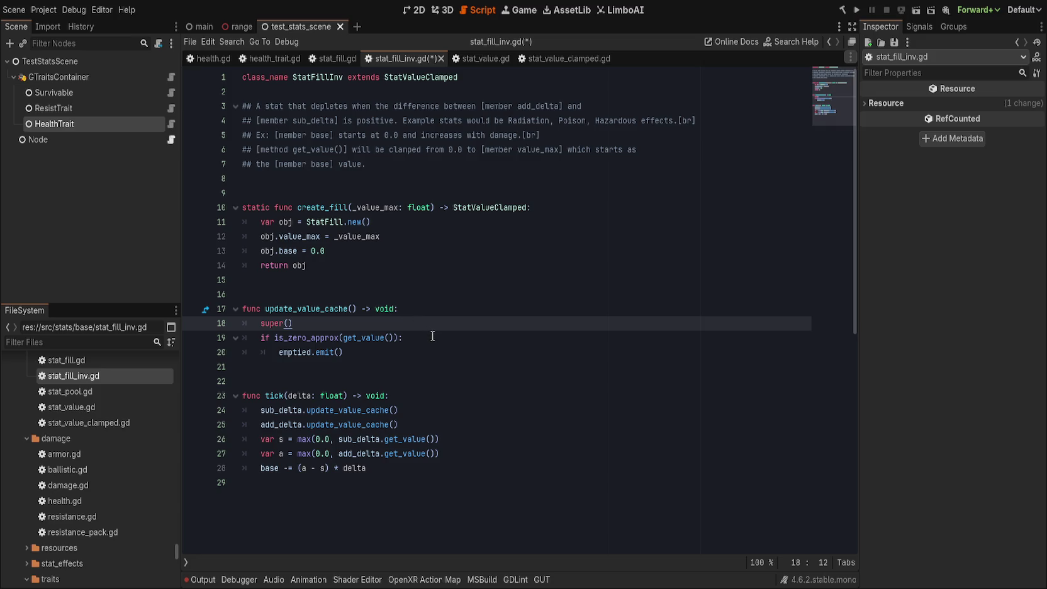
{"action": "left_click", "coordinate": [334, 58]}
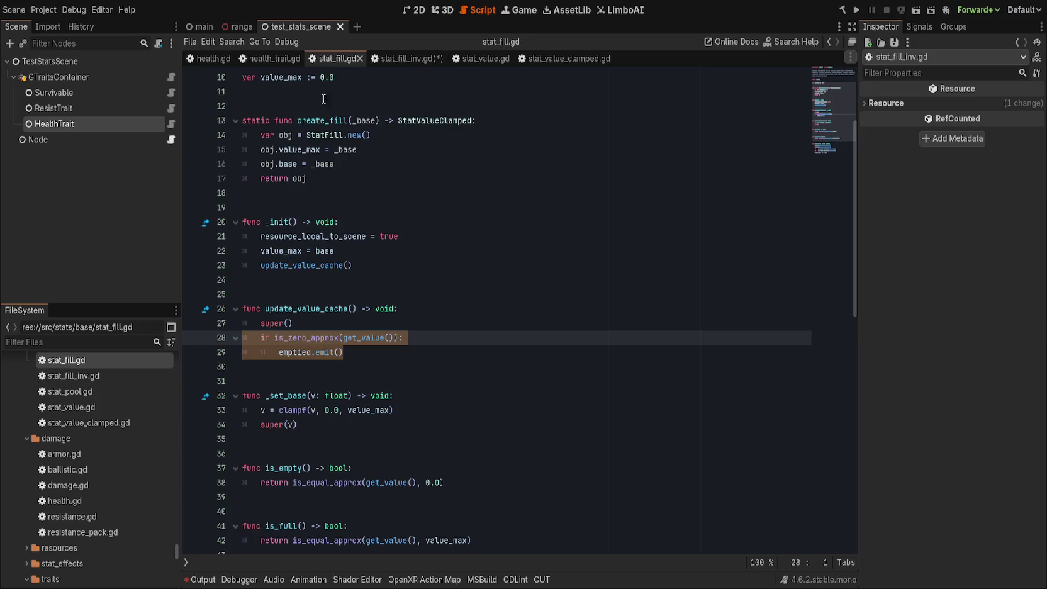
- Copy _set_base from stat_fill.gd and paste it after update_value_cache in stat_fill_inv.gd
{"action": "left_click", "coordinate": [484, 381]}
{"action": "left_click_drag", "start_coordinate": [423, 430], "coordinate": [243, 381]}
{"action": "key", "text": "ctrl+c"}
{"action": "left_click", "coordinate": [402, 57]}
{"action": "left_click", "coordinate": [368, 370]}
{"action": "key", "text": "ctrl+v"}
{"action": "left_click", "coordinate": [371, 368]}
{"action": "key", "text": "Down"}
- Move the pasted _set_base below tick, add spacing, and save stat_fill_inv.gd
{"action": "left_click", "coordinate": [321, 438]}
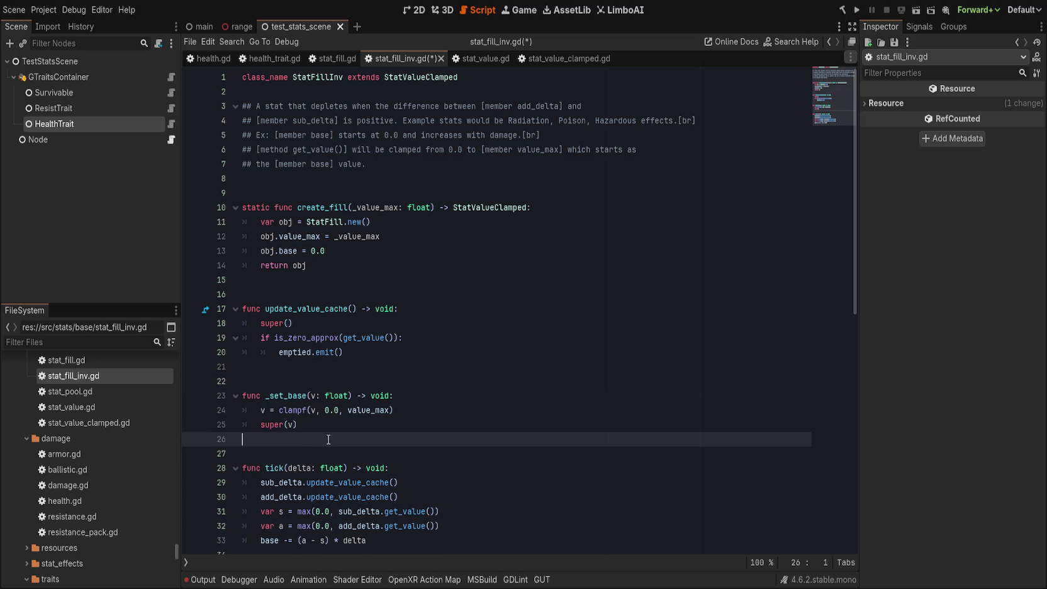
{"action": "scroll", "coordinate": [320, 439], "scroll_direction": "down", "scroll_amount": 2}
{"action": "left_click_drag", "start_coordinate": [244, 354], "coordinate": [242, 310]}
{"action": "key", "text": "alt+Down"}
{"action": "key", "text": "alt+Down"}
{"action": "key", "text": "alt+Down"}
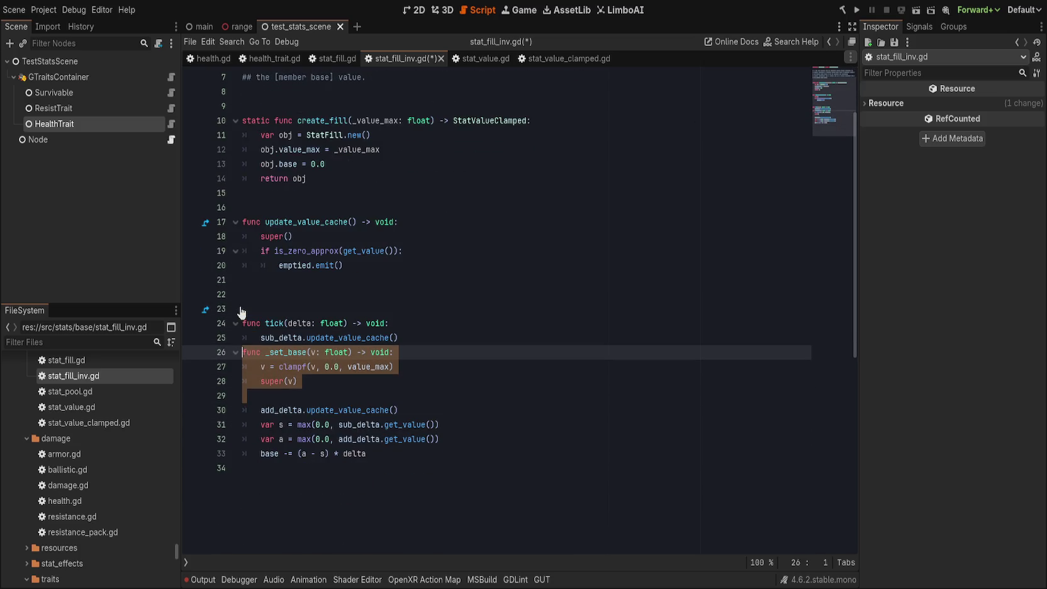
{"action": "left_click", "coordinate": [393, 396]}
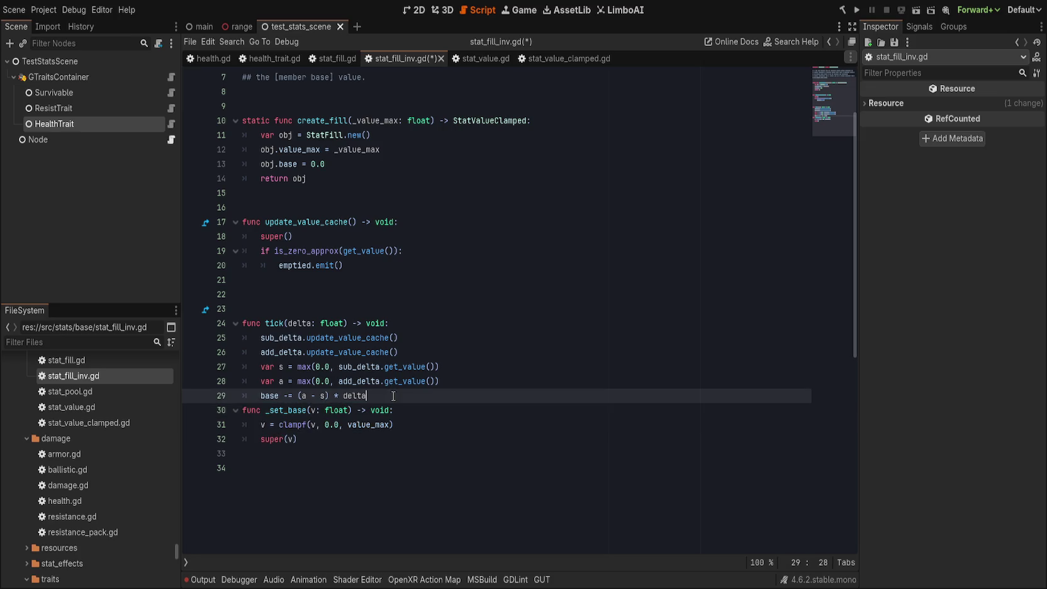
{"action": "key", "text": "Return"}
{"action": "key", "text": "Return"}
{"action": "key", "text": "ctrl+s"}
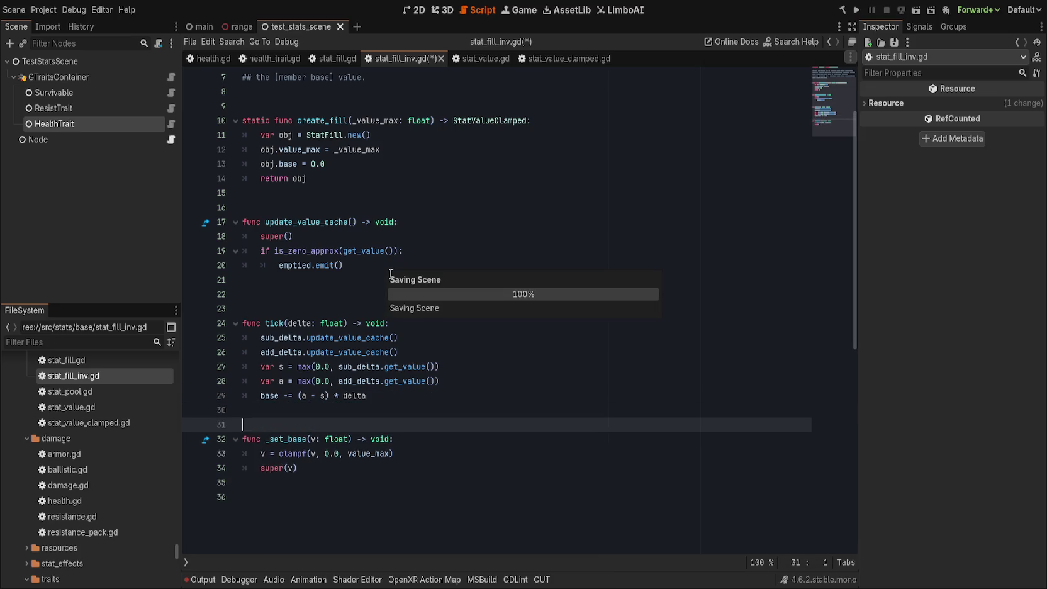
{"action": "scroll", "coordinate": [360, 219], "scroll_direction": "up", "scroll_amount": 1}
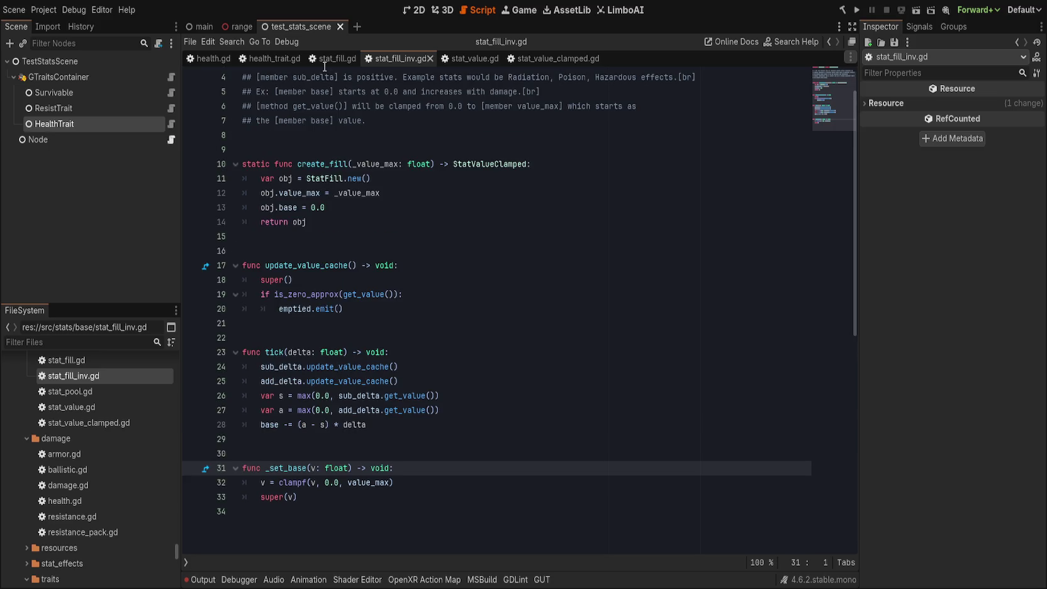
{"action": "left_click", "coordinate": [328, 58]}
{"action": "scroll", "coordinate": [317, 271], "scroll_direction": "down", "scroll_amount": 4}
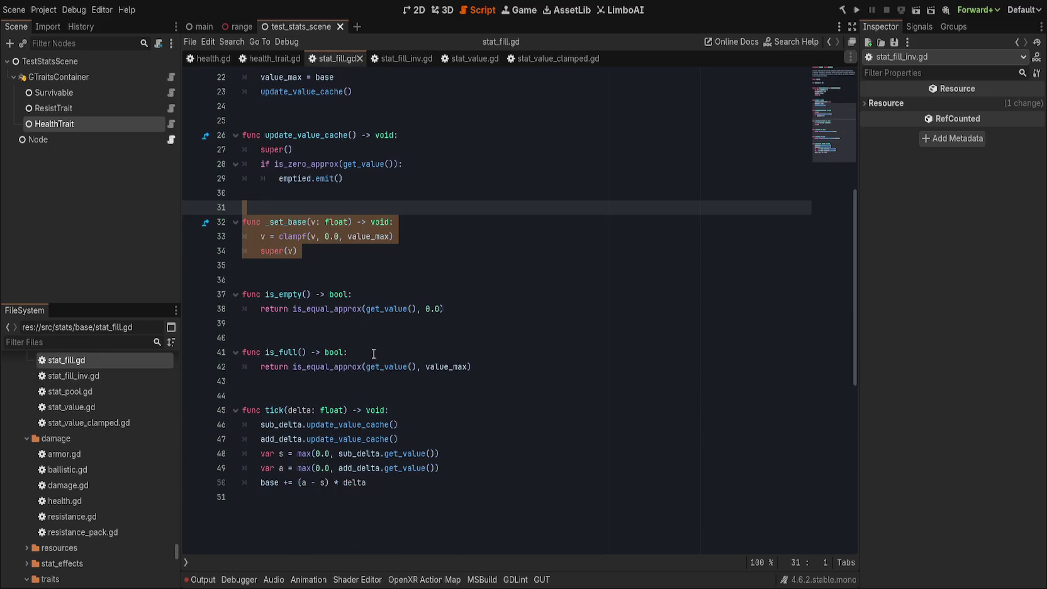
- Paste stat_fill.gd's is_empty and is_full below update_value_cache in stat_fill_inv.gd
{"action": "left_click", "coordinate": [318, 271]}
{"action": "left_click", "coordinate": [298, 278]}
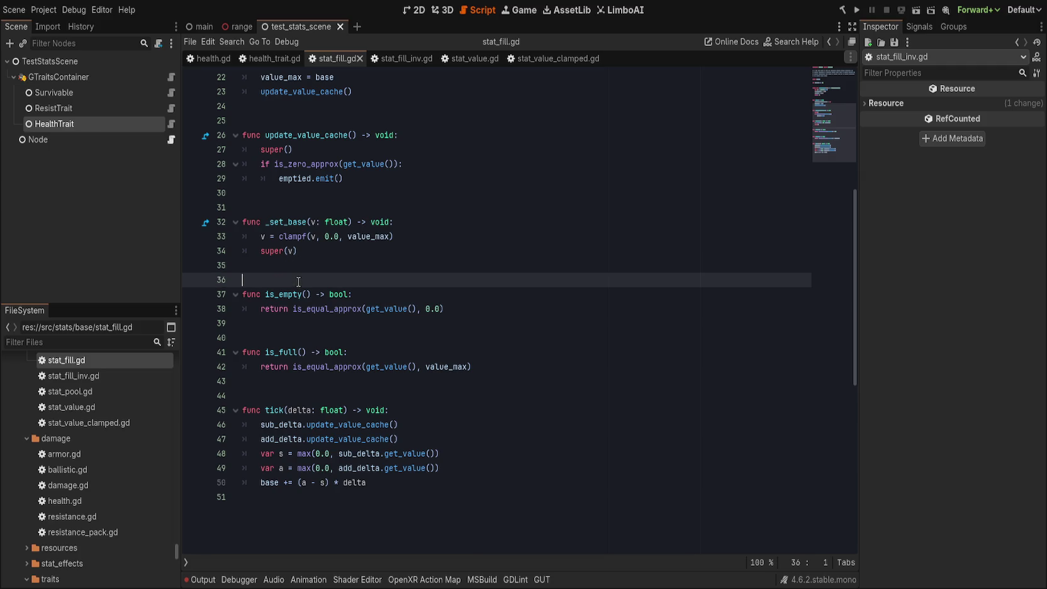
{"action": "left_click_drag", "start_coordinate": [302, 281], "coordinate": [593, 544]}
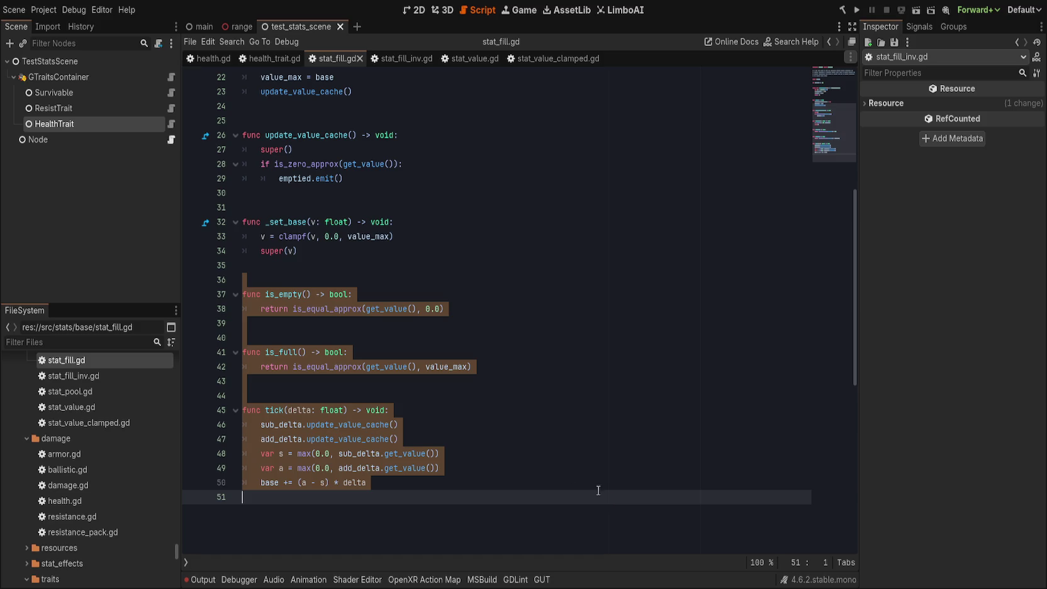
{"action": "left_click", "coordinate": [468, 413], "text": "shift"}
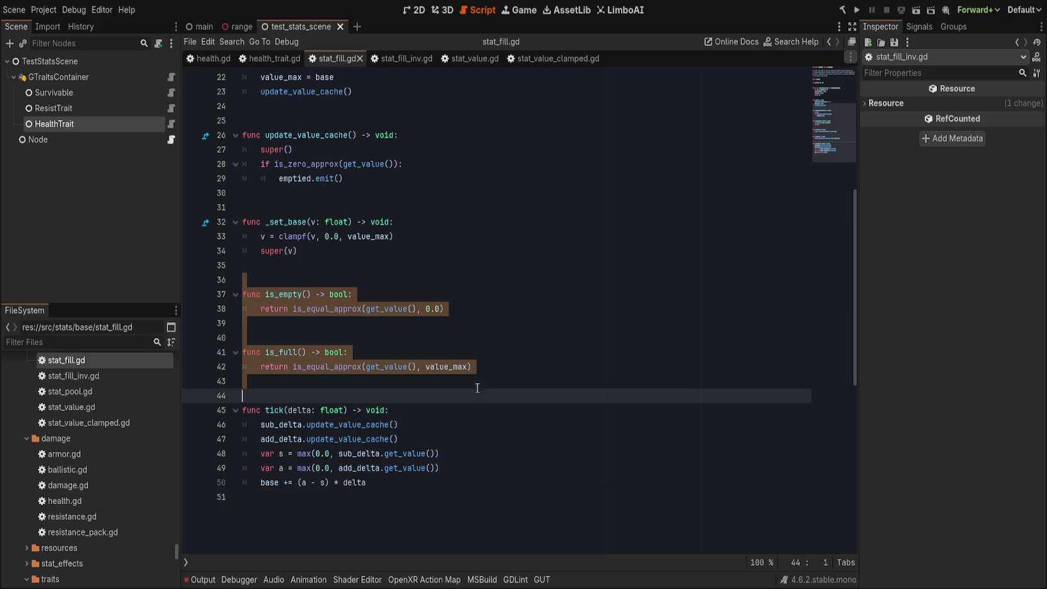
{"action": "left_click", "coordinate": [400, 60]}
{"action": "scroll", "coordinate": [442, 390], "scroll_direction": "down", "scroll_amount": 1}
{"action": "left_click", "coordinate": [408, 277]}
{"action": "type", "text": "func is_empty() -> bool: \treturn is_equal_approx(get_value(), 0.0)   func is_full() -> bool: \treturn is_equal_approx(get_value(), value_max)"}
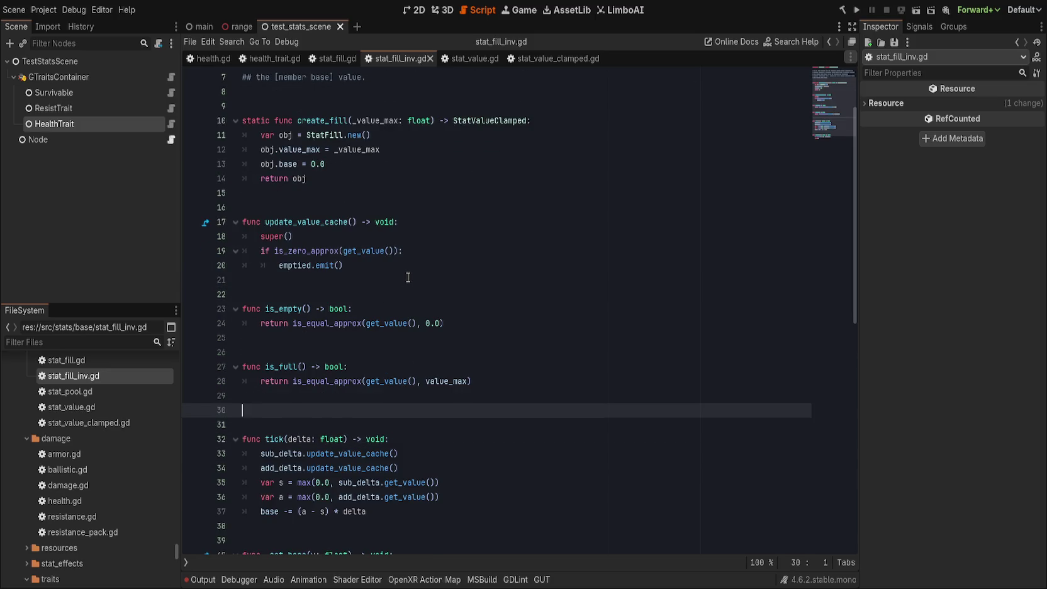
{"action": "key", "text": "Delete"}
{"action": "left_click", "coordinate": [410, 283]}
- Check the pasted functions against stat_fill.gd, then select 'damage.[br]' on doc comment line 5
{"action": "scroll", "coordinate": [411, 282], "scroll_direction": "up", "scroll_amount": 2}
{"action": "scroll", "coordinate": [415, 284], "scroll_direction": "down", "scroll_amount": 4}
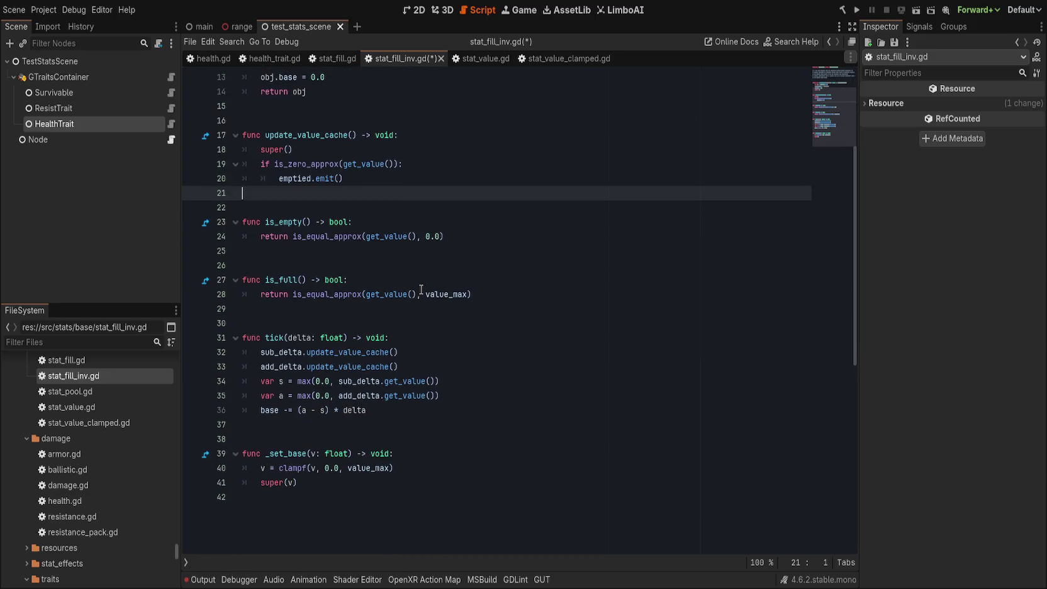
{"action": "scroll", "coordinate": [503, 303], "scroll_direction": "up", "scroll_amount": 3}
{"action": "scroll", "coordinate": [503, 303], "scroll_direction": "up", "scroll_amount": 1}
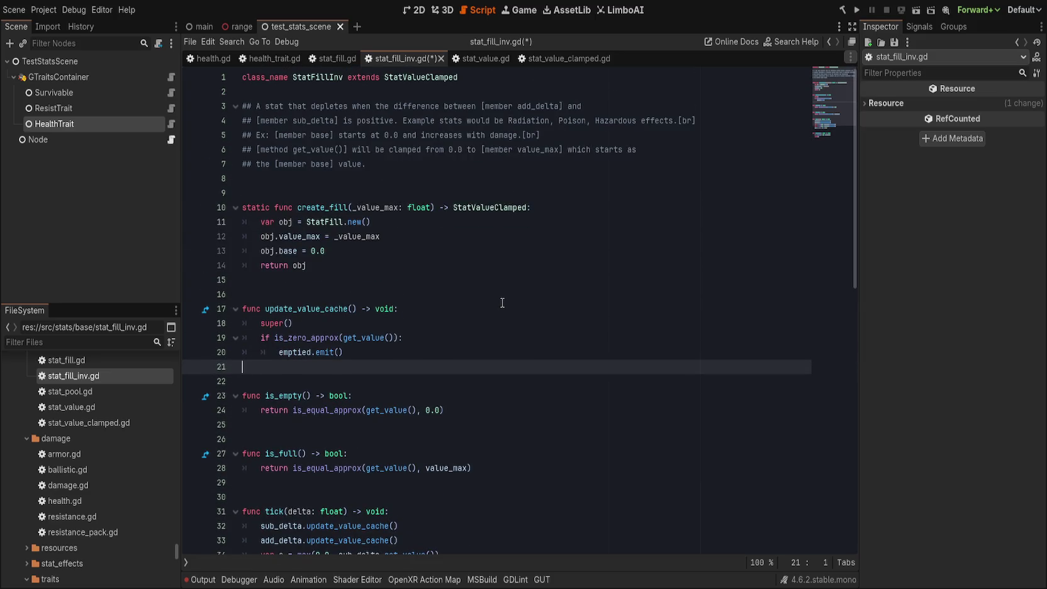
{"action": "scroll", "coordinate": [334, 206], "scroll_direction": "down", "scroll_amount": 2}
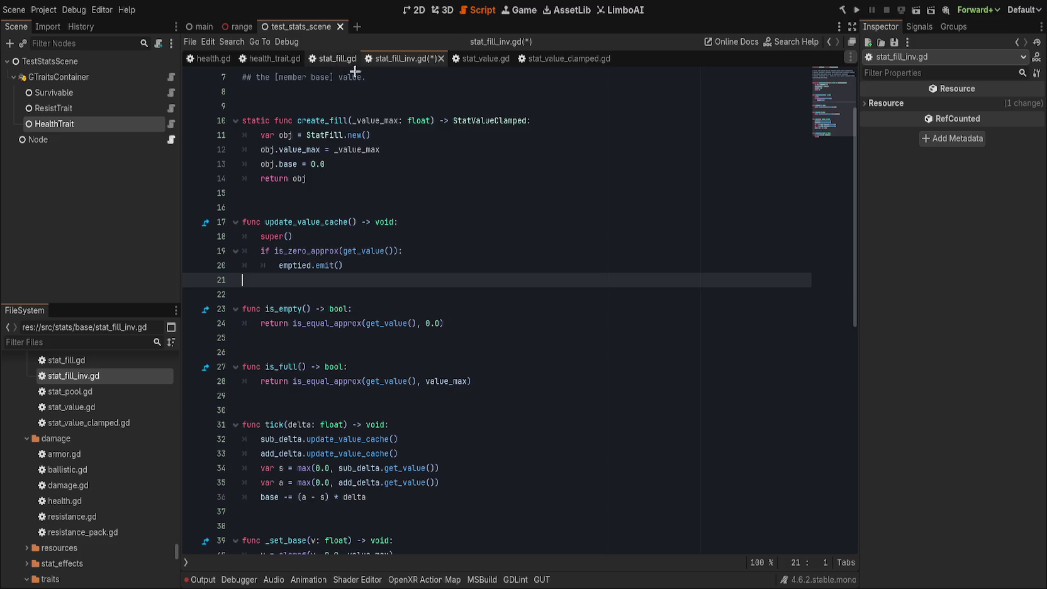
{"action": "left_click", "coordinate": [334, 58]}
{"action": "left_click", "coordinate": [385, 59]}
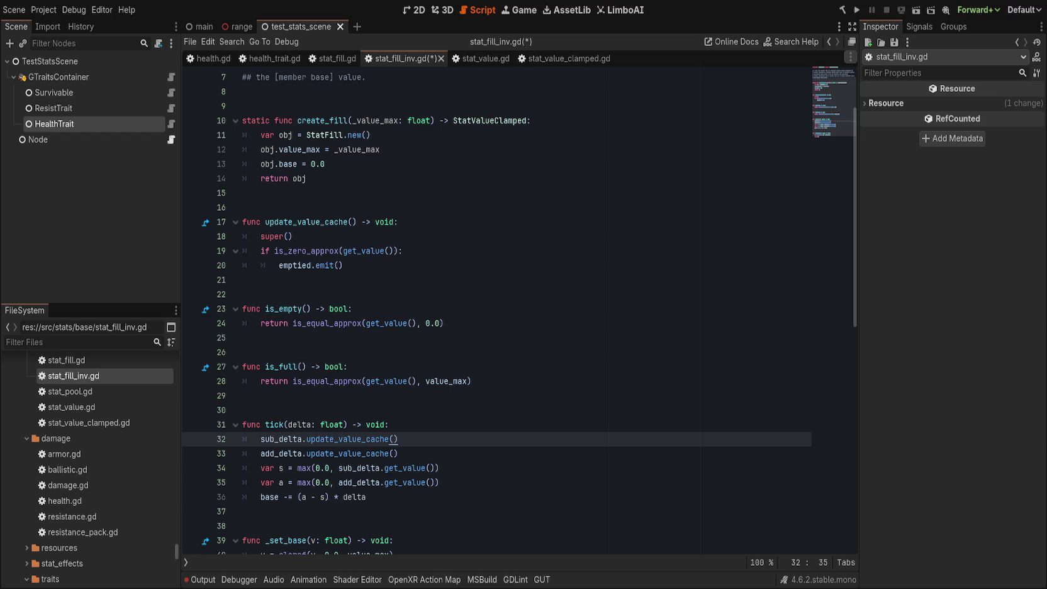
{"action": "left_click", "coordinate": [475, 368]}
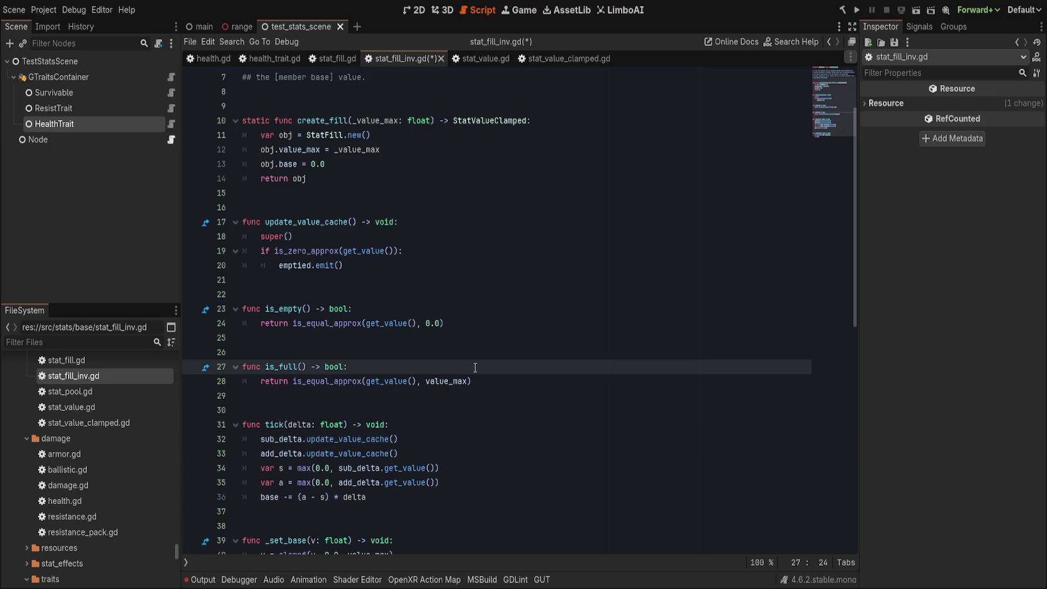
{"action": "scroll", "coordinate": [477, 369], "scroll_direction": "up", "scroll_amount": 2}
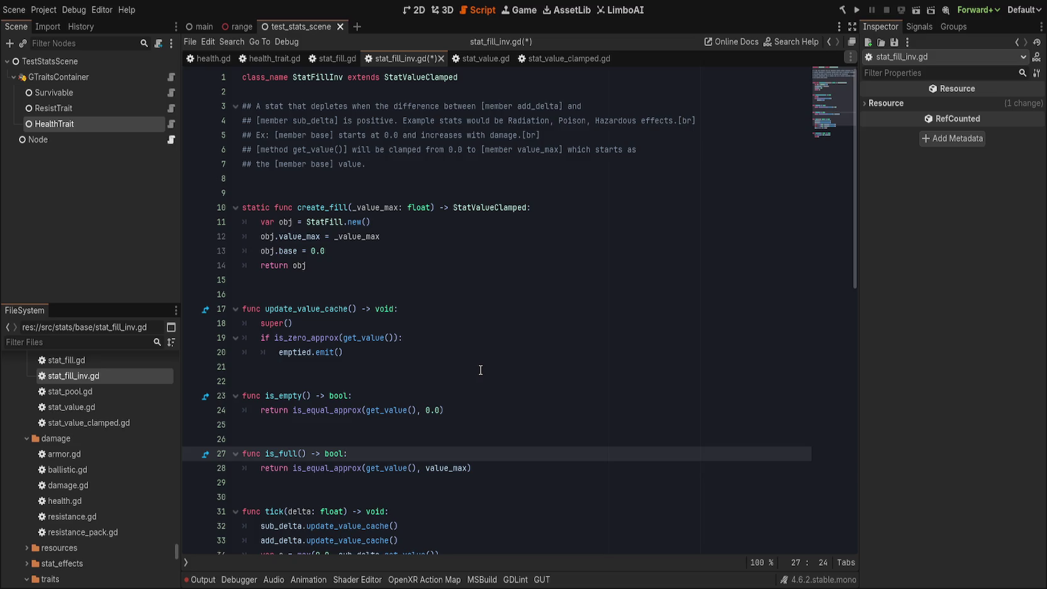
{"action": "left_click", "coordinate": [584, 149]}
{"action": "key", "text": "Up"}
{"action": "left_click_drag", "start_coordinate": [491, 137], "coordinate": [547, 135]}
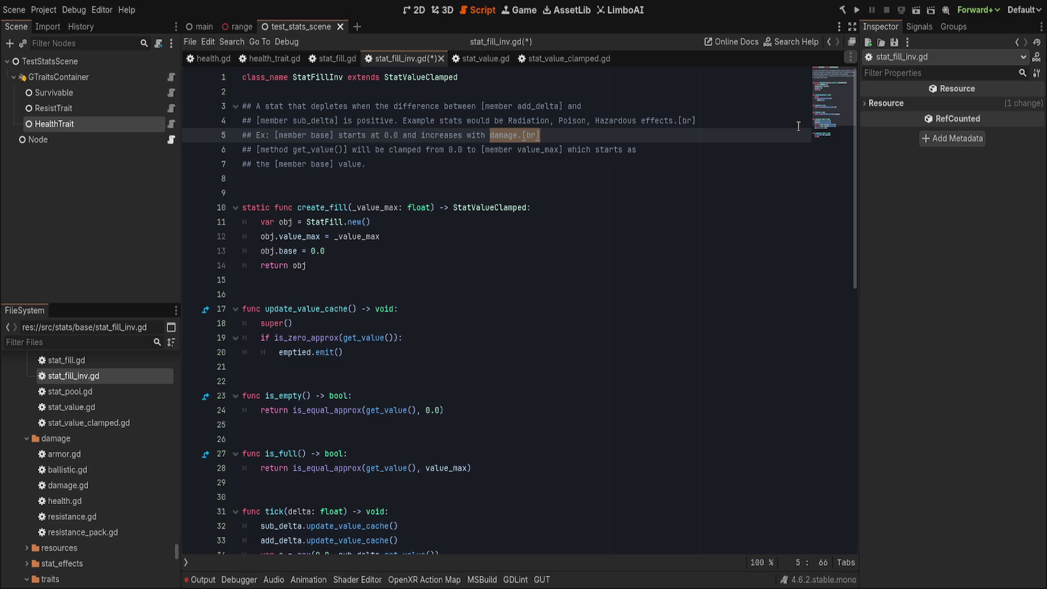
- Review the class name and 'Ex:' doc comment, then show stat_fill.gd from the top
{"action": "left_click", "coordinate": [409, 162]}
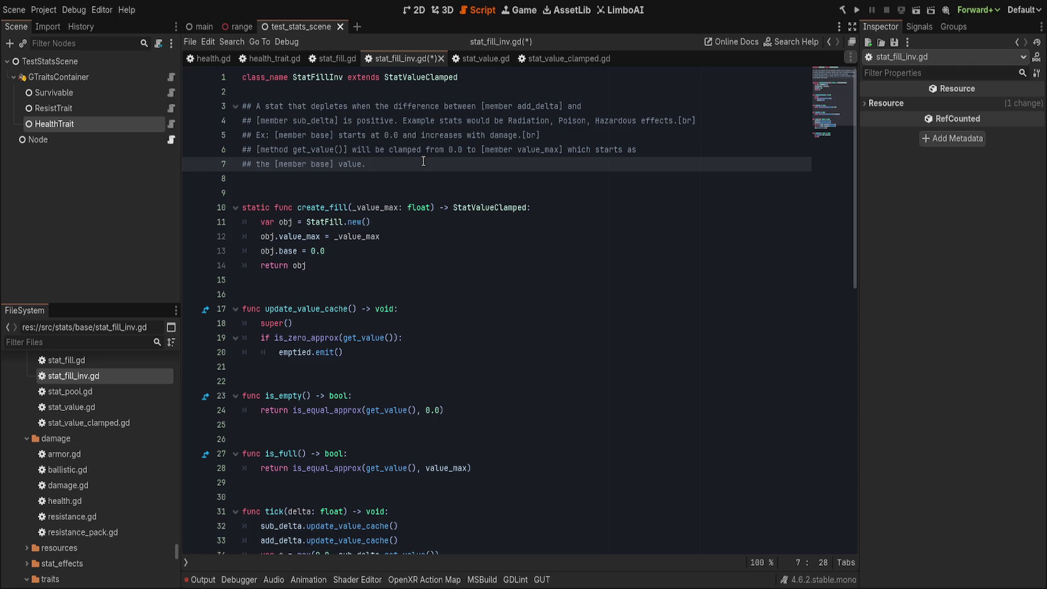
{"action": "left_click_drag", "start_coordinate": [312, 77], "coordinate": [341, 77]}
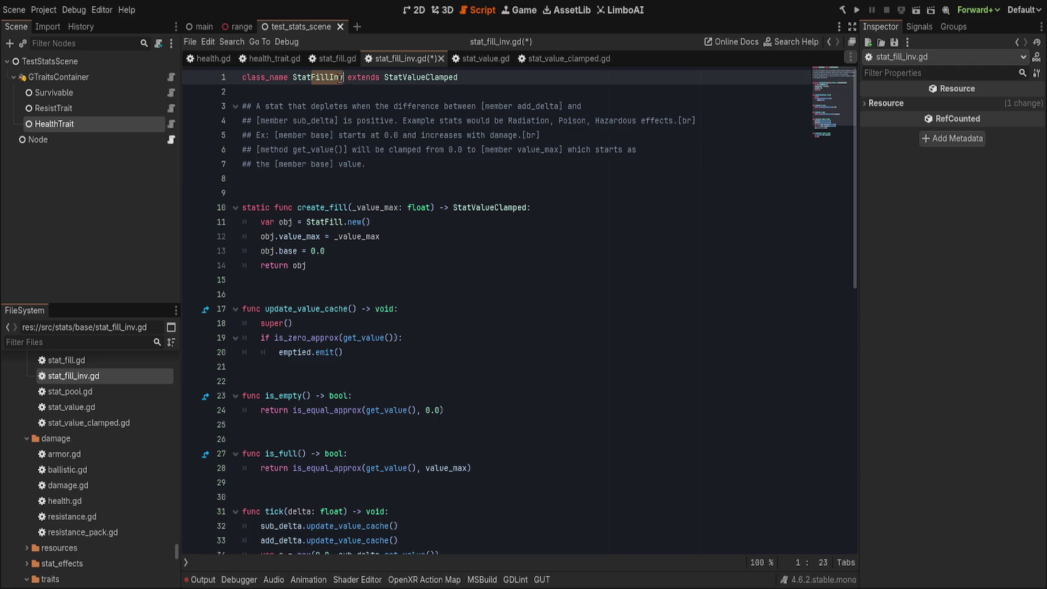
{"action": "left_click", "coordinate": [415, 178]}
{"action": "left_click", "coordinate": [415, 165]}
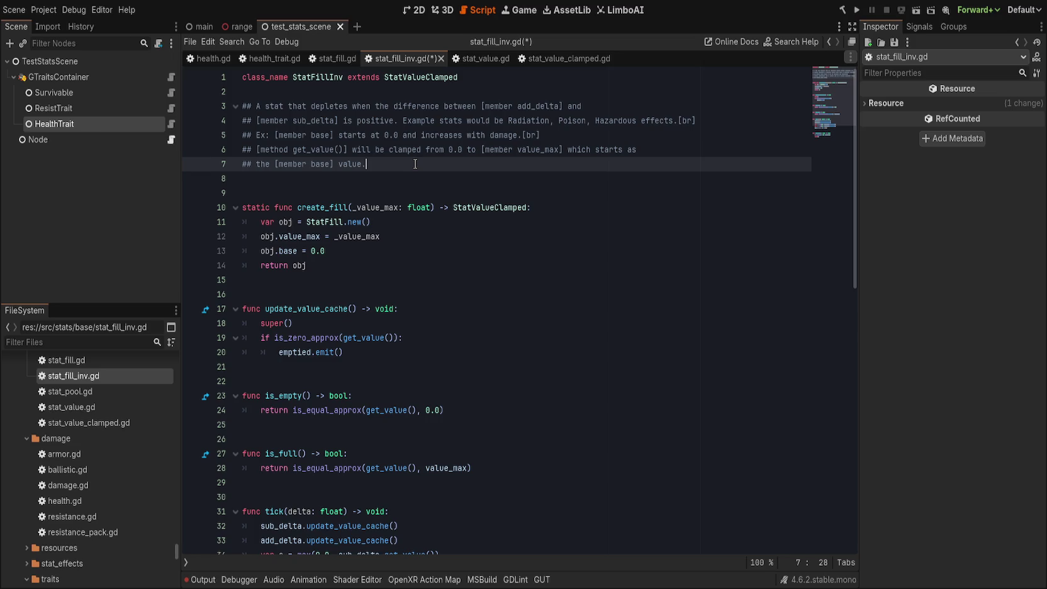
{"action": "left_click", "coordinate": [274, 135]}
{"action": "left_click_drag", "start_coordinate": [275, 135], "coordinate": [256, 136]}
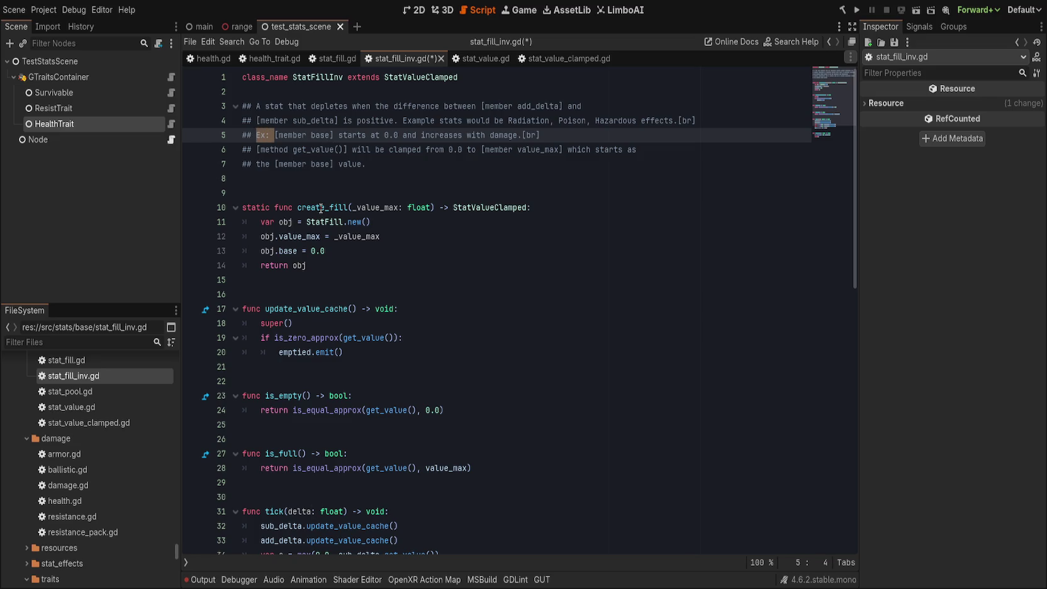
{"action": "left_click", "coordinate": [390, 164]}
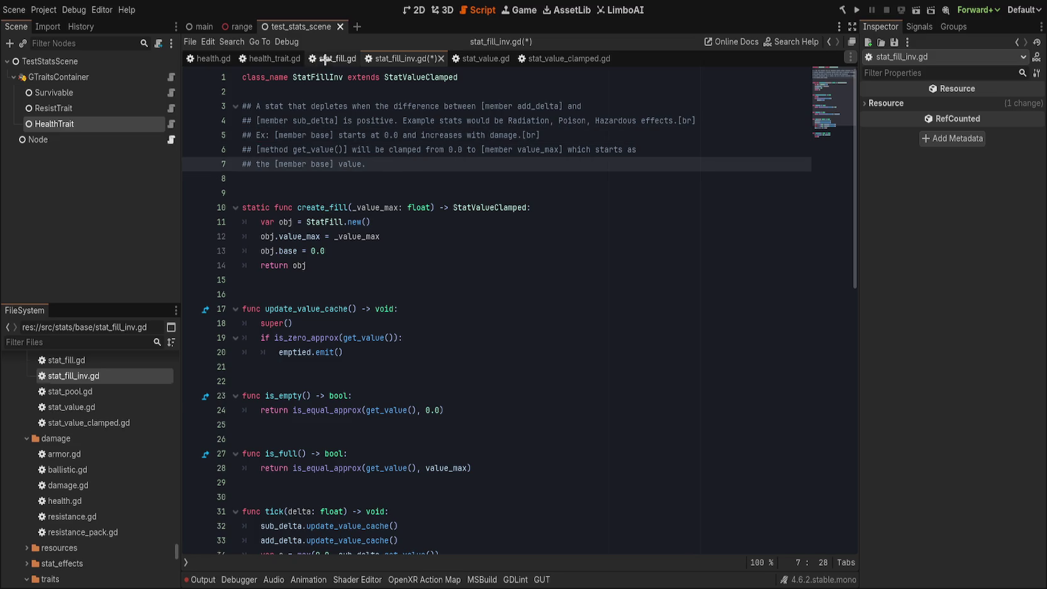
{"action": "left_click", "coordinate": [325, 59]}
{"action": "scroll", "coordinate": [460, 315], "scroll_direction": "up", "scroll_amount": 6}
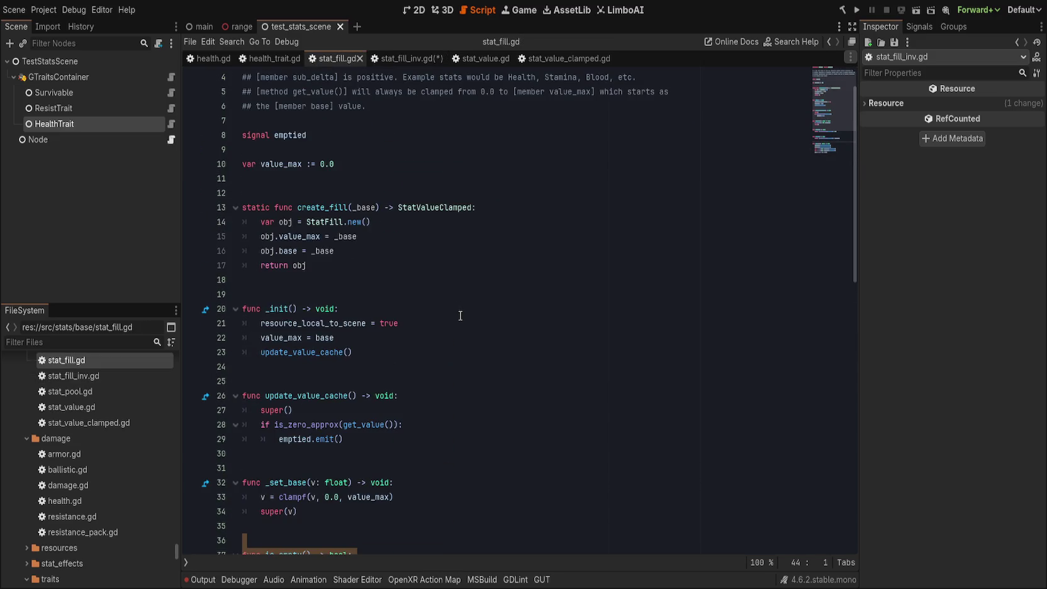
- Change create_fill's parameter to _value_max: float, replace both _base uses, and save
{"action": "scroll", "coordinate": [460, 315], "scroll_direction": "up", "scroll_amount": 1}
{"action": "double_click", "coordinate": [368, 251]}
{"action": "type", "text": "_value_max: float"}
{"action": "double_click", "coordinate": [375, 251]}
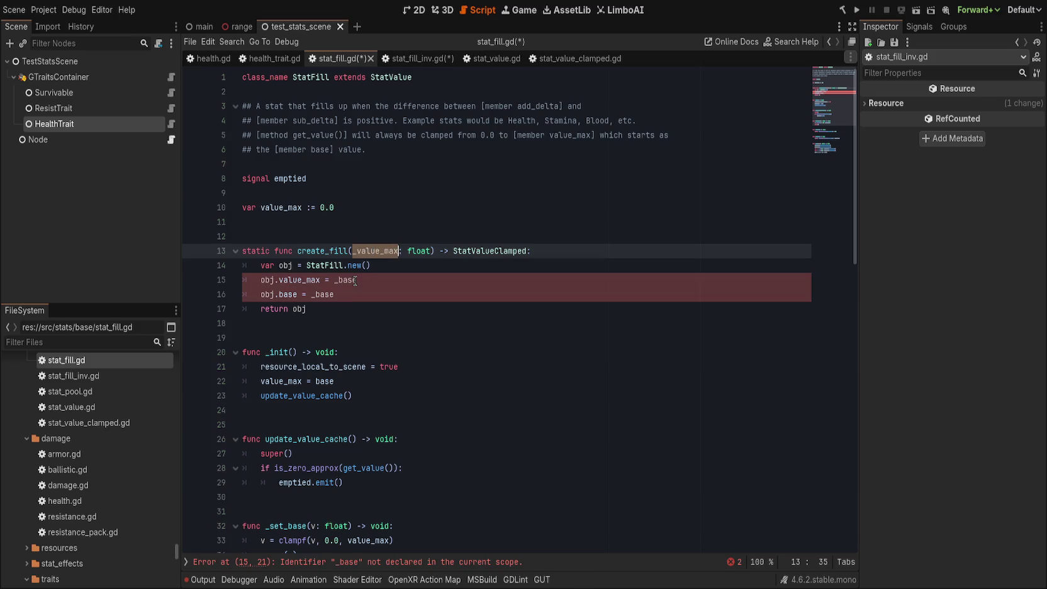
{"action": "key", "text": "ctrl+c"}
{"action": "double_click", "coordinate": [345, 280]}
{"action": "key", "text": "ctrl+v"}
{"action": "double_click", "coordinate": [323, 295]}
{"action": "key", "text": "ctrl+v"}
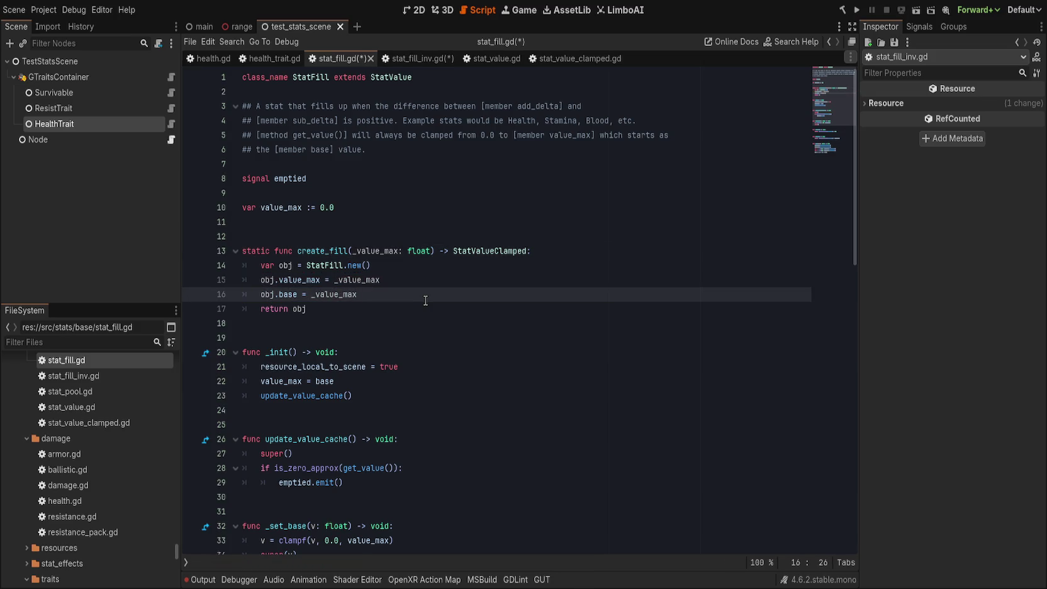
{"action": "key", "text": "ctrl+s"}
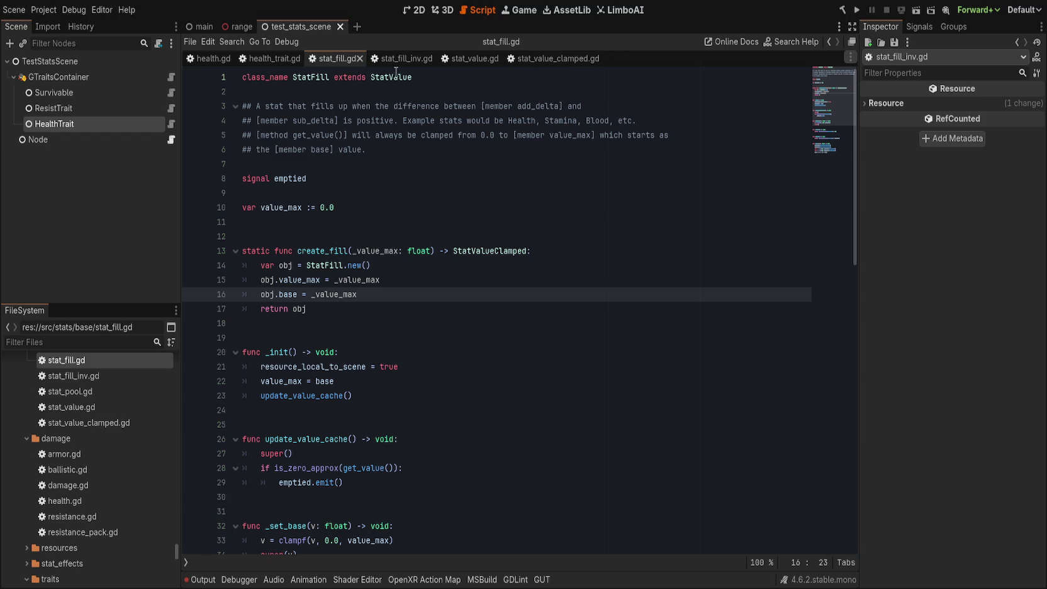
- Add 'var value_max := 0.0' below the doc comment in stat_fill_inv.gd
{"action": "left_click", "coordinate": [403, 58]}
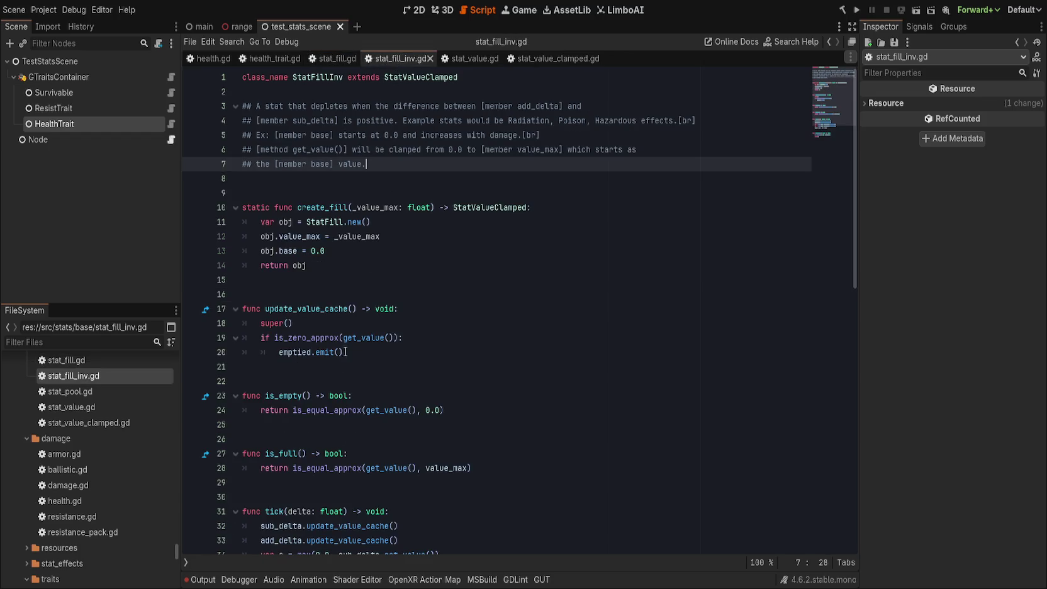
{"action": "key", "text": "Return"}
{"action": "key", "text": "Return"}
{"action": "type", "text": "var value_max"}
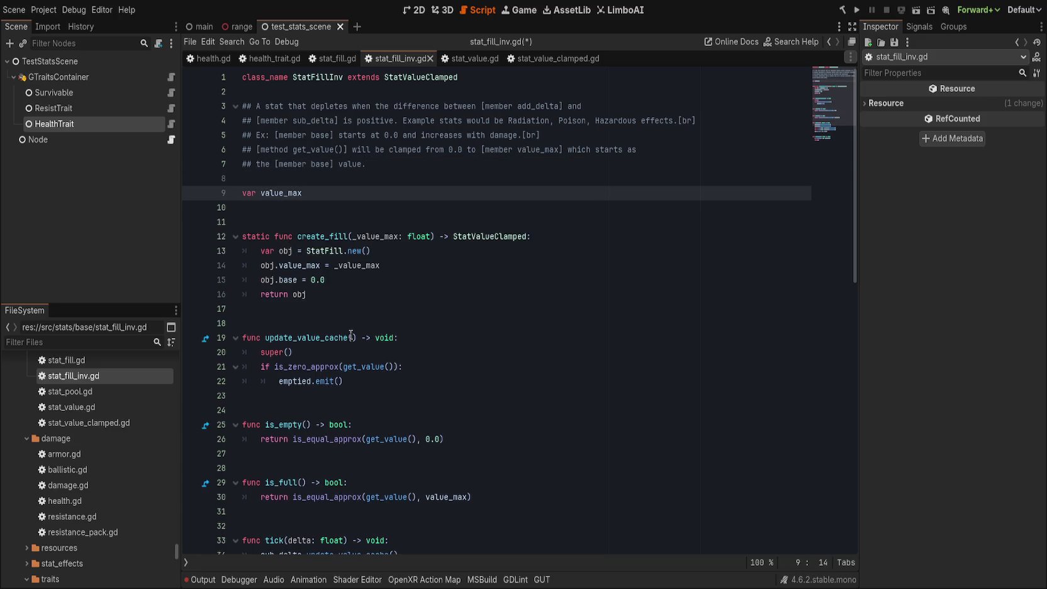
{"action": "type", "text": " := 0.0"}
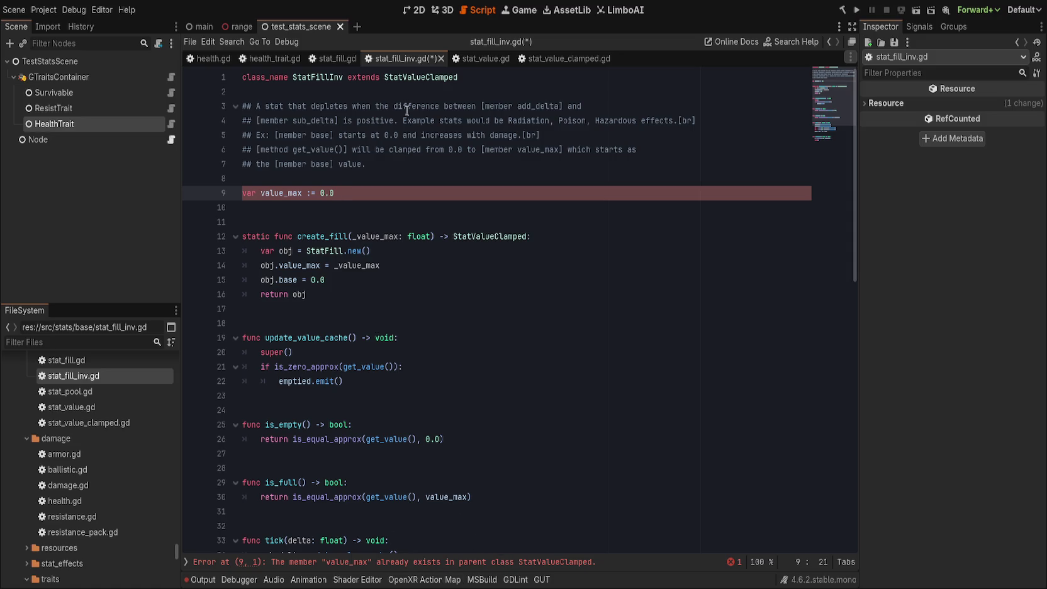
- Change StatFillInv's base class to StatValue, add 'signal emptied' below the comments, and save
{"action": "left_click", "coordinate": [327, 58]}
{"action": "left_click", "coordinate": [402, 54]}
{"action": "double_click", "coordinate": [416, 77]}
{"action": "type", "text": "StatValue"}
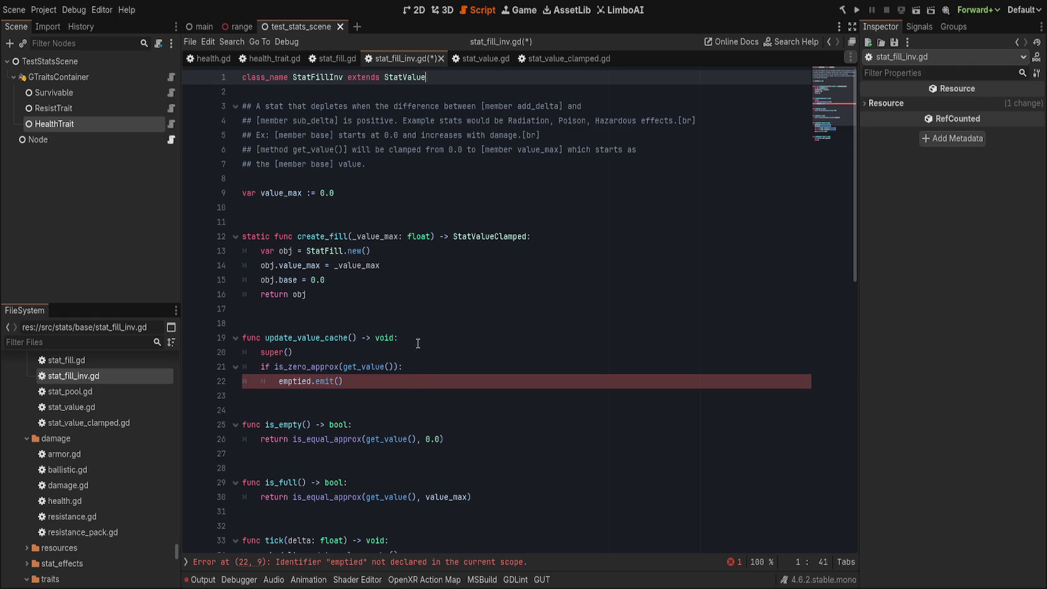
{"action": "left_click", "coordinate": [390, 186]}
{"action": "left_click", "coordinate": [400, 176]}
{"action": "key", "text": "Return"}
{"action": "type", "text": "signal emptied"}
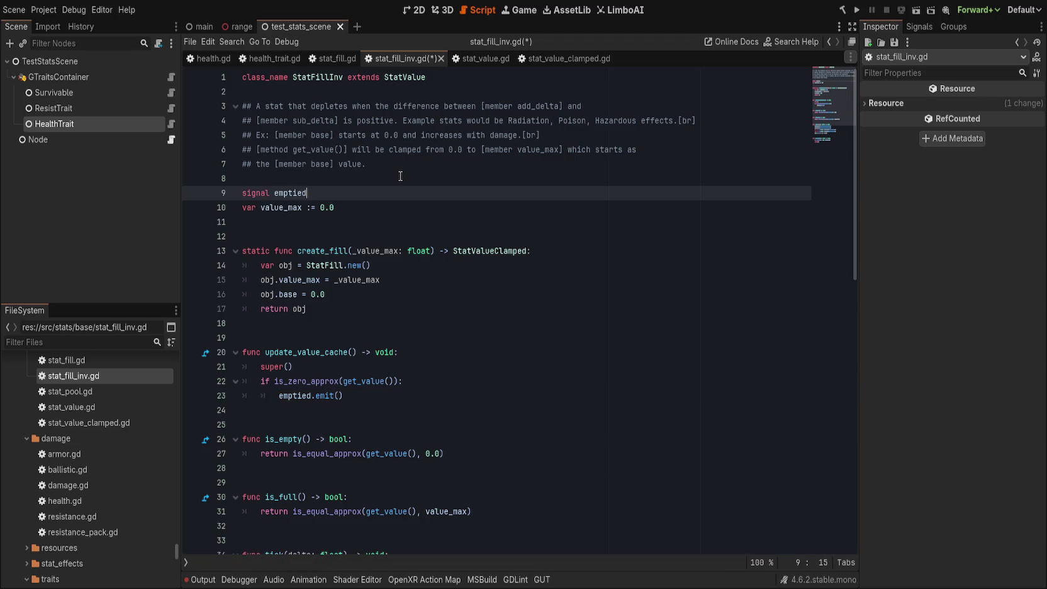
{"action": "key", "text": "Return"}
{"action": "key", "text": "ctrl+s"}
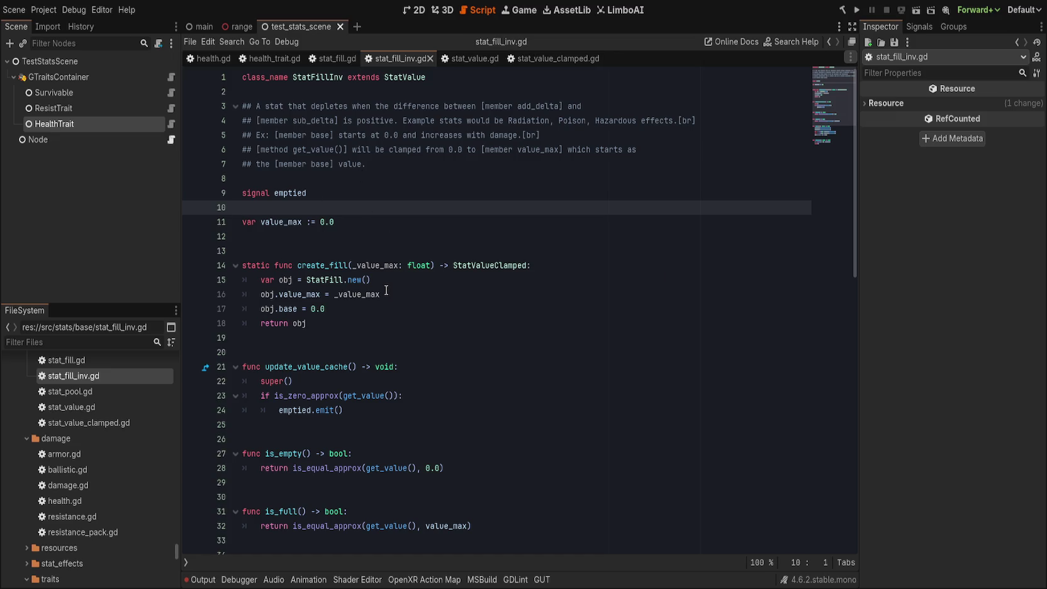
- Change tick's 'base -=' to 'base +=' on line 40 so base increases, and save
{"action": "scroll", "coordinate": [388, 290], "scroll_direction": "down", "scroll_amount": 2}
{"action": "scroll", "coordinate": [389, 290], "scroll_direction": "down", "scroll_amount": 3}
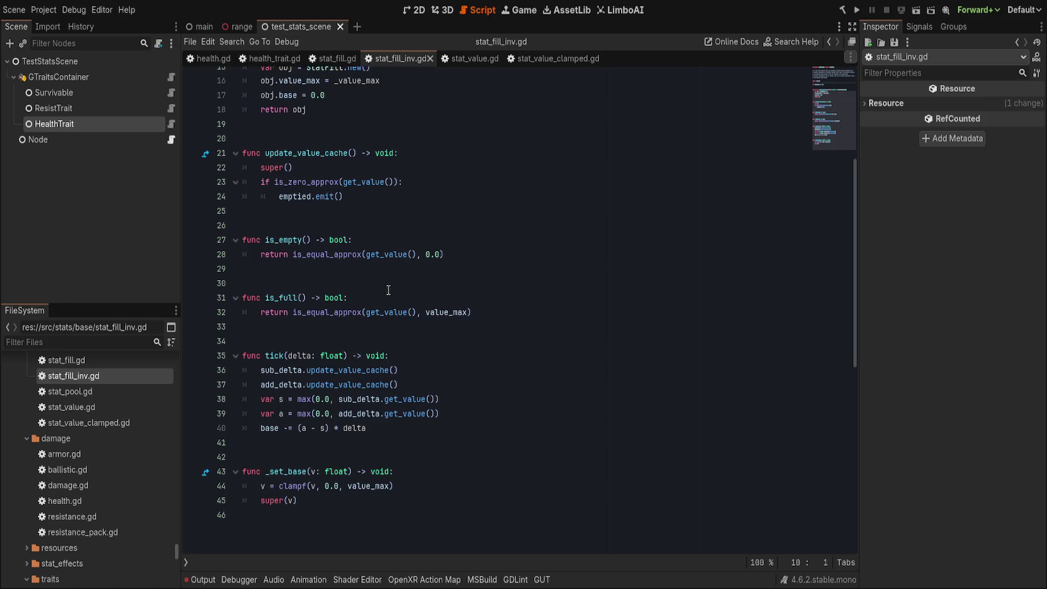
{"action": "left_click", "coordinate": [298, 425]}
{"action": "type", "text": "+"}
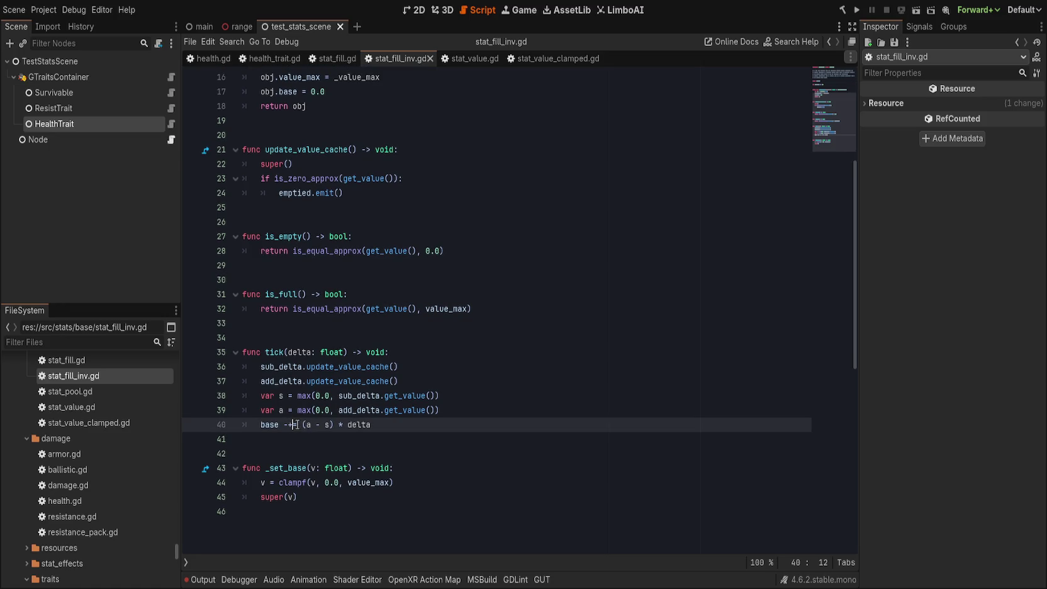
{"action": "key", "text": "ctrl+s"}
{"action": "key", "text": "Left"}
{"action": "key", "text": "BackSpace"}
{"action": "key", "text": "ctrl+s"}
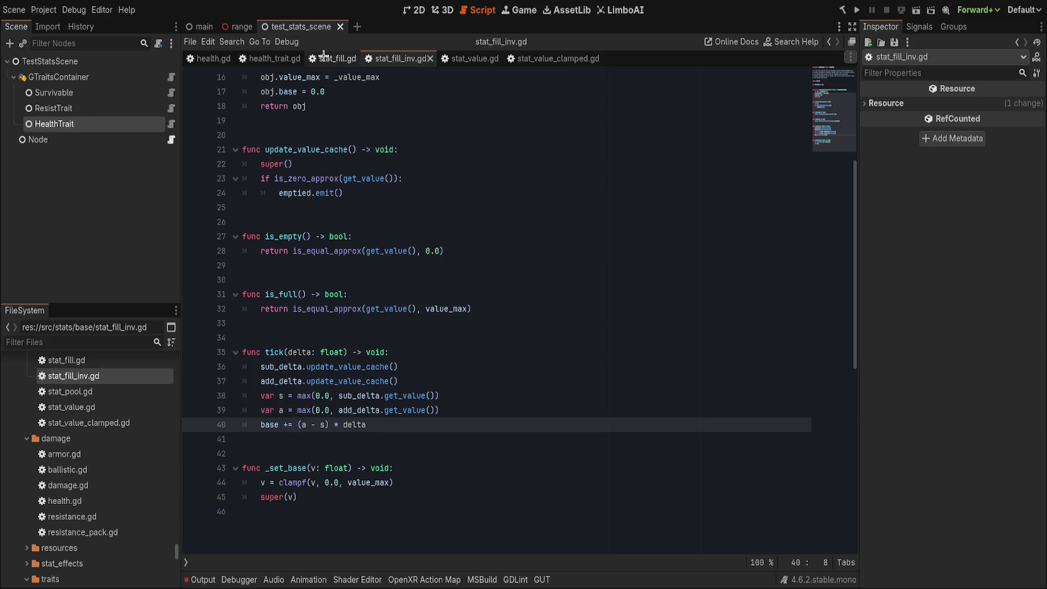
- Compare the code of stat_fill.gd and stat_fill_inv.gd by switching back and forth between them
{"action": "left_click", "coordinate": [324, 57]}
{"action": "scroll", "coordinate": [354, 238], "scroll_direction": "down", "scroll_amount": 6}
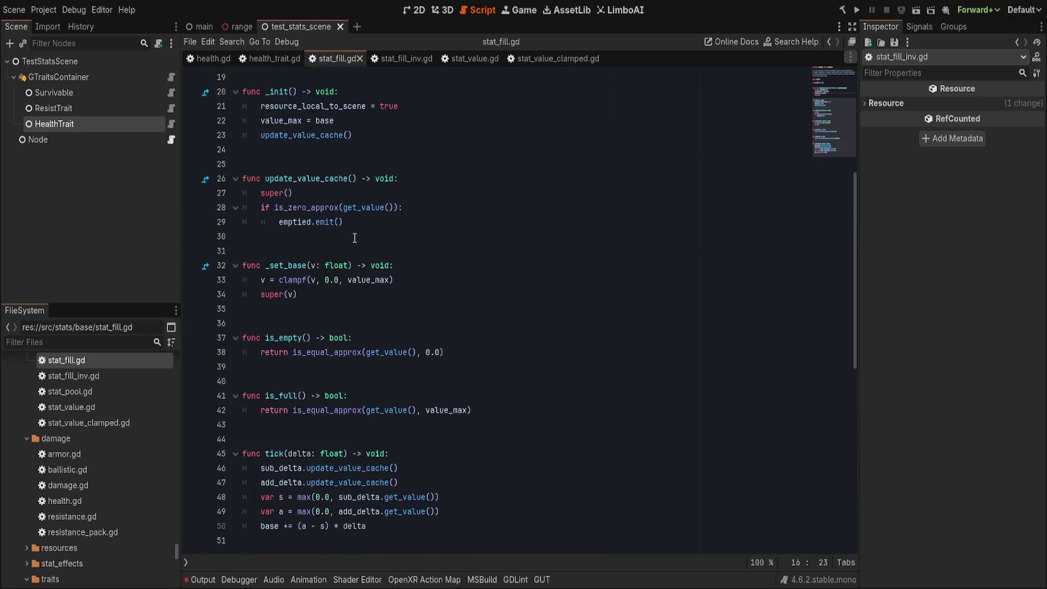
{"action": "left_click", "coordinate": [403, 59]}
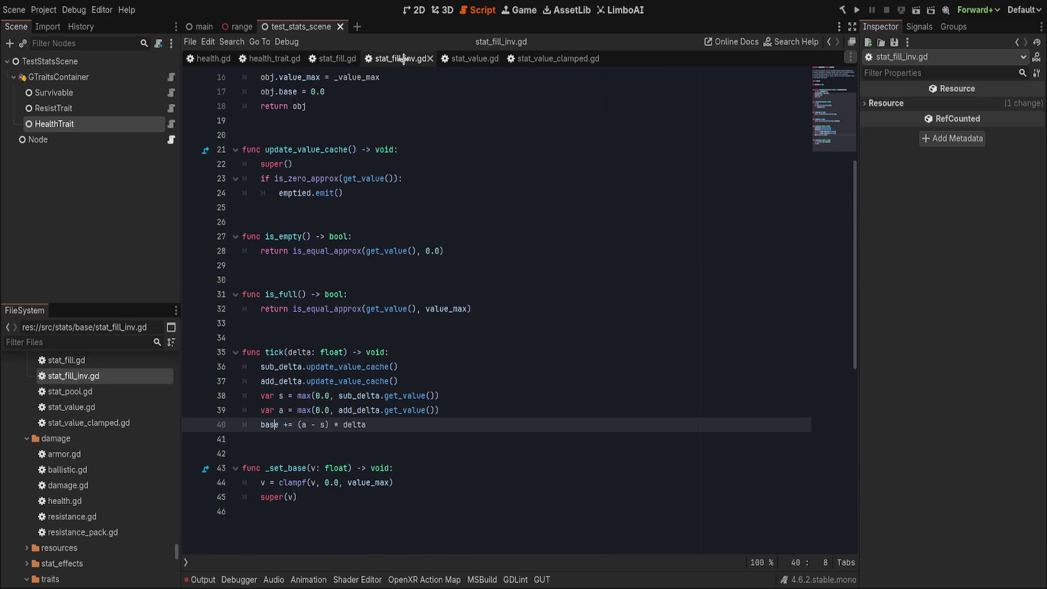
{"action": "left_click", "coordinate": [333, 58]}
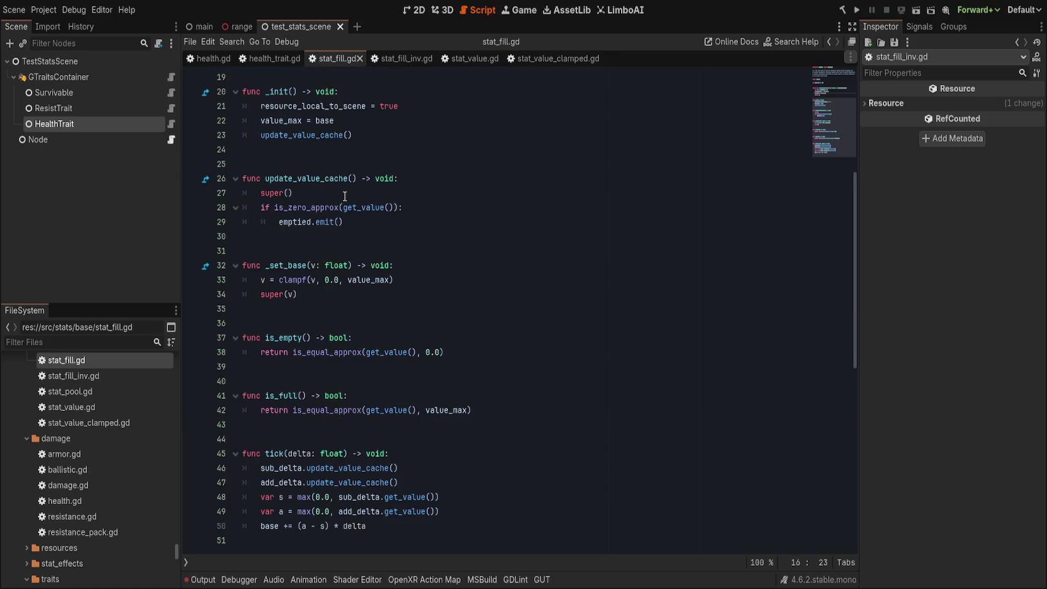
{"action": "left_click", "coordinate": [395, 57]}
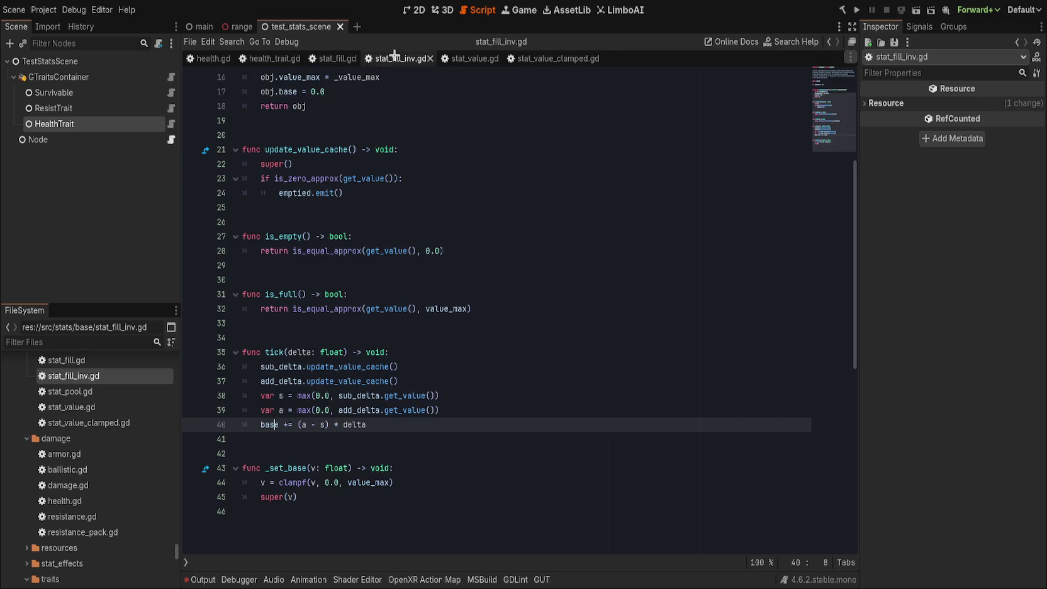
{"action": "left_click", "coordinate": [322, 57]}
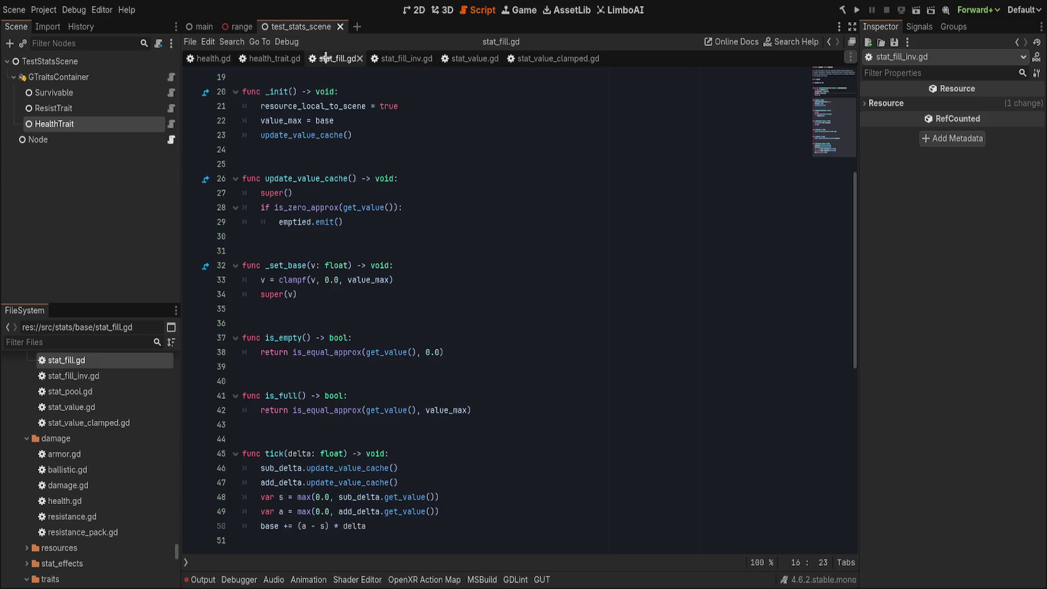
{"action": "scroll", "coordinate": [371, 252], "scroll_direction": "up", "scroll_amount": 2}
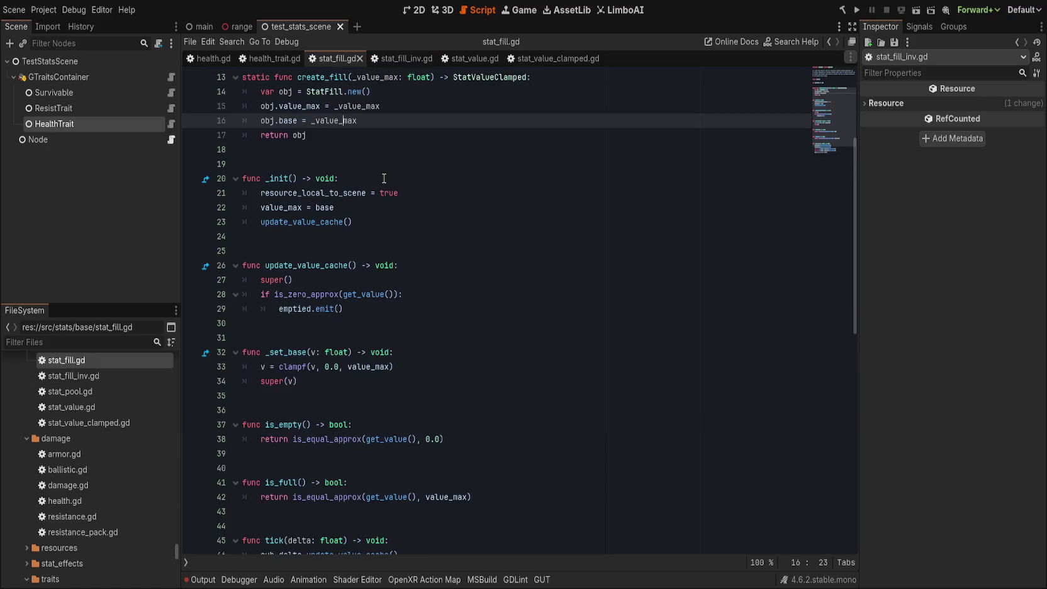
{"action": "scroll", "coordinate": [368, 269], "scroll_direction": "up", "scroll_amount": 2}
{"action": "scroll", "coordinate": [370, 280], "scroll_direction": "down", "scroll_amount": 1}
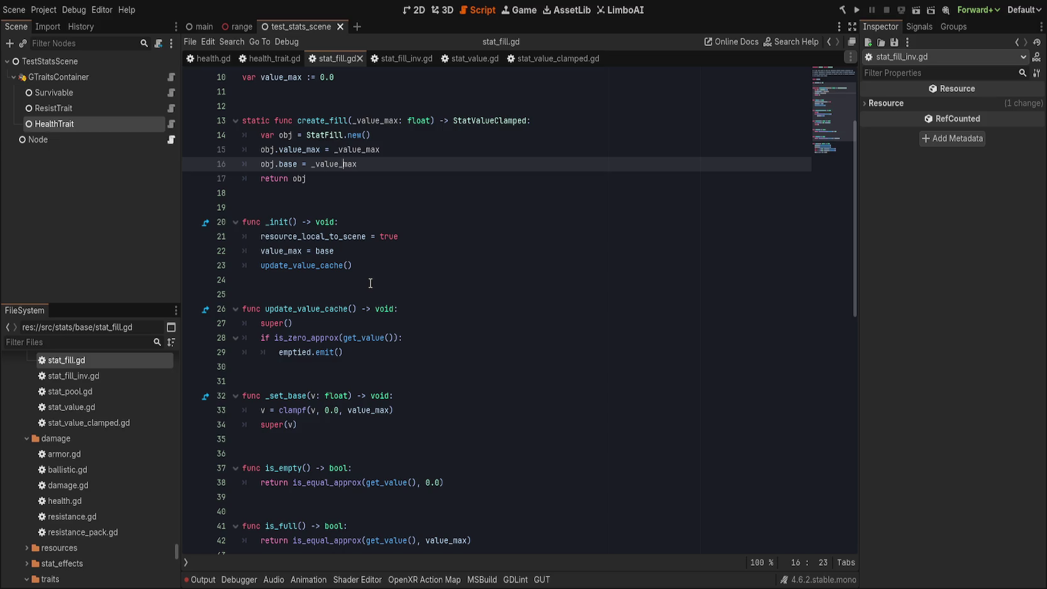
- Move the _set_base function to the end of stat_fill_inv.gd, then return to stat_fill.gd
{"action": "left_click", "coordinate": [409, 58]}
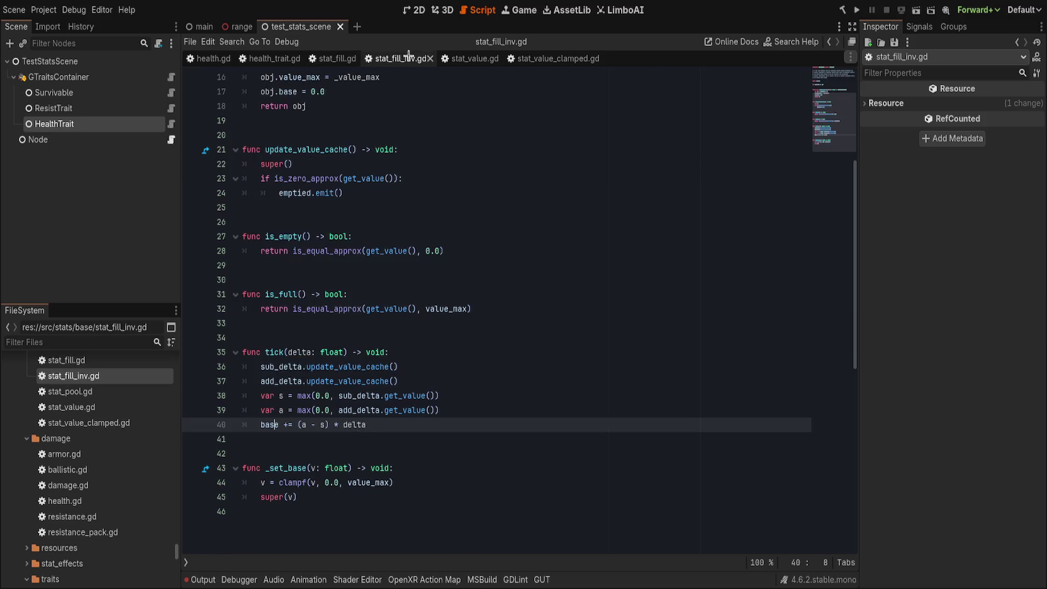
{"action": "scroll", "coordinate": [355, 363], "scroll_direction": "up", "scroll_amount": 3}
{"action": "scroll", "coordinate": [354, 361], "scroll_direction": "down", "scroll_amount": 3}
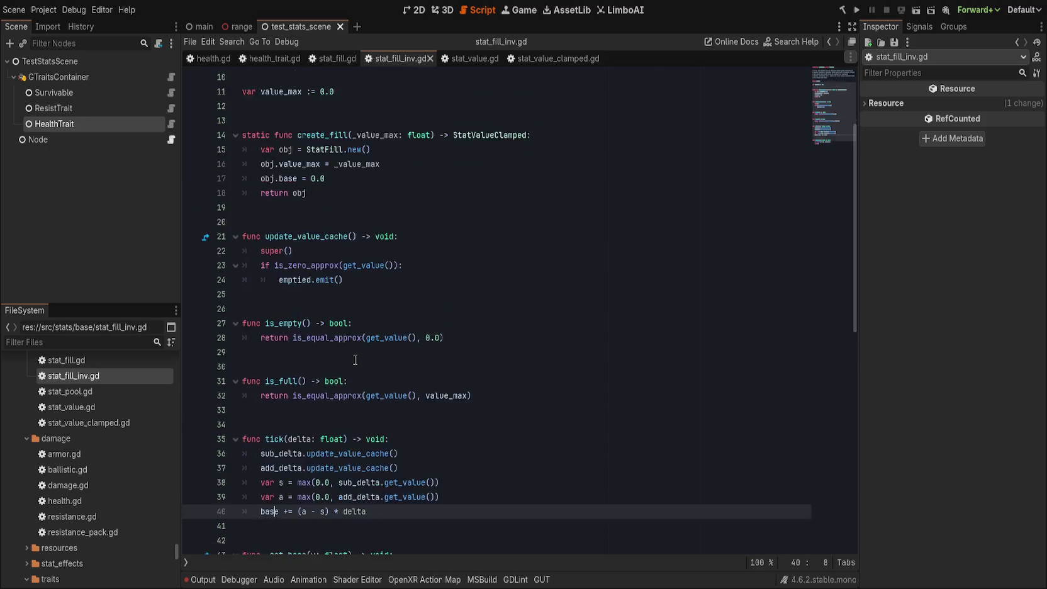
{"action": "left_click_drag", "start_coordinate": [359, 497], "coordinate": [359, 453]}
{"action": "key", "text": "BackSpace"}
{"action": "scroll", "coordinate": [357, 452], "scroll_direction": "up", "scroll_amount": 5}
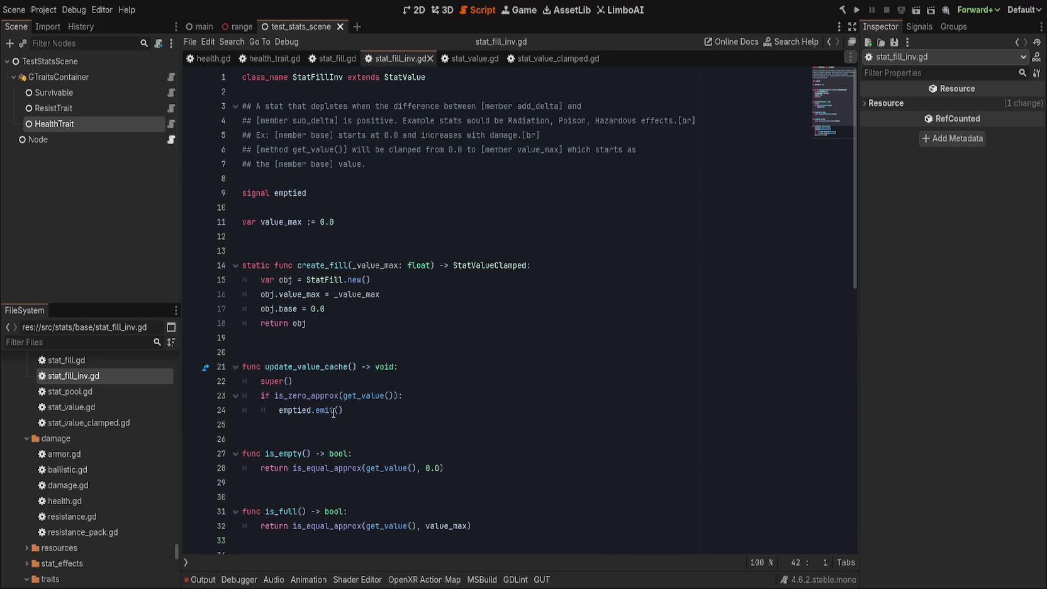
{"action": "scroll", "coordinate": [334, 412], "scroll_direction": "down", "scroll_amount": 2}
{"action": "left_click", "coordinate": [354, 337]}
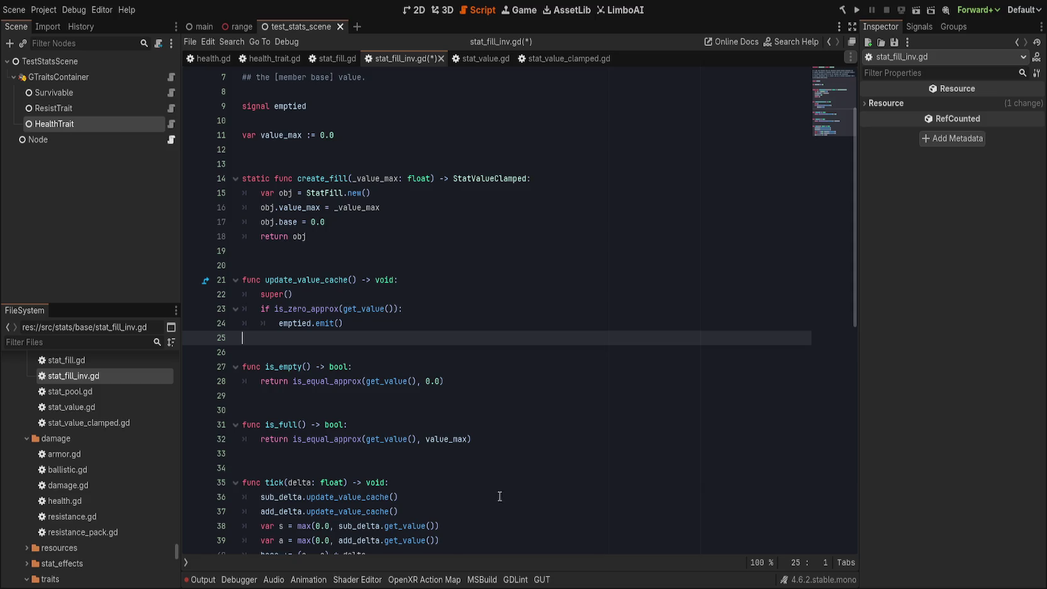
{"action": "scroll", "coordinate": [505, 486], "scroll_direction": "down", "scroll_amount": 4}
{"action": "left_click", "coordinate": [478, 503]}
{"action": "type", "text": "func _set_base(v: float) -> void: \tv = clampf(v, 0.0, value_max) \tsuper(v)"}
{"action": "left_click", "coordinate": [352, 395]}
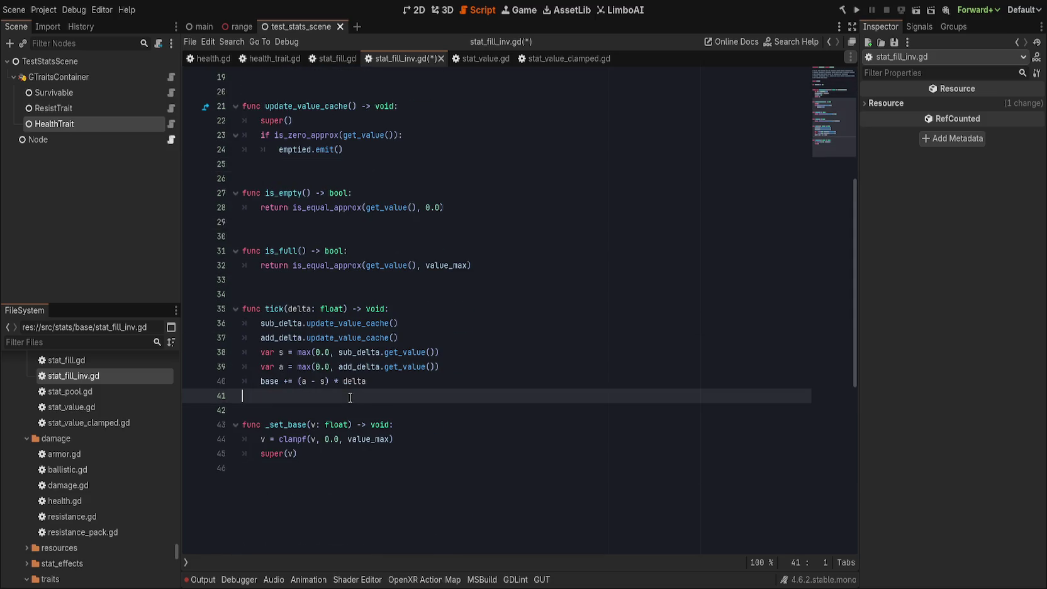
{"action": "left_click", "coordinate": [314, 59]}
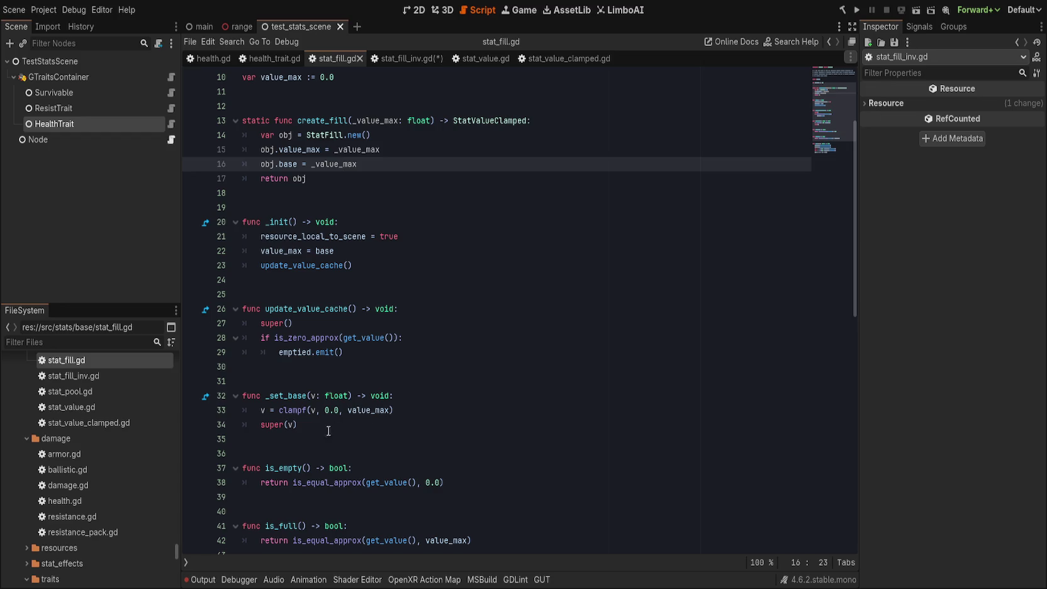
{"action": "left_click_drag", "start_coordinate": [386, 386], "coordinate": [378, 427]}
{"action": "key", "text": "ctrl+x"}
{"action": "scroll", "coordinate": [354, 445], "scroll_direction": "down", "scroll_amount": 7}
{"action": "left_click", "coordinate": [354, 447]}
{"action": "key", "text": "ctrl+v"}
{"action": "key", "text": "ctrl+s"}
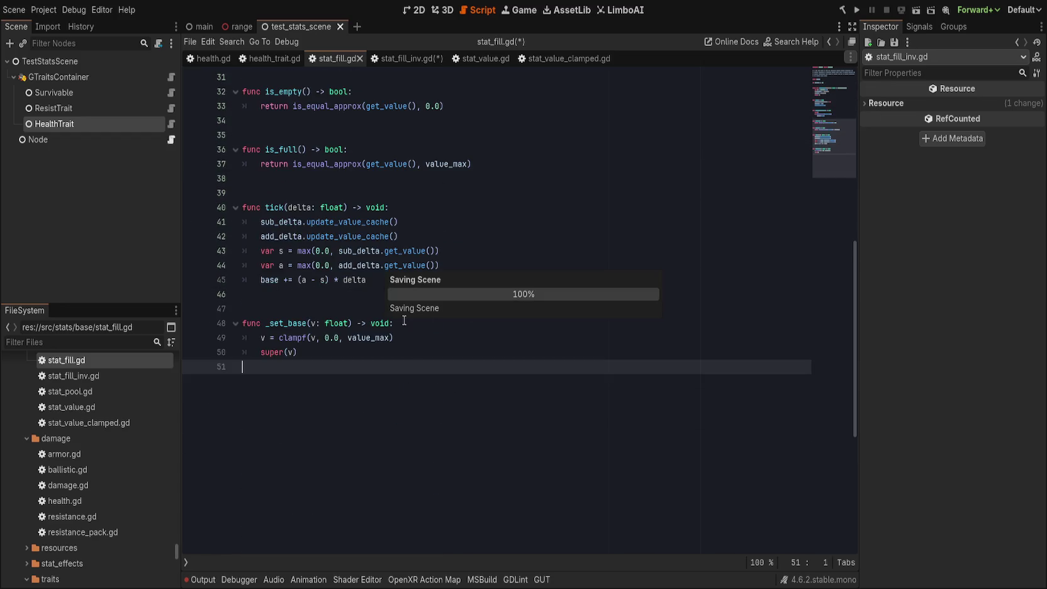
{"action": "scroll", "coordinate": [399, 340], "scroll_direction": "up", "scroll_amount": 5}
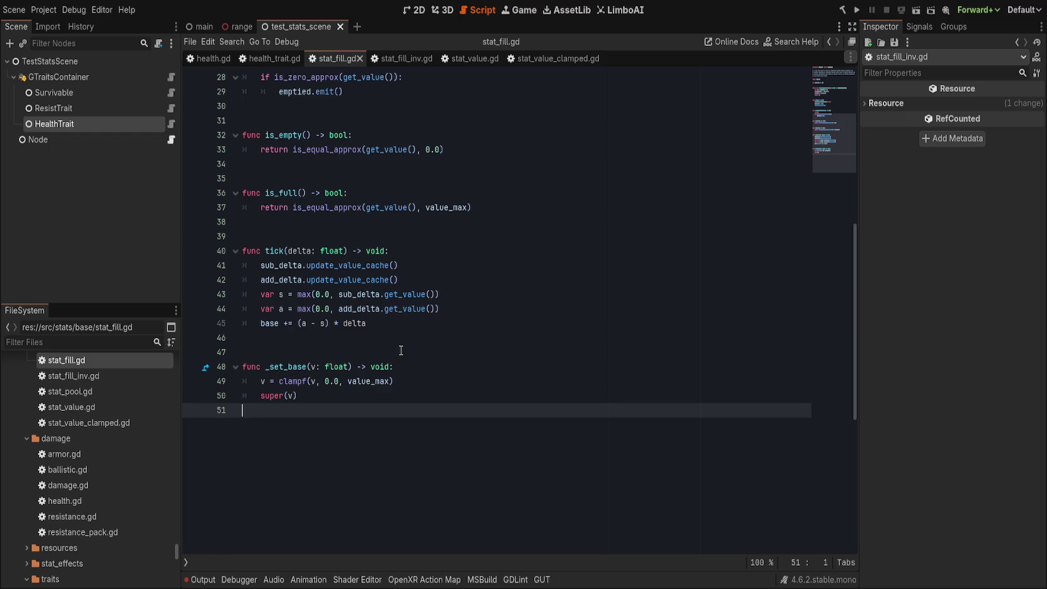
{"action": "scroll", "coordinate": [409, 356], "scroll_direction": "up", "scroll_amount": 5}
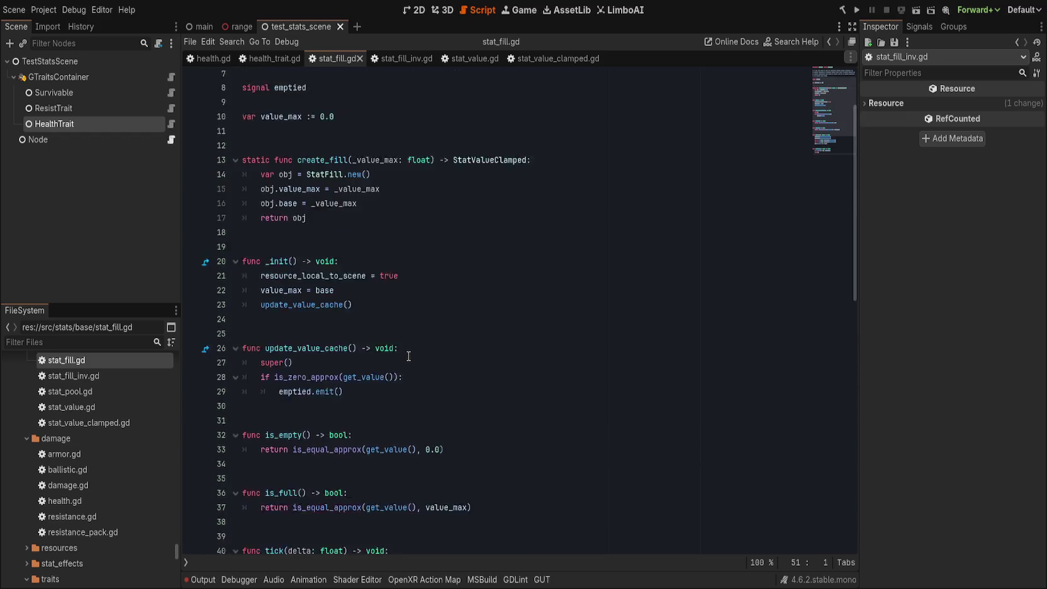
{"action": "scroll", "coordinate": [412, 357], "scroll_direction": "down", "scroll_amount": 7}
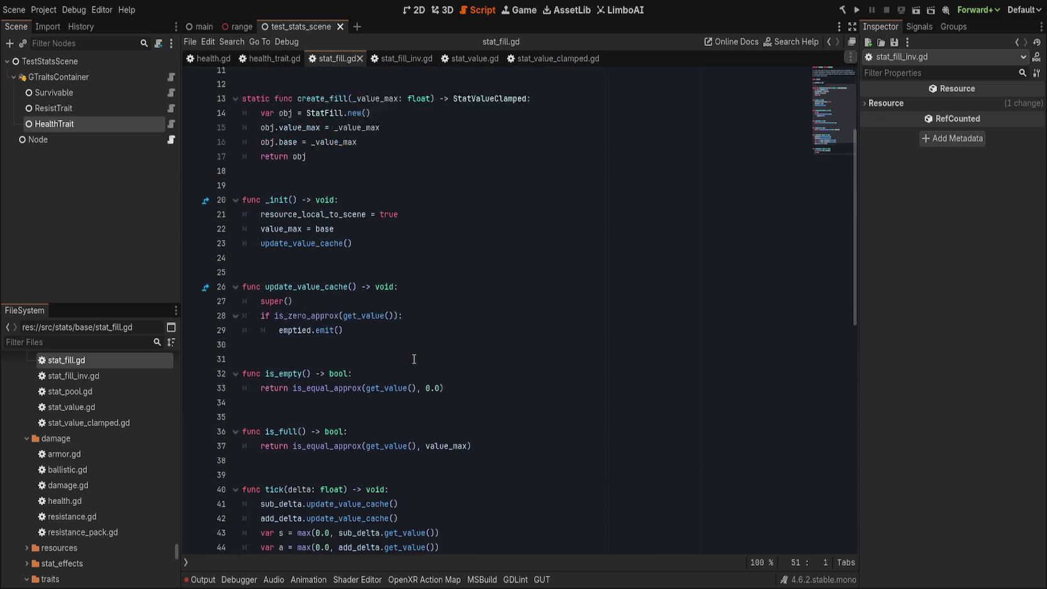
{"action": "scroll", "coordinate": [415, 360], "scroll_direction": "up", "scroll_amount": 2}
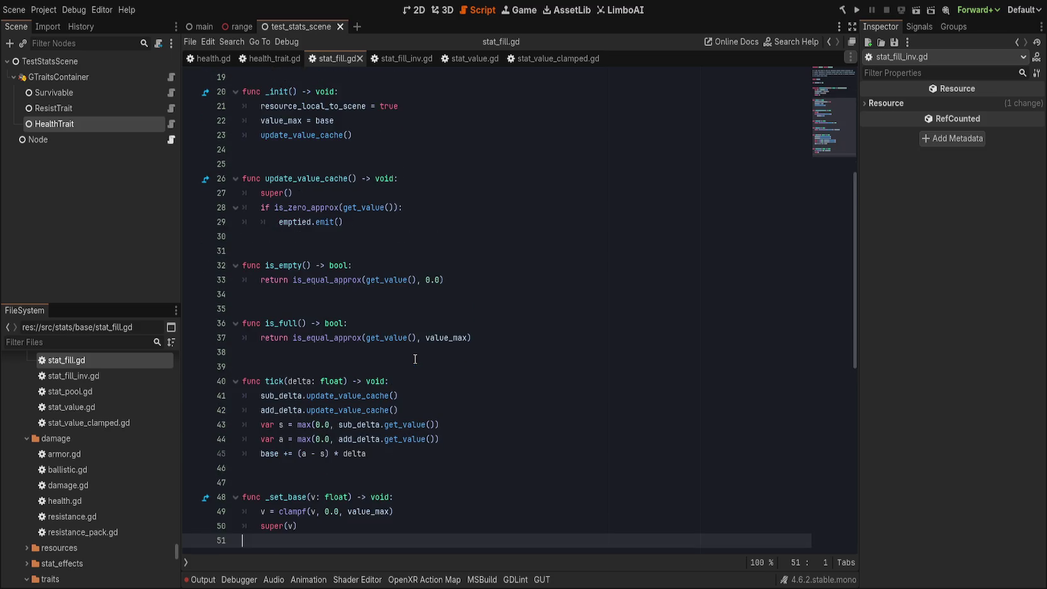
{"action": "scroll", "coordinate": [416, 358], "scroll_direction": "up", "scroll_amount": 2}
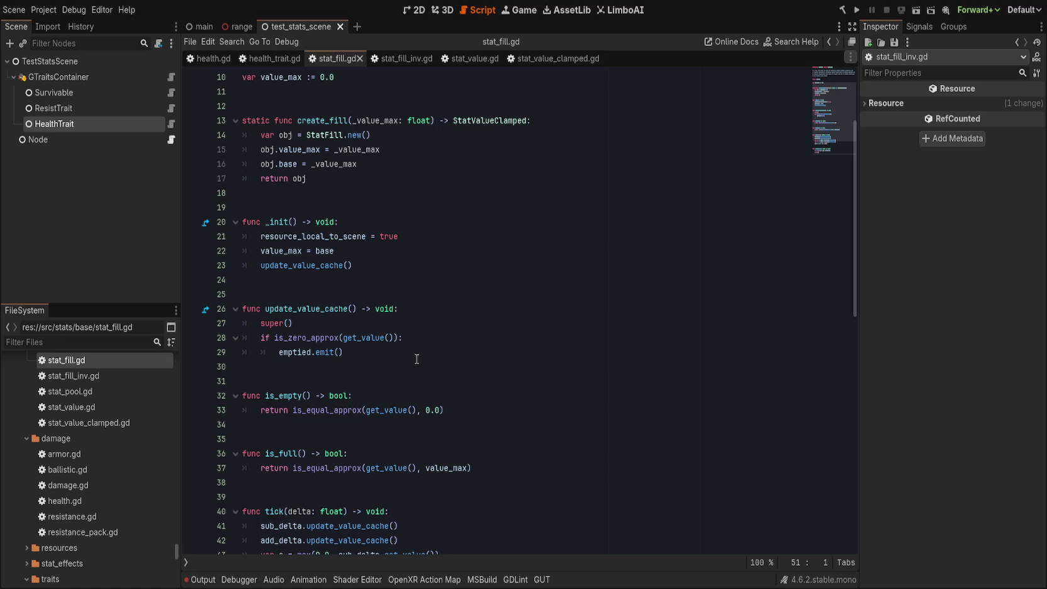
{"action": "scroll", "coordinate": [418, 359], "scroll_direction": "up", "scroll_amount": 1}
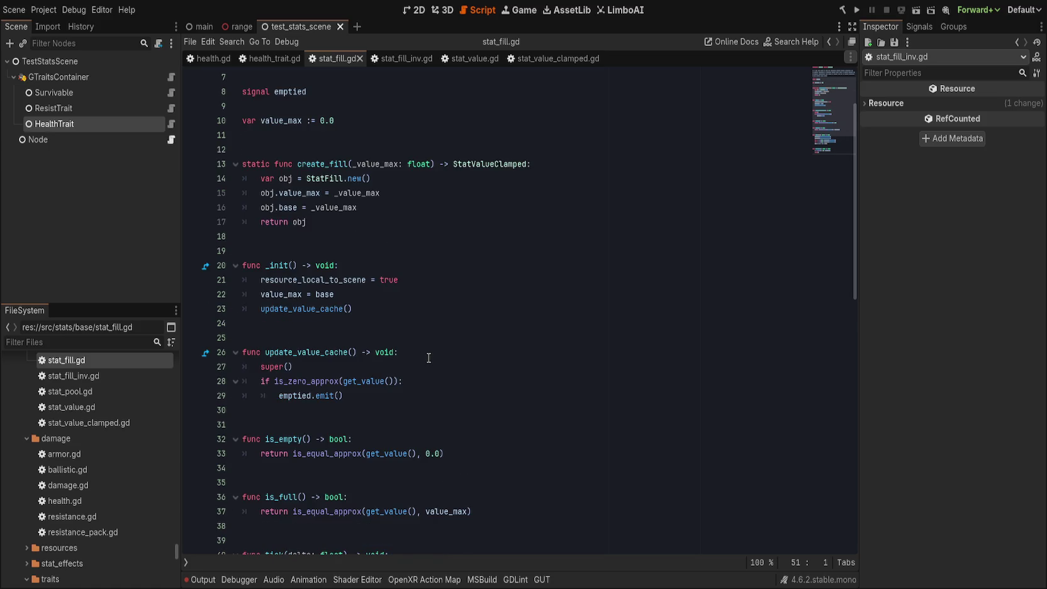
{"action": "scroll", "coordinate": [425, 358], "scroll_direction": "up", "scroll_amount": 2}
{"action": "key", "text": "Page_Up"}
{"action": "key", "text": "Left"}
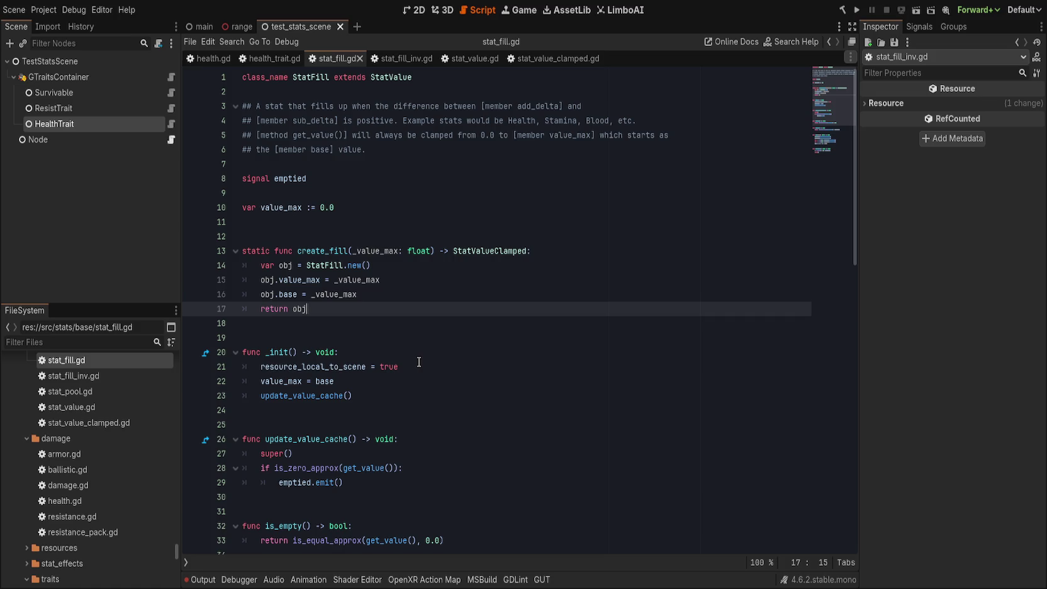
- In stat_fill_inv.gd, make create_fill call StatFillInv.new() and return type StatFillInv
{"action": "left_click", "coordinate": [400, 57]}
{"action": "scroll", "coordinate": [371, 409], "scroll_direction": "up", "scroll_amount": 7}
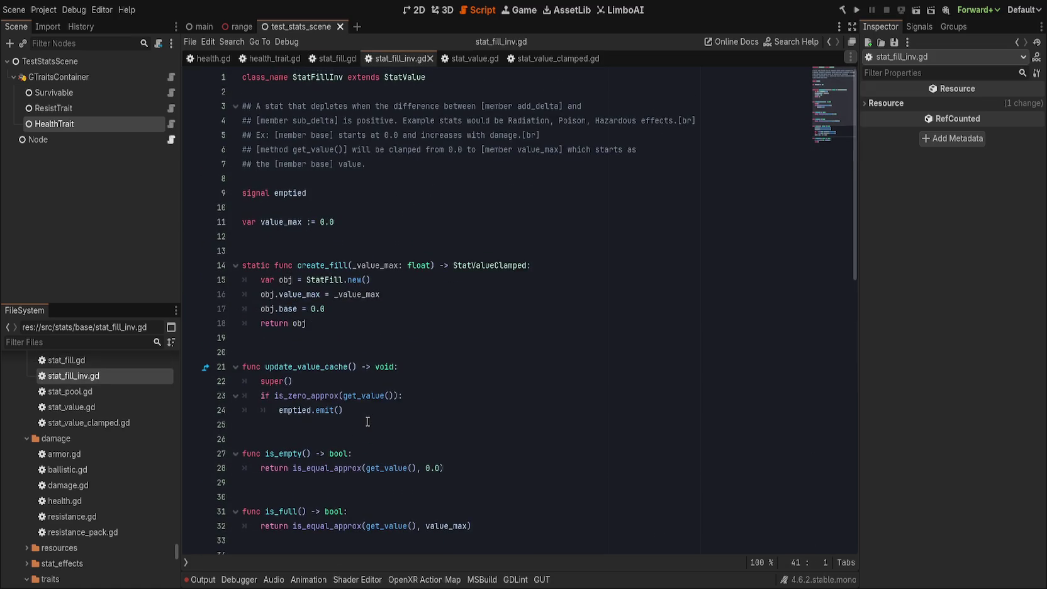
{"action": "left_click", "coordinate": [423, 321]}
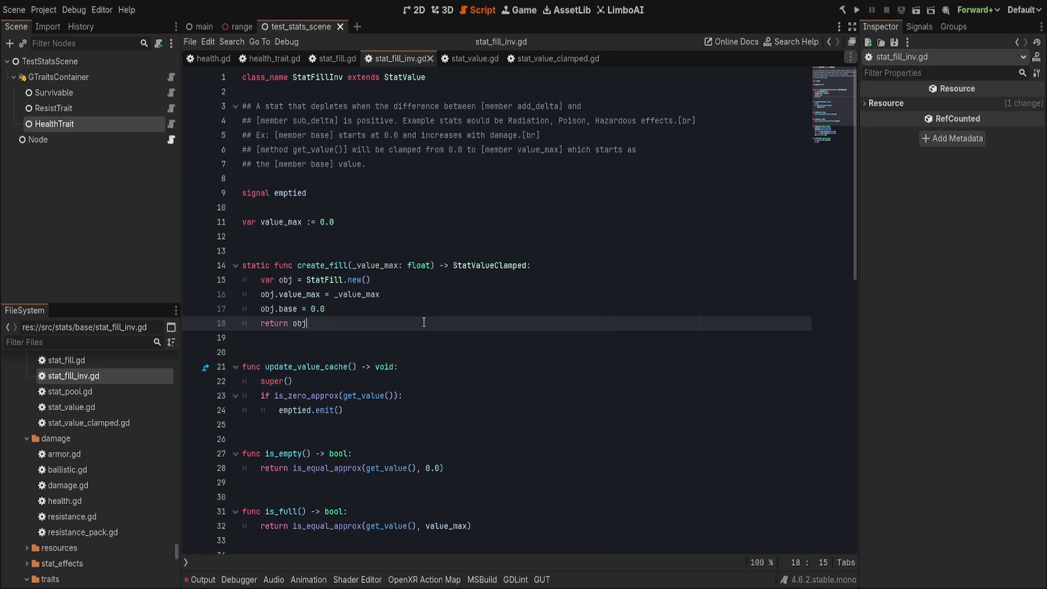
{"action": "left_click", "coordinate": [343, 280]}
{"action": "type", "text": "Inv"}
{"action": "key", "text": "End"}
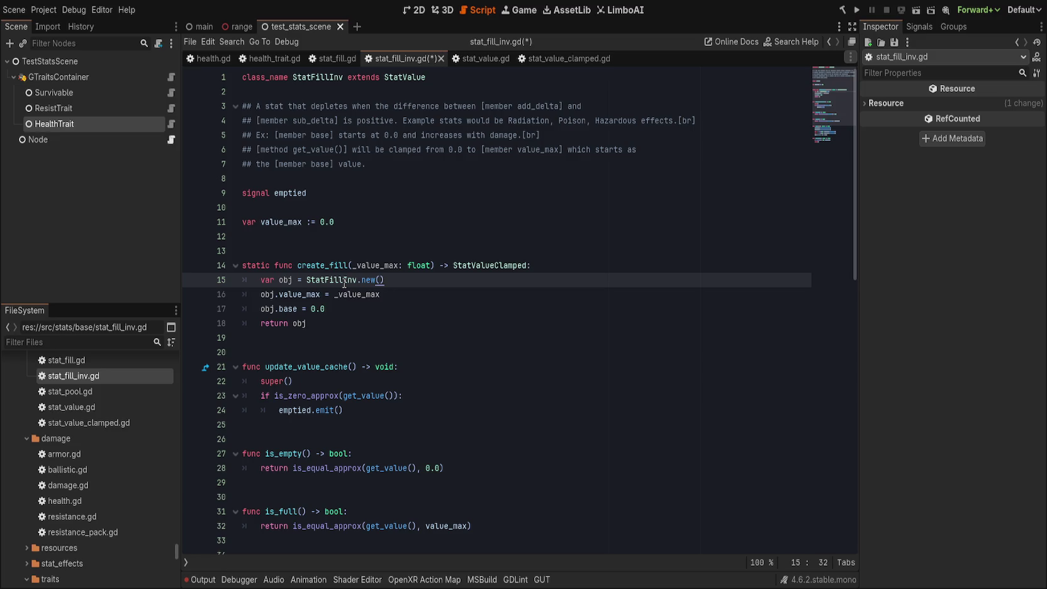
{"action": "double_click", "coordinate": [344, 280]}
{"action": "key", "text": "ctrl+c"}
{"action": "double_click", "coordinate": [488, 265]}
{"action": "key", "text": "ctrl+v"}
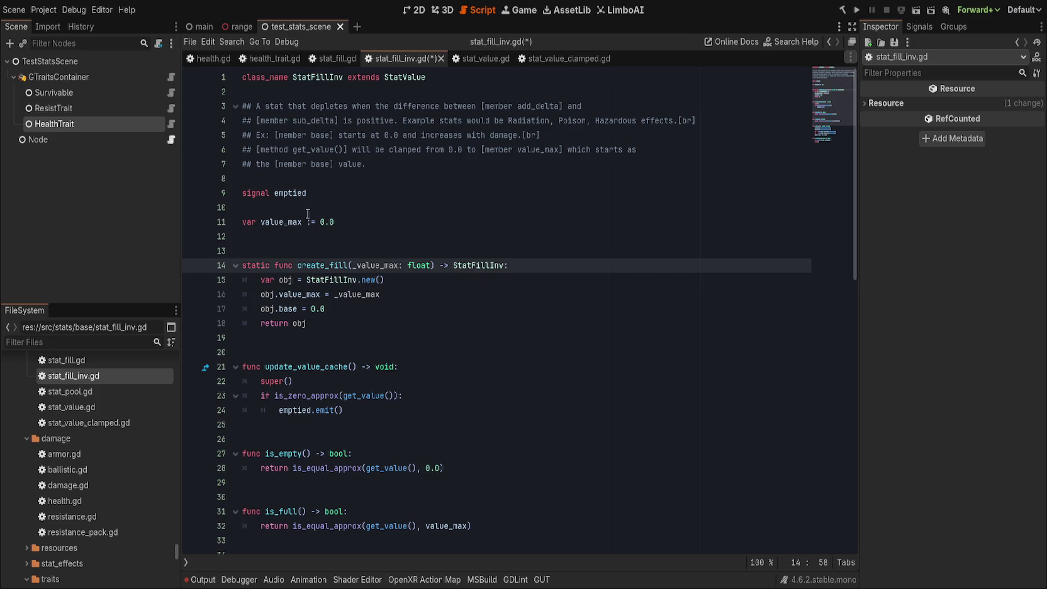
- Set stat_fill.gd's create_fill return type to StatFill and save
{"action": "left_click", "coordinate": [330, 58]}
{"action": "double_click", "coordinate": [315, 77]}
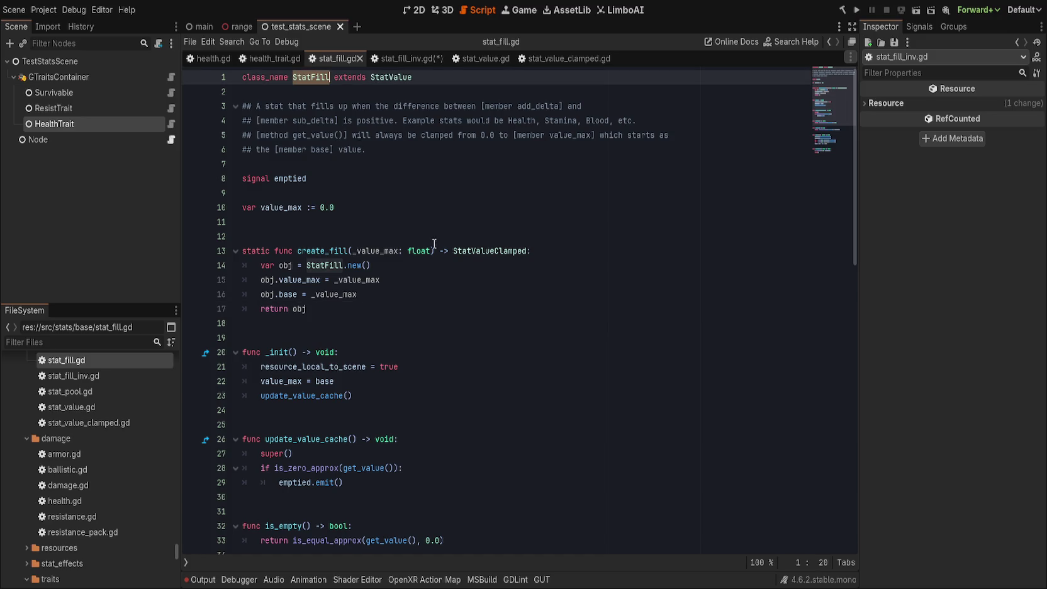
{"action": "left_click", "coordinate": [491, 257]}
{"action": "double_click", "coordinate": [496, 251]}
{"action": "key", "text": "ctrl+v"}
{"action": "left_click", "coordinate": [505, 279]}
{"action": "key", "text": "ctrl+s"}
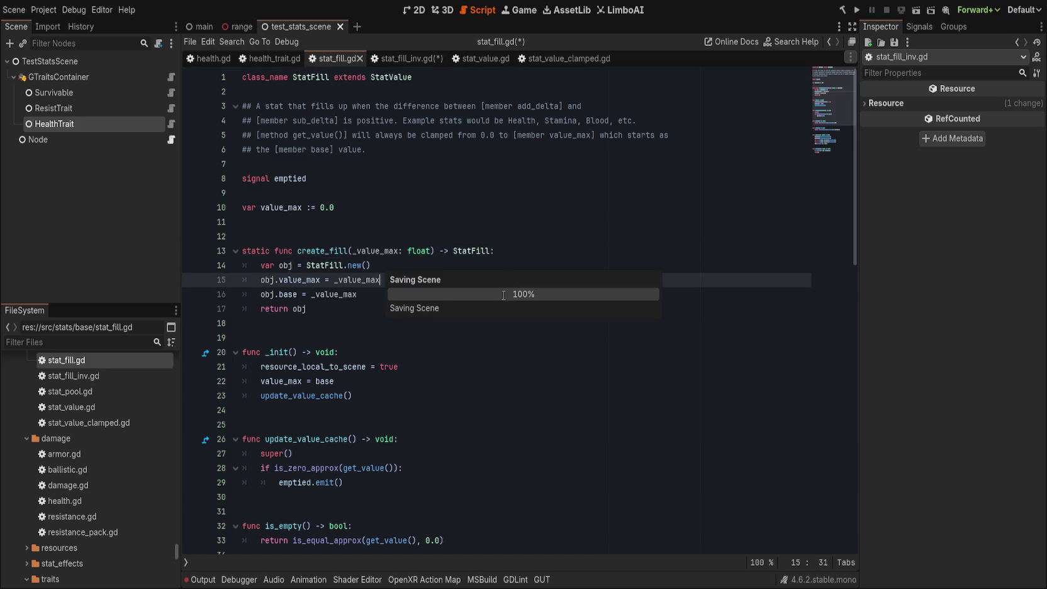
{"action": "left_click", "coordinate": [341, 309]}
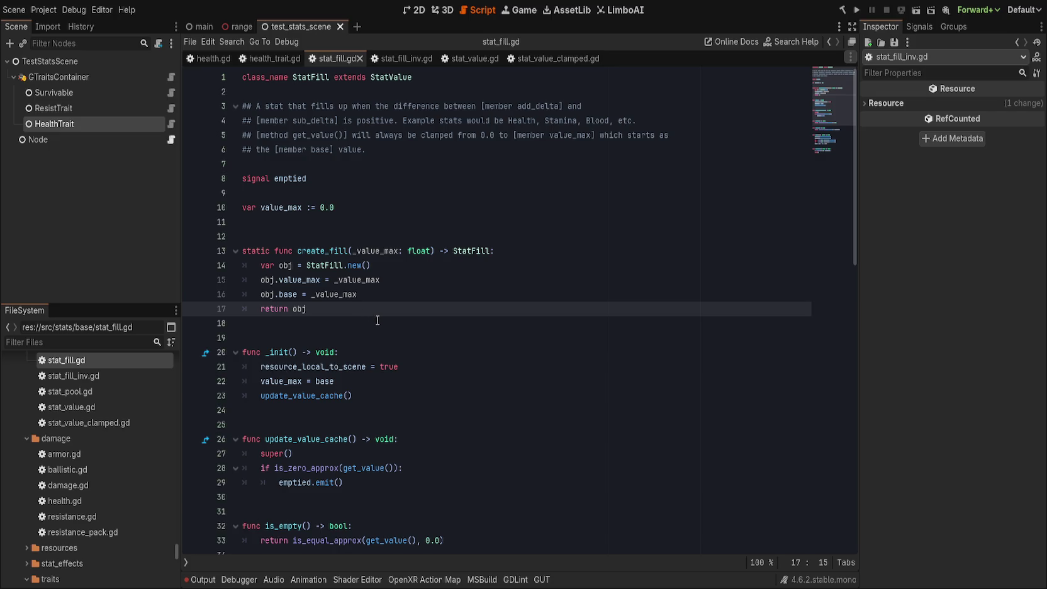
- Review stat_fill.gd and select its doc comment lines 3–6 to copy
{"action": "scroll", "coordinate": [385, 324], "scroll_direction": "down", "scroll_amount": 1}
{"action": "scroll", "coordinate": [388, 327], "scroll_direction": "down", "scroll_amount": 2}
{"action": "left_click", "coordinate": [472, 314]}
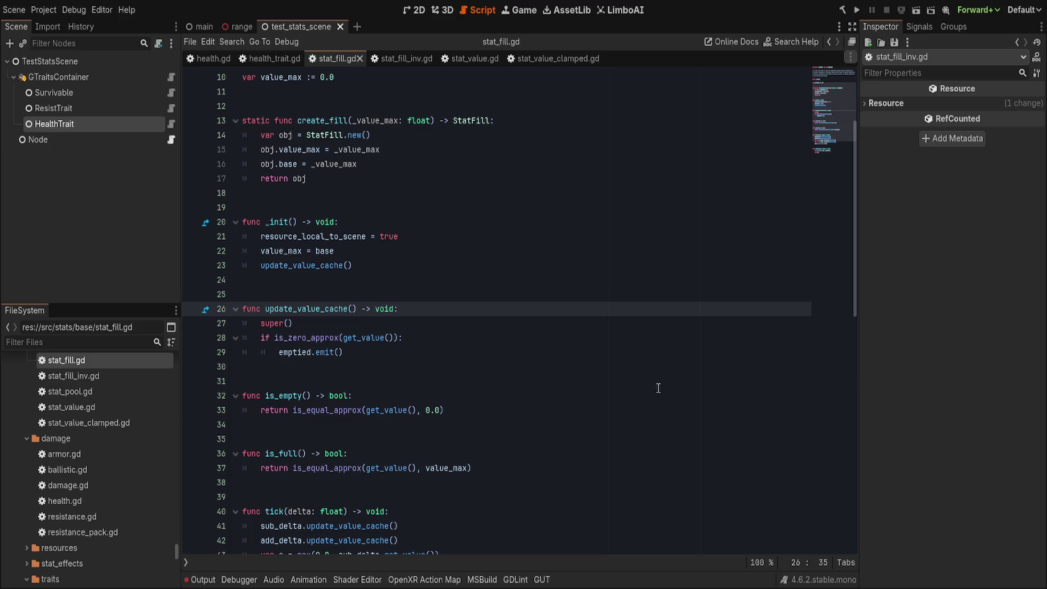
{"action": "left_click", "coordinate": [591, 380]}
{"action": "scroll", "coordinate": [592, 378], "scroll_direction": "down", "scroll_amount": 3}
{"action": "scroll", "coordinate": [592, 378], "scroll_direction": "down", "scroll_amount": 1}
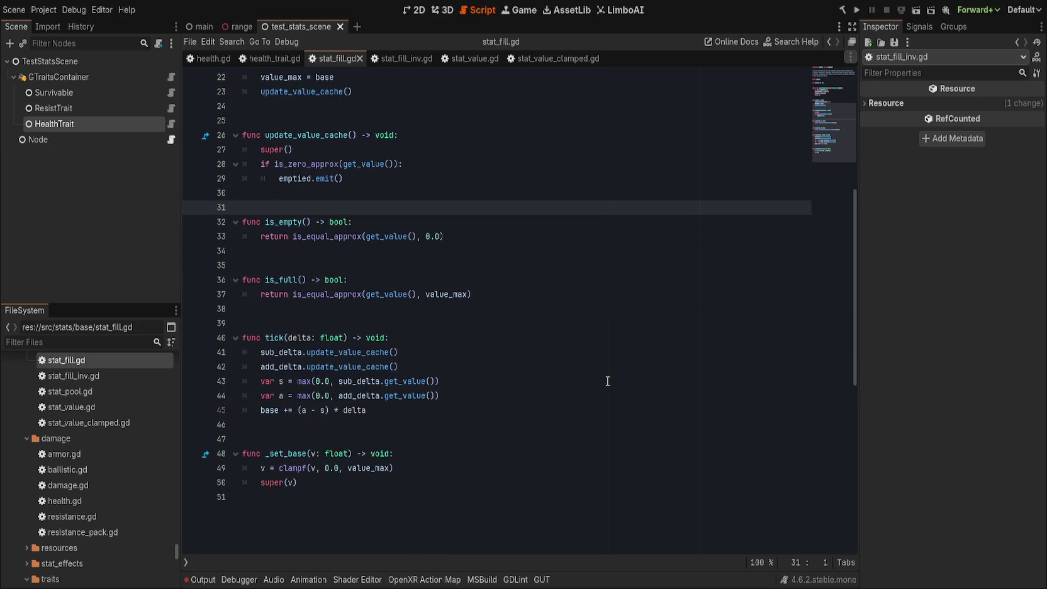
{"action": "left_click", "coordinate": [385, 61]}
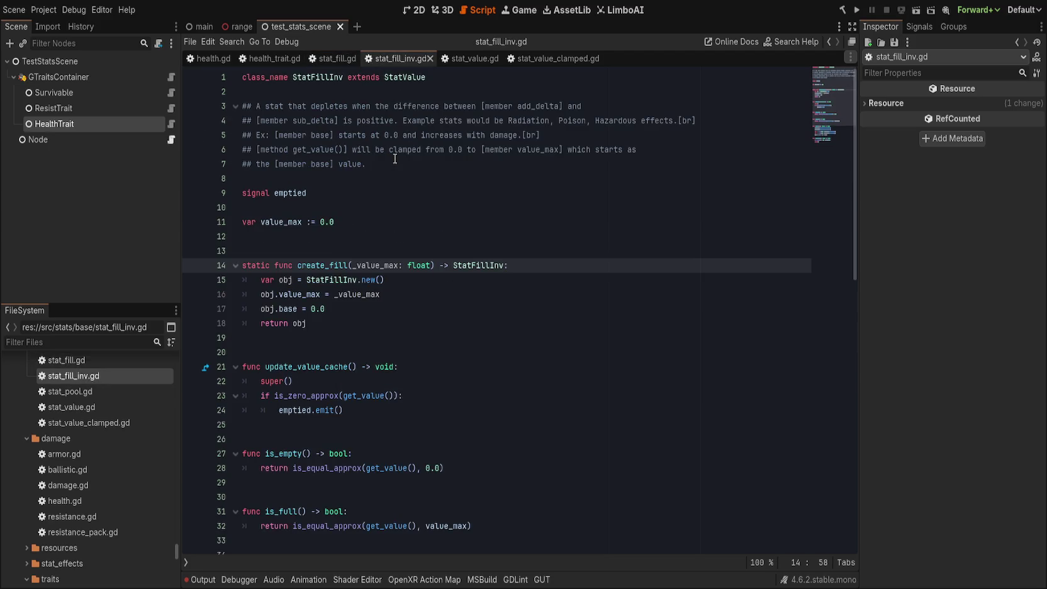
{"action": "left_click", "coordinate": [322, 60]}
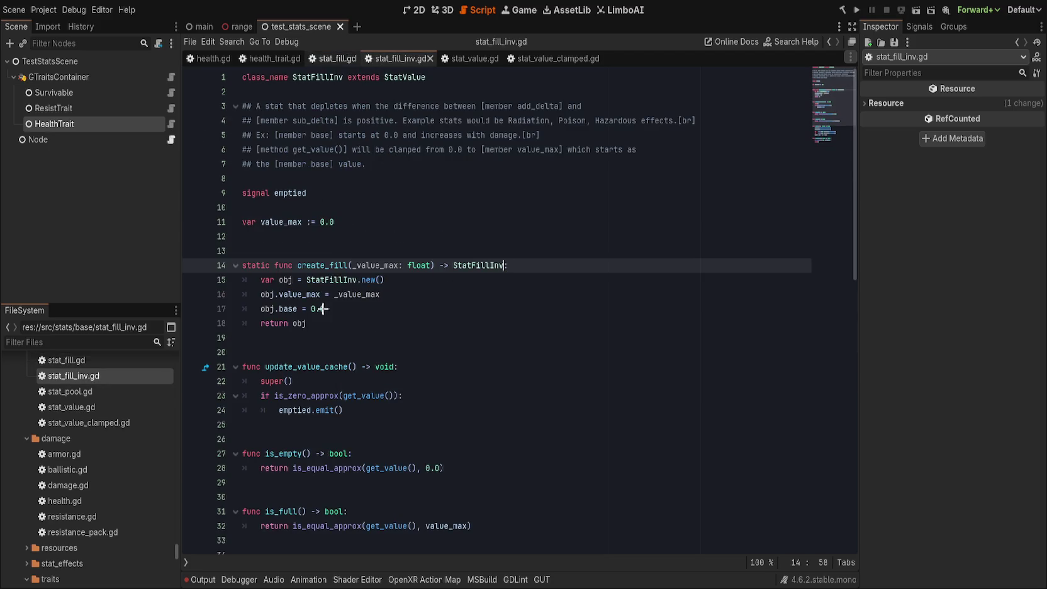
{"action": "left_click_drag", "start_coordinate": [394, 146], "coordinate": [242, 106]}
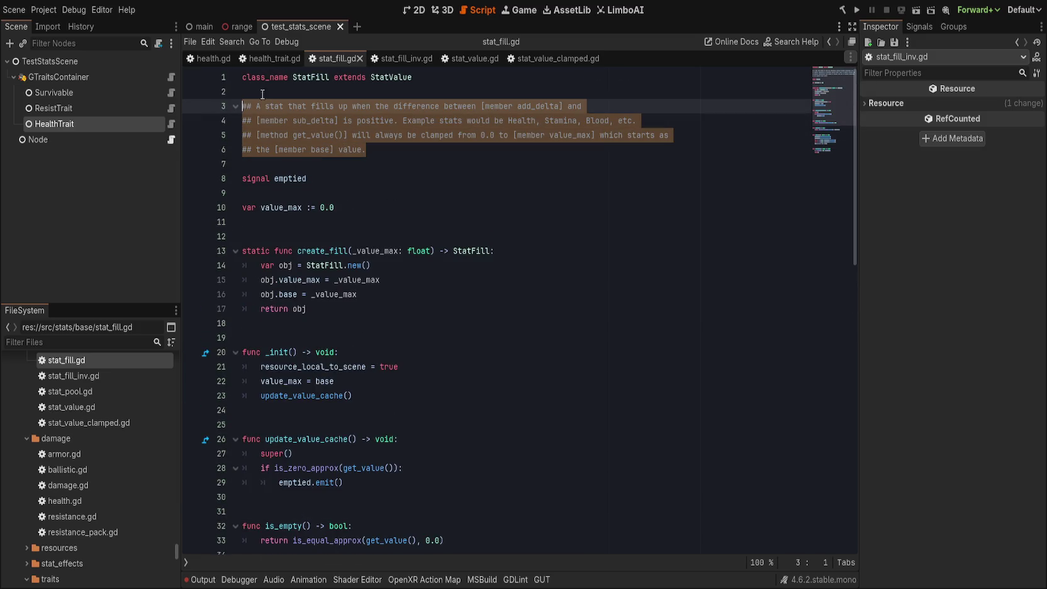
- Move the Ex: line to the end of stat_fill_inv.gd's comment and paste StatFill's wording (Health, Stamina, Blood) above it
{"action": "left_click", "coordinate": [396, 58]}
{"action": "left_click_drag", "start_coordinate": [414, 176], "coordinate": [242, 106]}
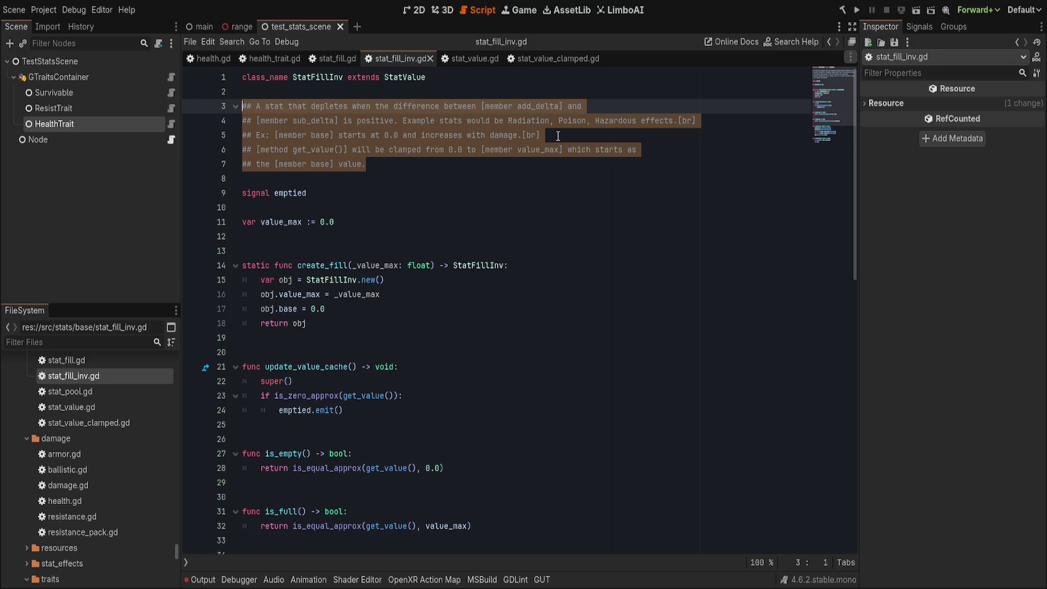
{"action": "left_click", "coordinate": [563, 132]}
{"action": "key", "text": "Down"}
{"action": "key", "text": "Down"}
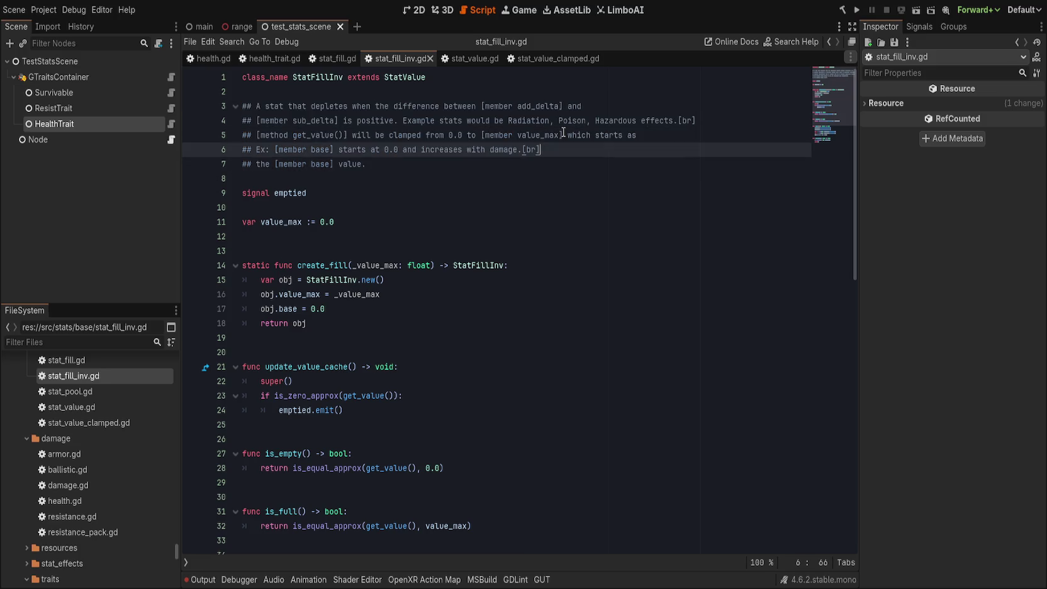
{"action": "key", "text": "Up"}
{"action": "key", "text": "Up"}
{"action": "key", "text": "alt+Down"}
{"action": "key", "text": "alt+Down"}
{"action": "key", "text": "Up"}
{"action": "key", "text": "ctrl+z"}
{"action": "key", "text": "ctrl+z"}
{"action": "key", "text": "ctrl+z"}
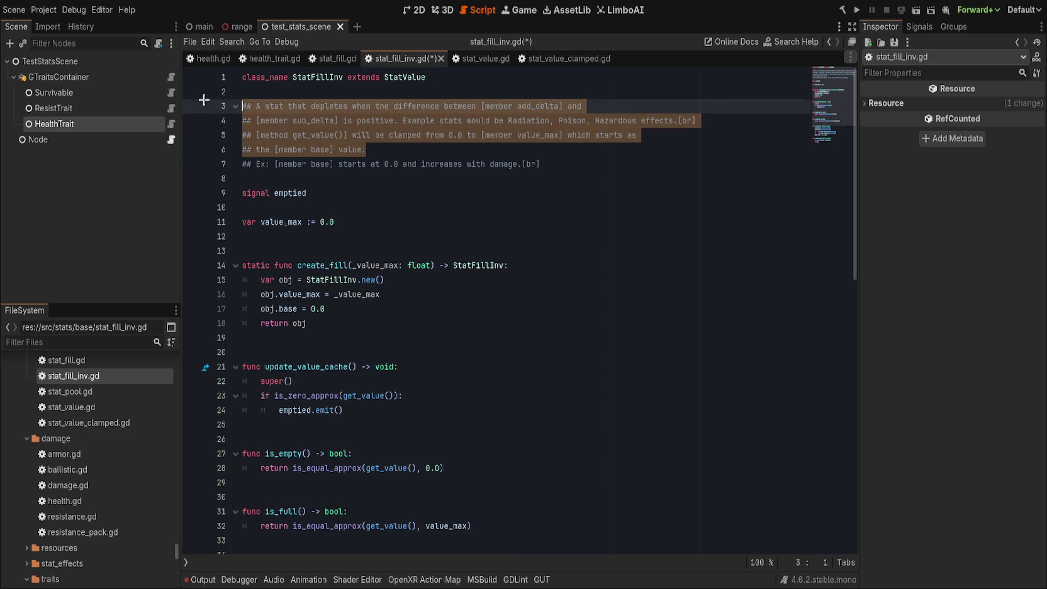
{"action": "left_click_drag", "start_coordinate": [508, 120], "coordinate": [609, 120]}
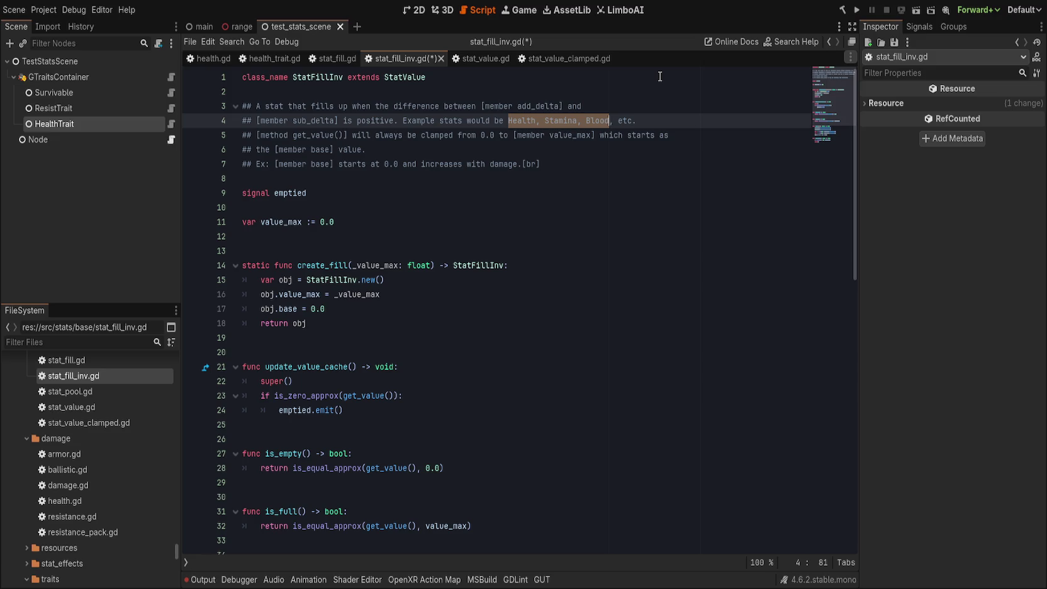
{"action": "left_click", "coordinate": [293, 77]}
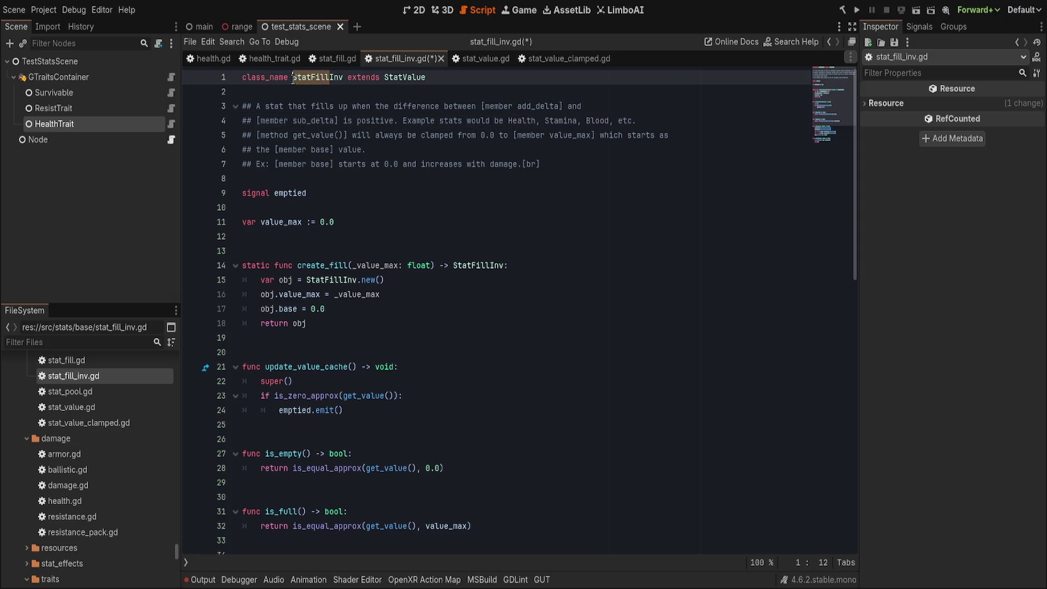
- Change line 1 to extend StatFill, delete the signal emptied and var value_max lines, and save
{"action": "double_click", "coordinate": [408, 77]}
{"action": "type", "text": "StatFill"}
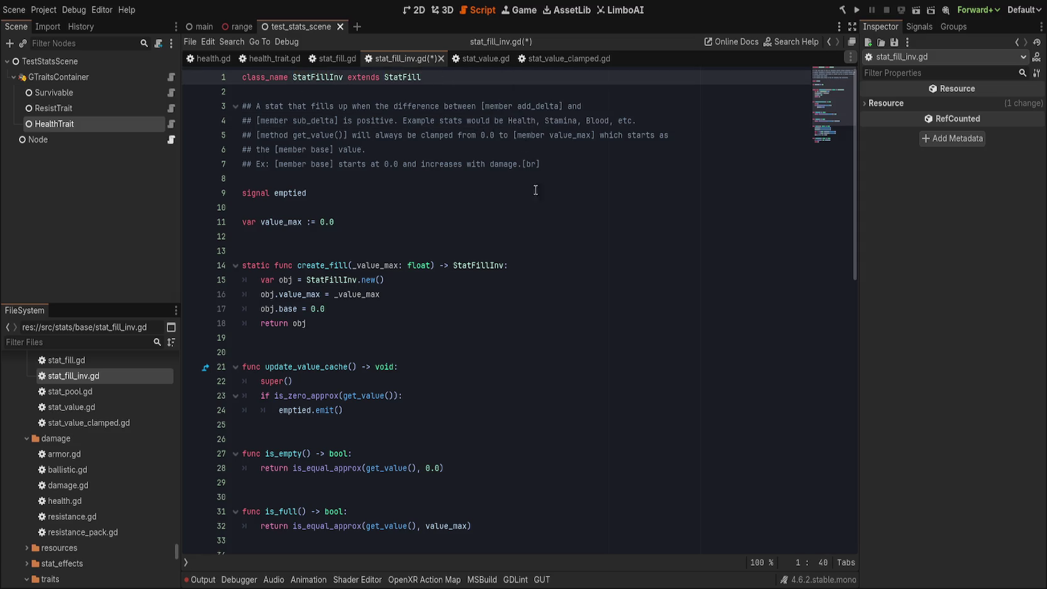
{"action": "left_click", "coordinate": [523, 195]}
{"action": "key", "text": "ctrl+shift+k"}
{"action": "key", "text": "ctrl+shift+k"}
{"action": "key", "text": "ctrl+shift+k"}
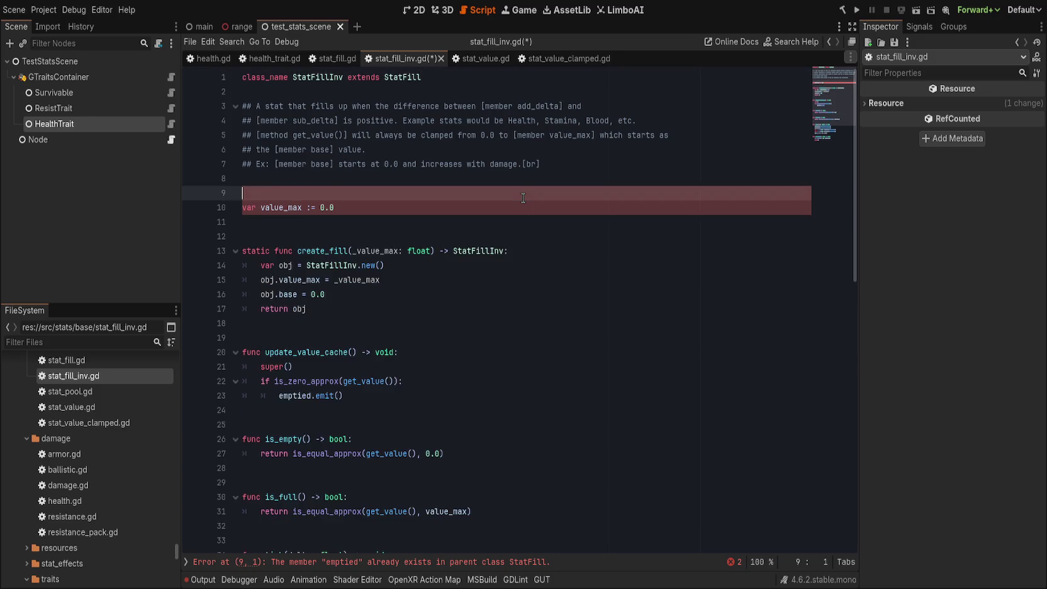
{"action": "key", "text": "ctrl+s"}
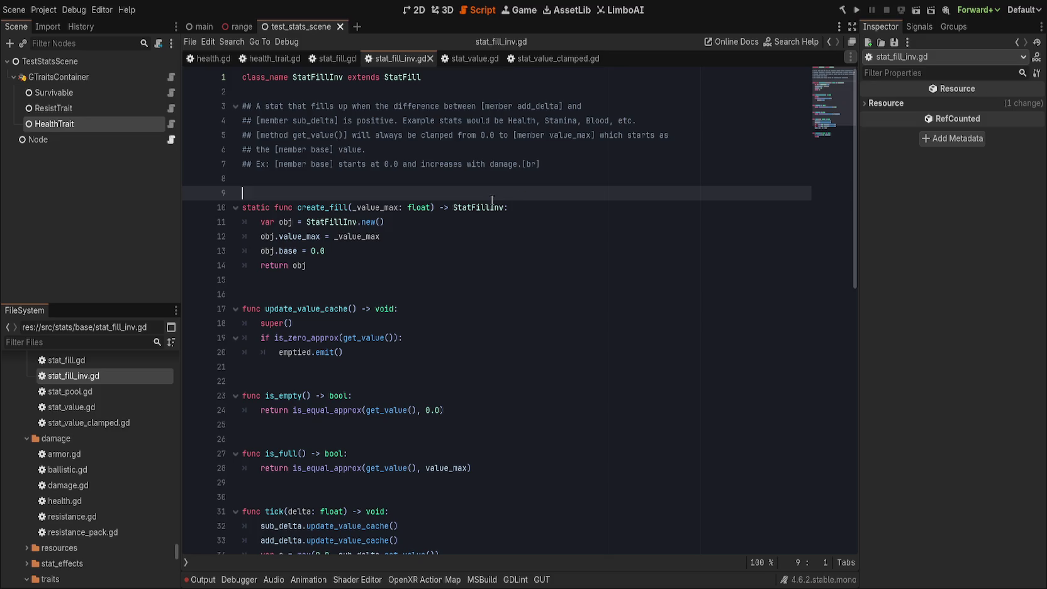
{"action": "double_click", "coordinate": [521, 121]}
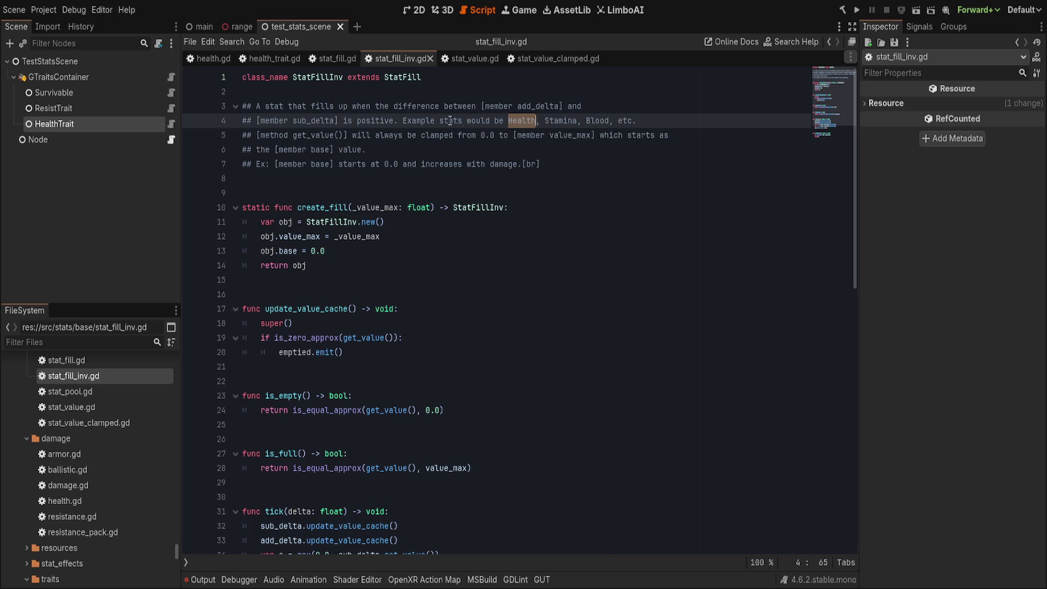
- Delete the copied comment lines 3–6 and the 'Ex:' prefix from the doc comment
{"action": "left_click", "coordinate": [621, 105]}
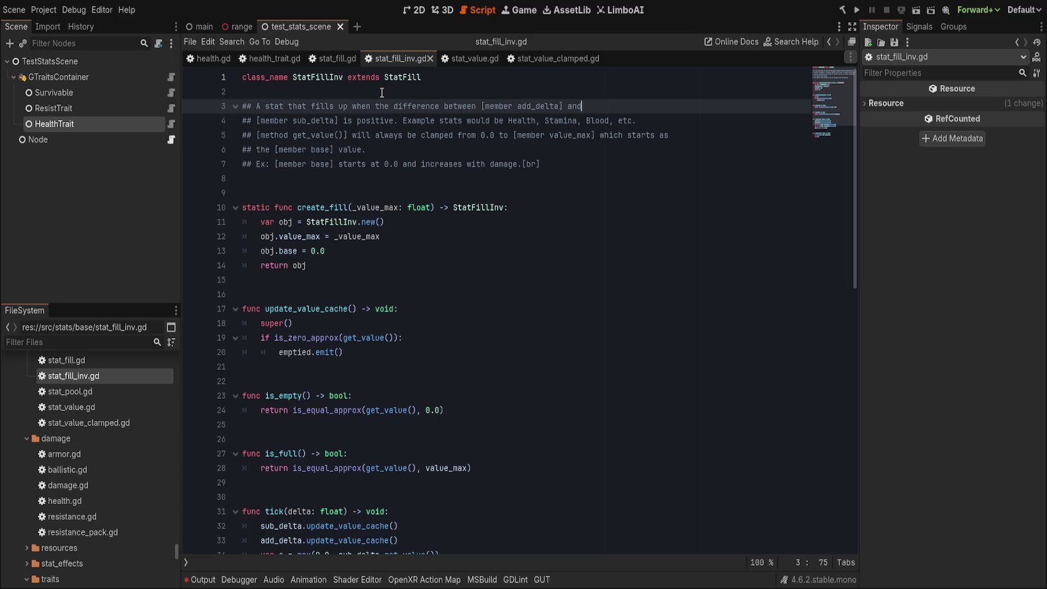
{"action": "mouse_move", "coordinate": [242, 106]}
{"action": "left_mouse_down"}
{"action": "mouse_move", "coordinate": [548, 121]}
{"action": "mouse_move", "coordinate": [573, 163]}
{"action": "left_mouse_up"}
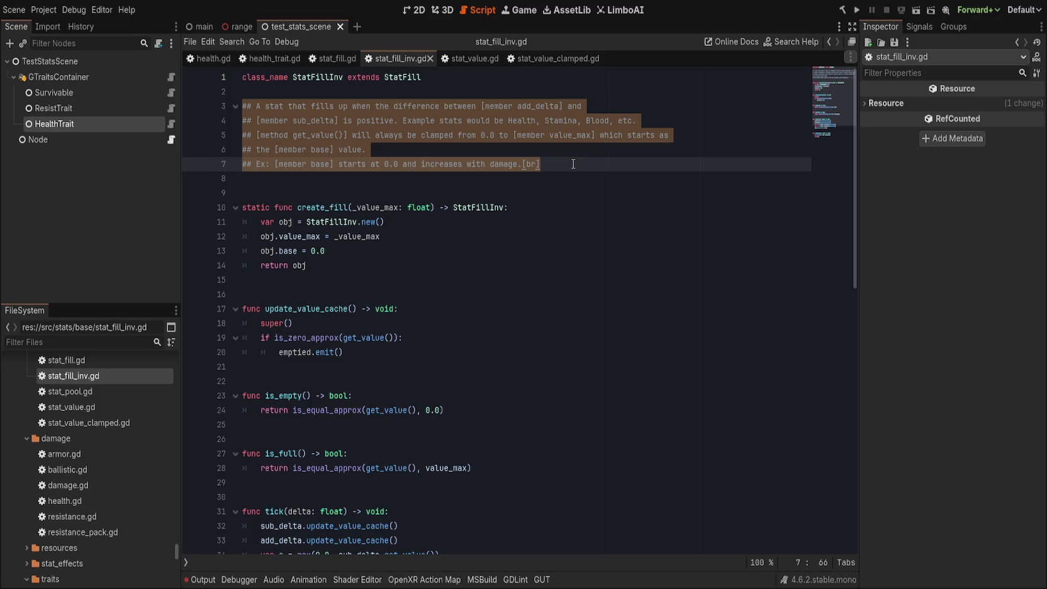
{"action": "left_click", "coordinate": [431, 152]}
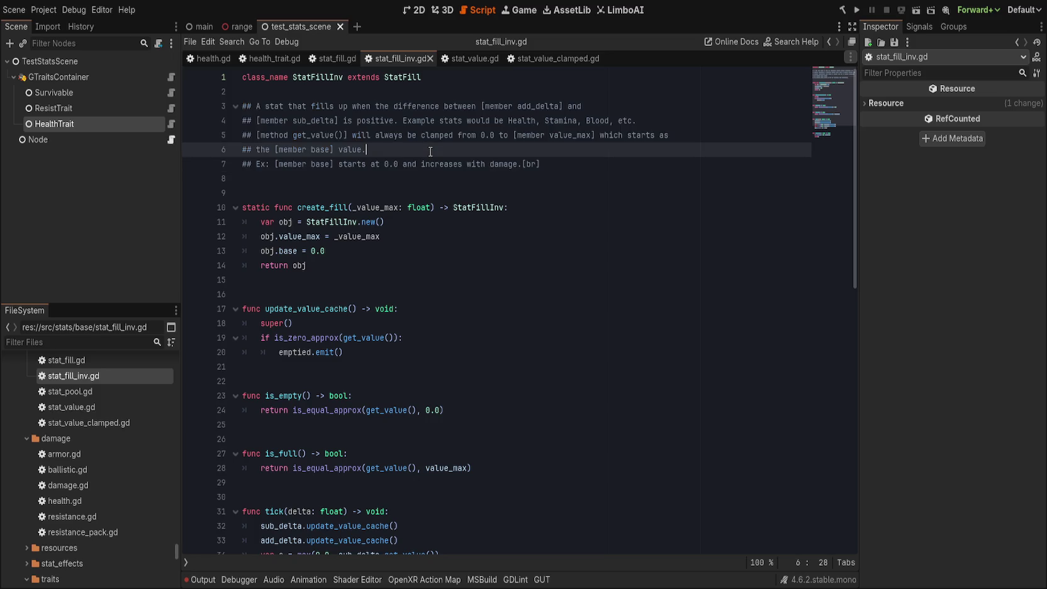
{"action": "key", "text": "Up"}
{"action": "key", "text": "Up"}
{"action": "key", "text": "Up"}
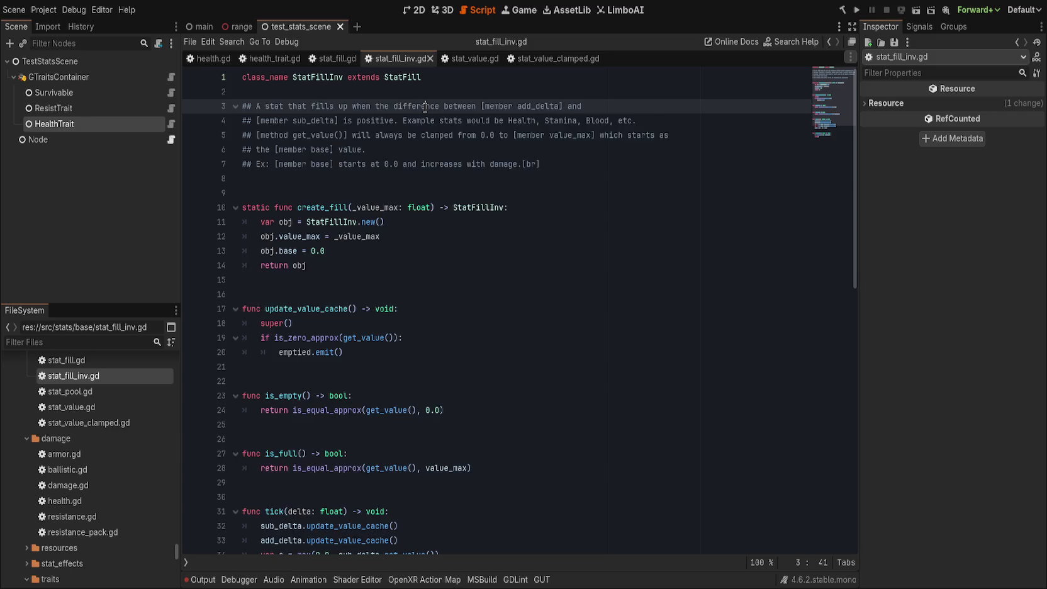
{"action": "key", "text": "ctrl+shift+k"}
{"action": "key", "text": "ctrl+shift+k"}
{"action": "key", "text": "ctrl+shift+k"}
{"action": "left_click_drag", "start_coordinate": [275, 106], "coordinate": [254, 106]}
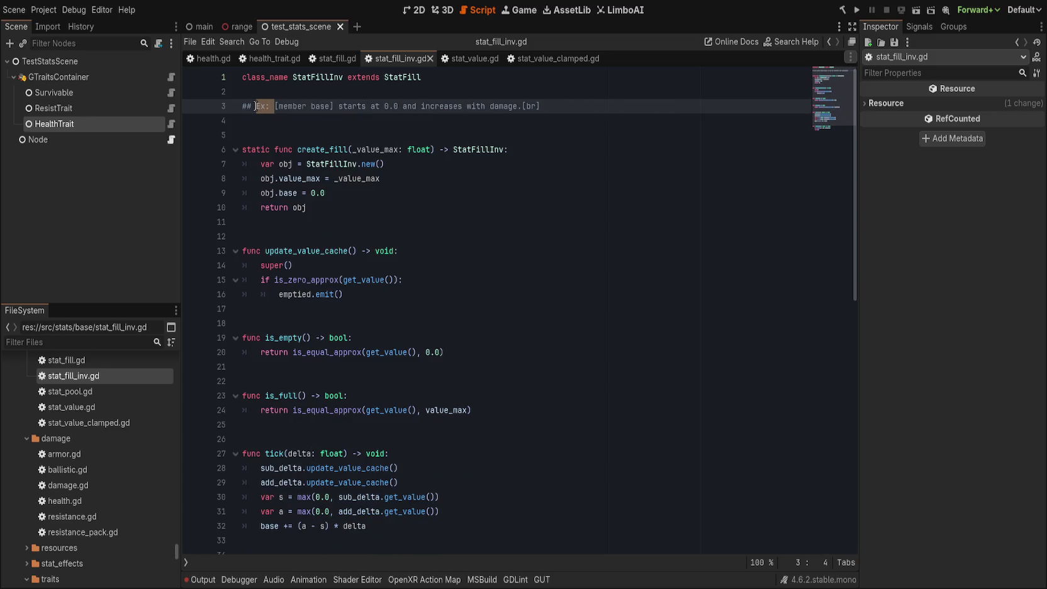
{"action": "key", "text": "BackSpace"}
{"action": "left_click", "coordinate": [384, 92]}
{"action": "key", "text": "Down"}
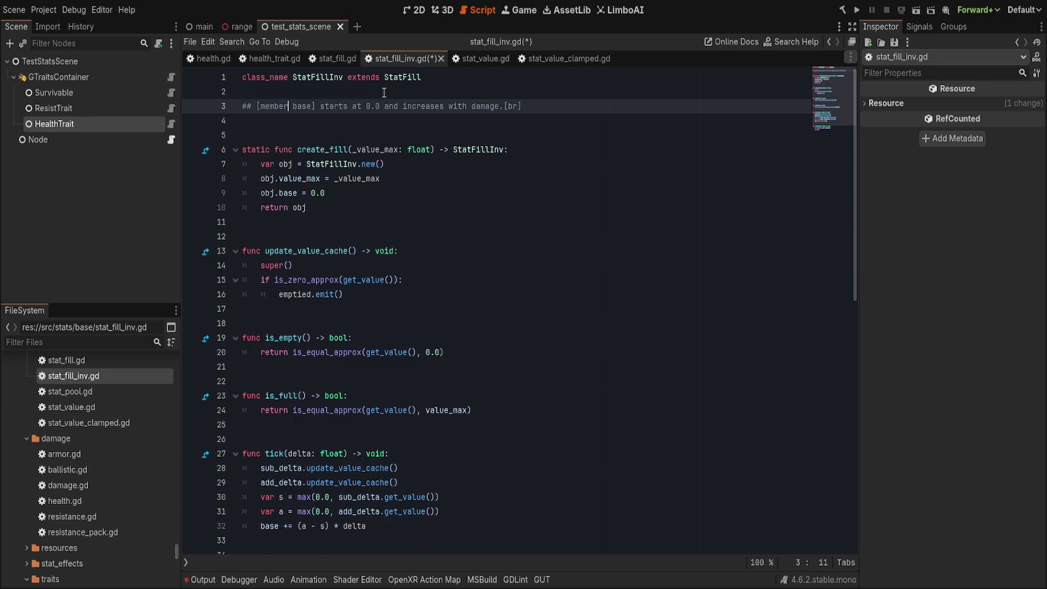
{"action": "key", "text": "Right"}
{"action": "key", "text": "Right"}
{"action": "key", "text": "Right"}
- Reword the comment to 'A StatFill whose … is clamped between 0.0 and [member max_value]' and save
{"action": "type", "text": "A "}
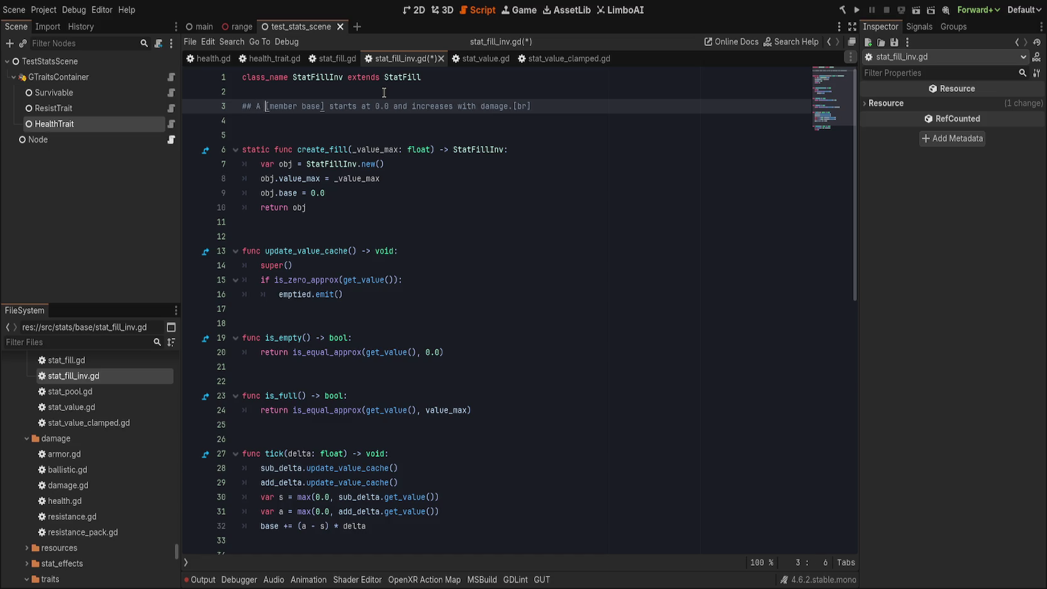
{"action": "type", "text": "StatFill"}
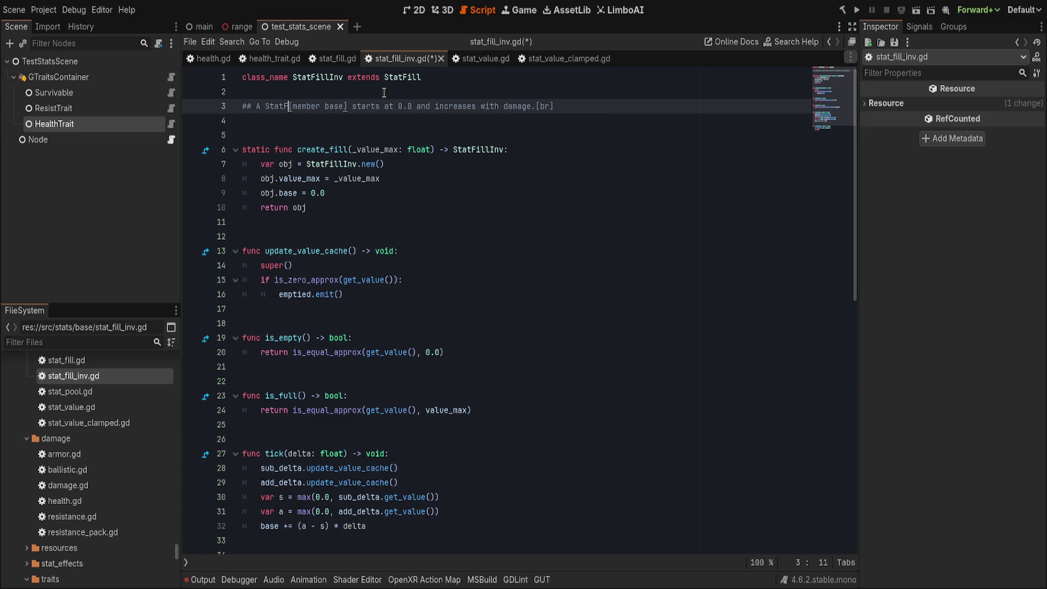
{"action": "type", "text": " whose"}
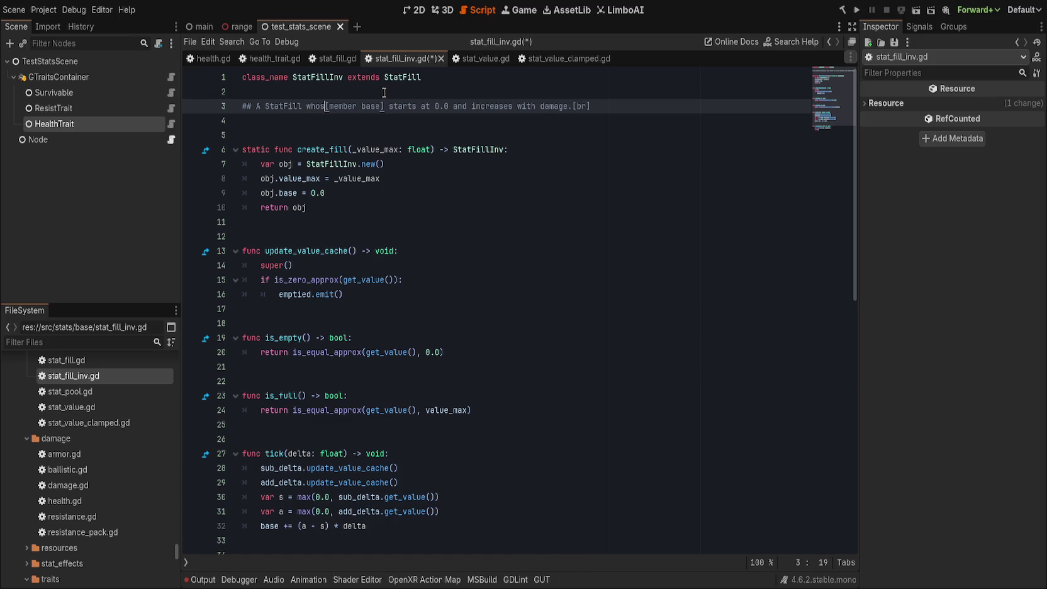
{"action": "key", "text": "End"}
{"action": "key", "text": "ctrl+BackSpace"}
{"action": "key", "text": "ctrl+BackSpace"}
{"action": "key", "text": "ctrl+BackSpace"}
{"action": "key", "text": "BackSpace"}
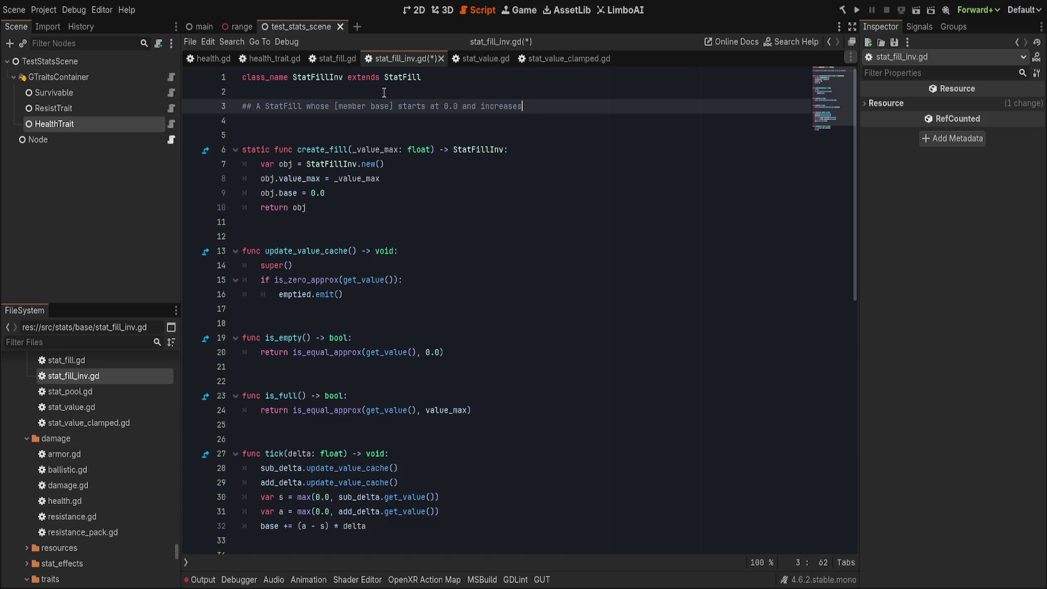
{"action": "key", "text": "ctrl+BackSpace"}
{"action": "type", "text": "is clamped"}
{"action": "type", "text": " at max_"}
{"action": "key", "text": "Return"}
{"action": "key", "text": "ctrl+s"}
{"action": "left_click", "coordinate": [422, 106]}
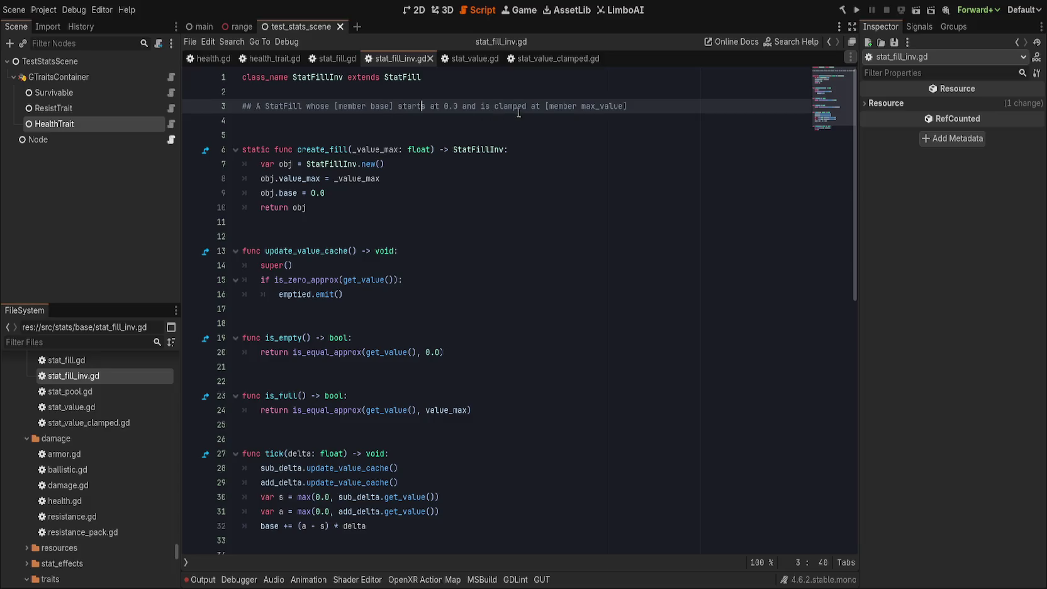
{"action": "double_click", "coordinate": [536, 106]}
{"action": "type", "text": "between"}
{"action": "type", "text": " 0.0 and"}
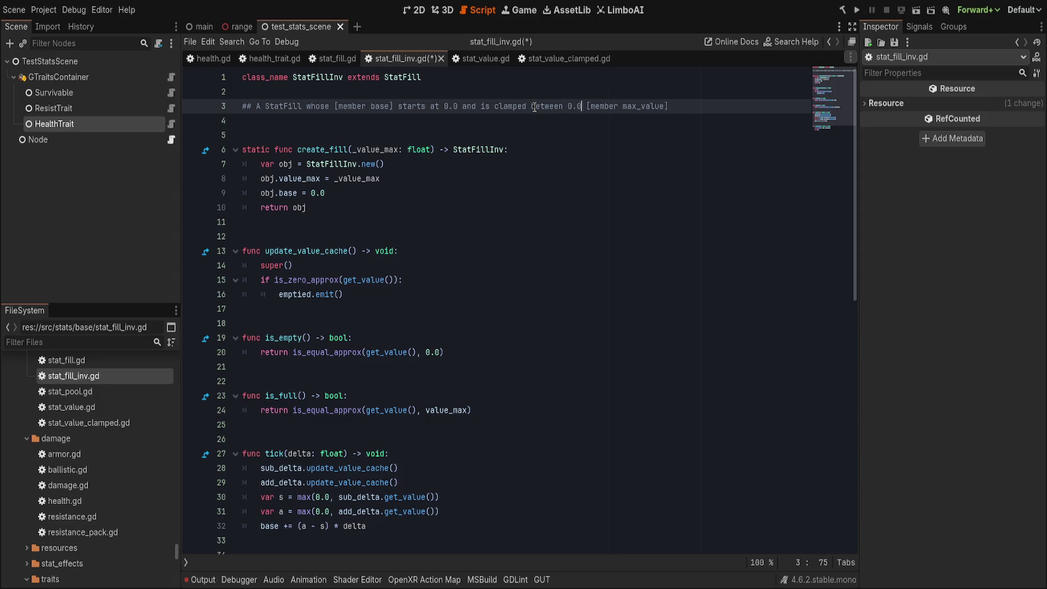
{"action": "key", "text": "End"}
{"action": "key", "text": "ctrl+s"}
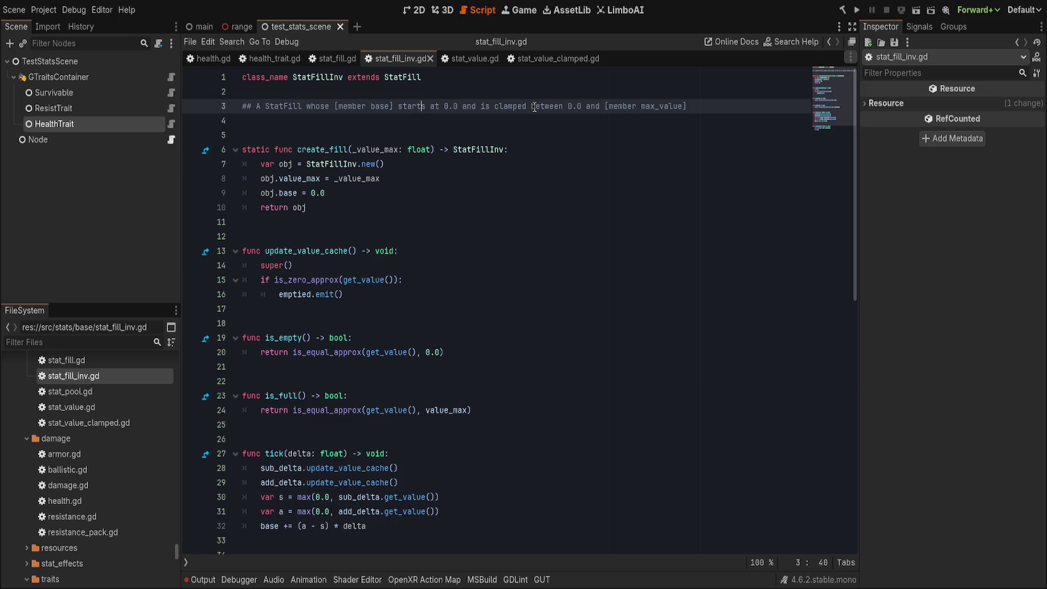
- Check stat_fill.gd's functions, including tick, against stat_fill_inv.gd
{"action": "scroll", "coordinate": [534, 107], "scroll_direction": "down", "scroll_amount": 5}
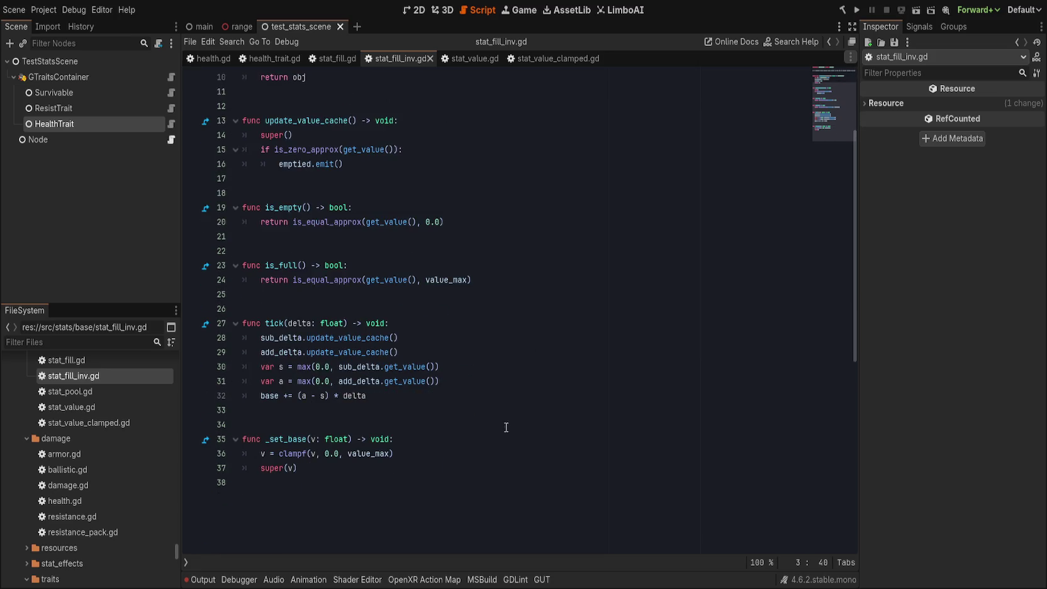
{"action": "left_click", "coordinate": [508, 427]}
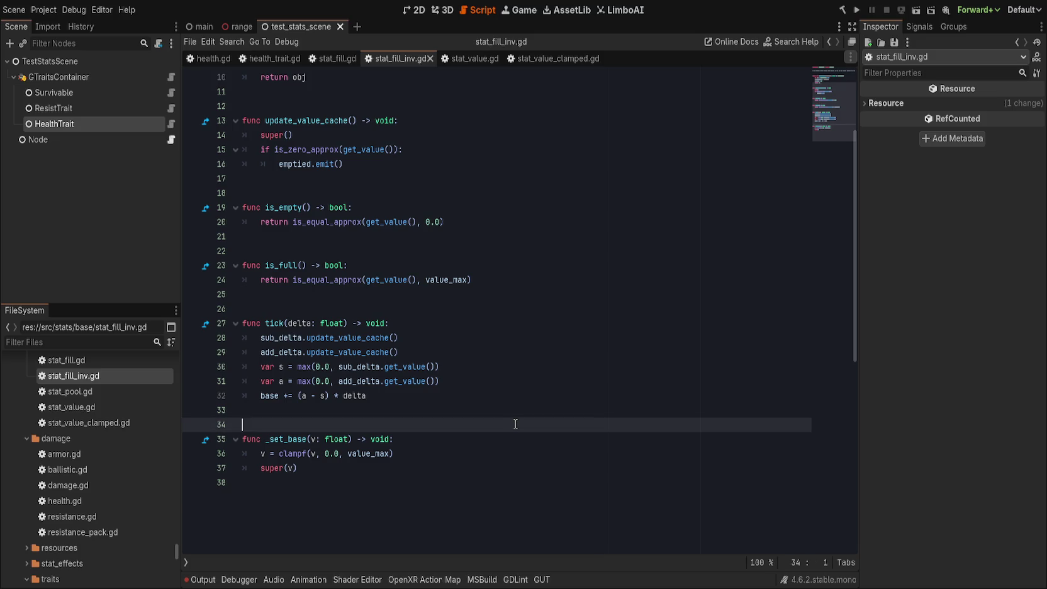
{"action": "left_click", "coordinate": [332, 59]}
{"action": "scroll", "coordinate": [359, 370], "scroll_direction": "down", "scroll_amount": 6}
{"action": "left_click", "coordinate": [369, 381]}
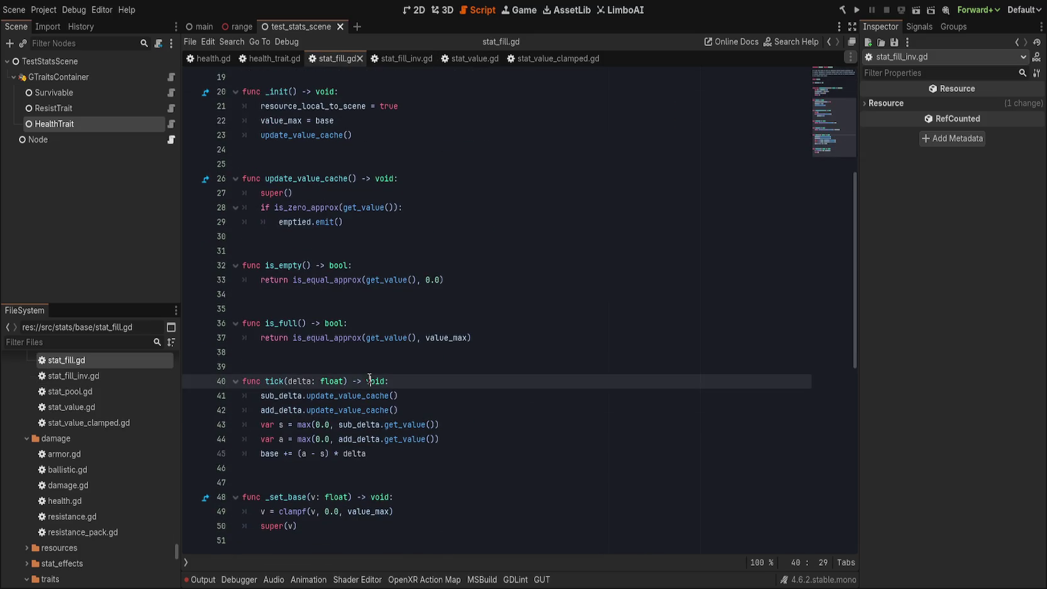
{"action": "left_click", "coordinate": [399, 59]}
- Delete the _set_base and tick functions from stat_fill_inv.gd
{"action": "left_click_drag", "start_coordinate": [340, 422], "coordinate": [357, 510]}
{"action": "key", "text": "Delete"}
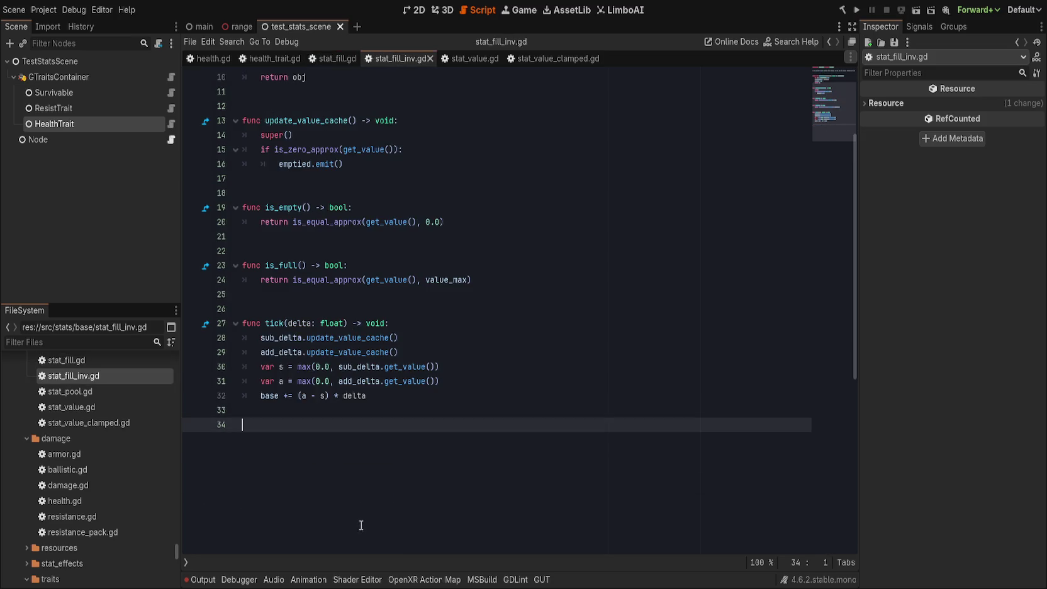
{"action": "key", "text": "BackSpace"}
{"action": "left_click_drag", "start_coordinate": [333, 308], "coordinate": [395, 506]}
{"action": "key", "text": "Delete"}
{"action": "key", "text": "BackSpace"}
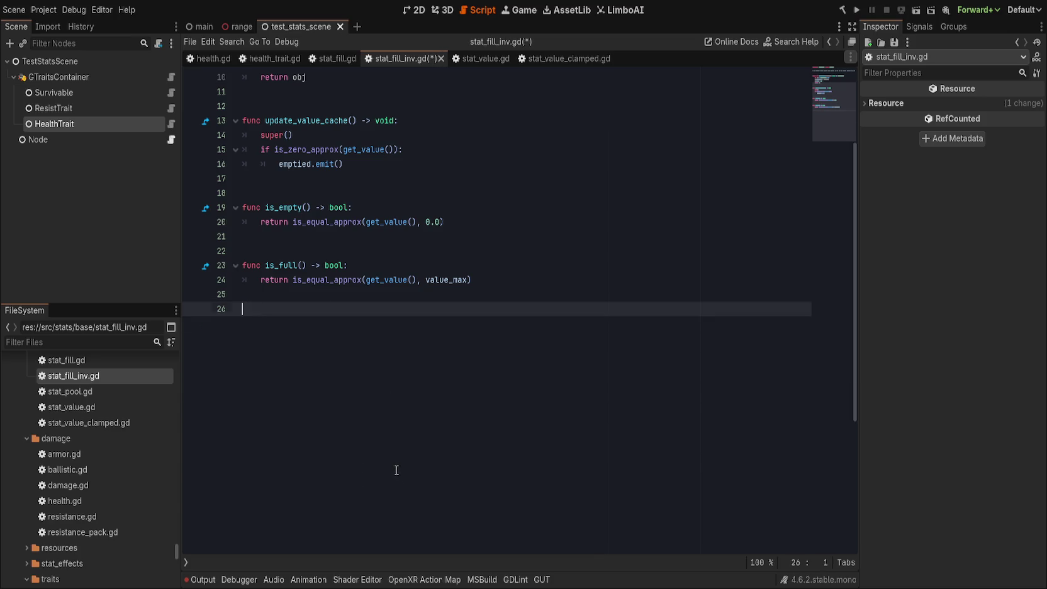
- Delete is_empty, is_full and update_value_cache, then save the trimmed script
{"action": "left_click_drag", "start_coordinate": [335, 324], "coordinate": [390, 449]}
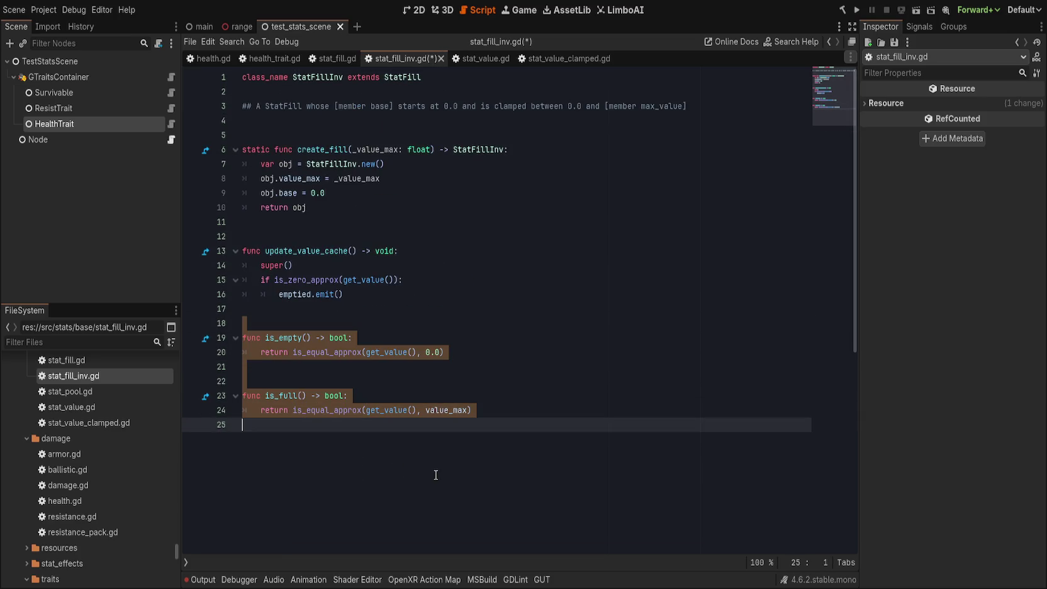
{"action": "key", "text": "Delete"}
{"action": "key", "text": "BackSpace"}
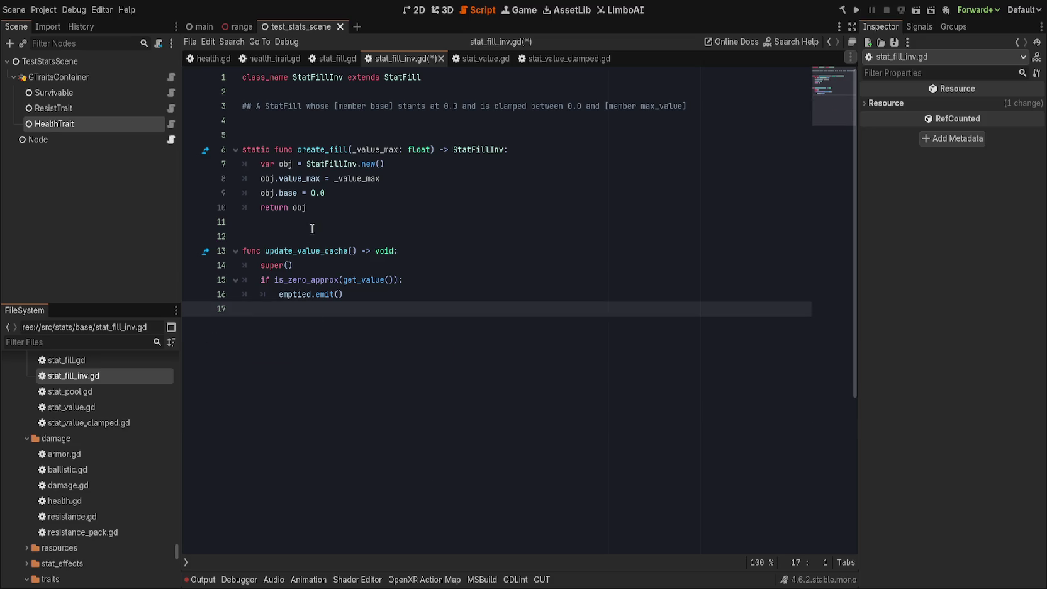
{"action": "left_click_drag", "start_coordinate": [309, 230], "coordinate": [427, 376]}
{"action": "key", "text": "Delete"}
{"action": "key", "text": "BackSpace"}
{"action": "key", "text": "ctrl+s"}
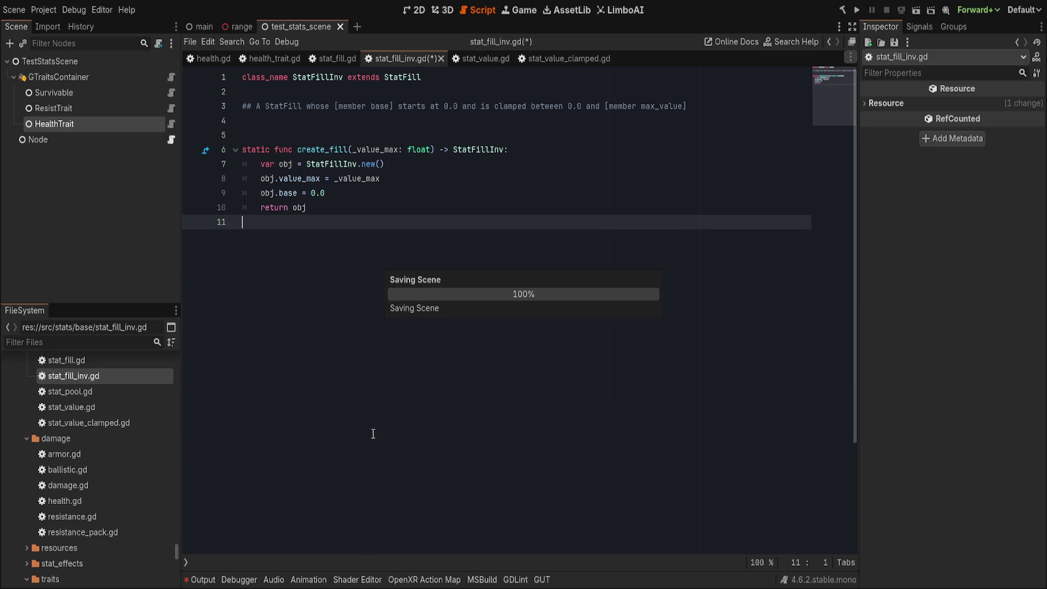
{"action": "left_click", "coordinate": [334, 58]}
{"action": "left_click", "coordinate": [395, 57]}
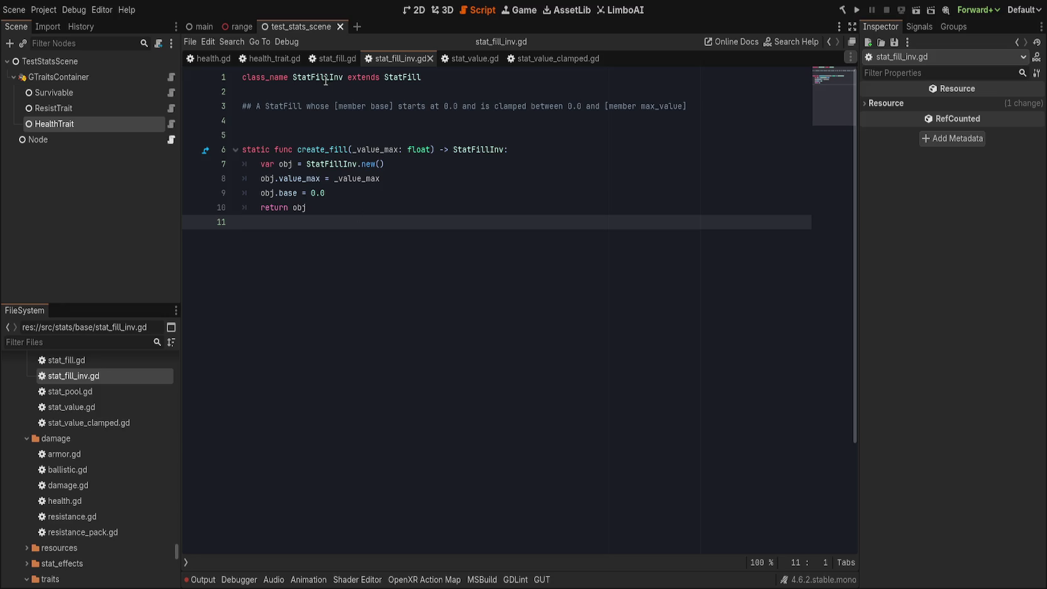
- After checking stat_fill.gd's _init, add a placeholder 'func _init' stub with 'pass' below create_fill
{"action": "left_click", "coordinate": [333, 59]}
{"action": "scroll", "coordinate": [357, 356], "scroll_direction": "up", "scroll_amount": 6}
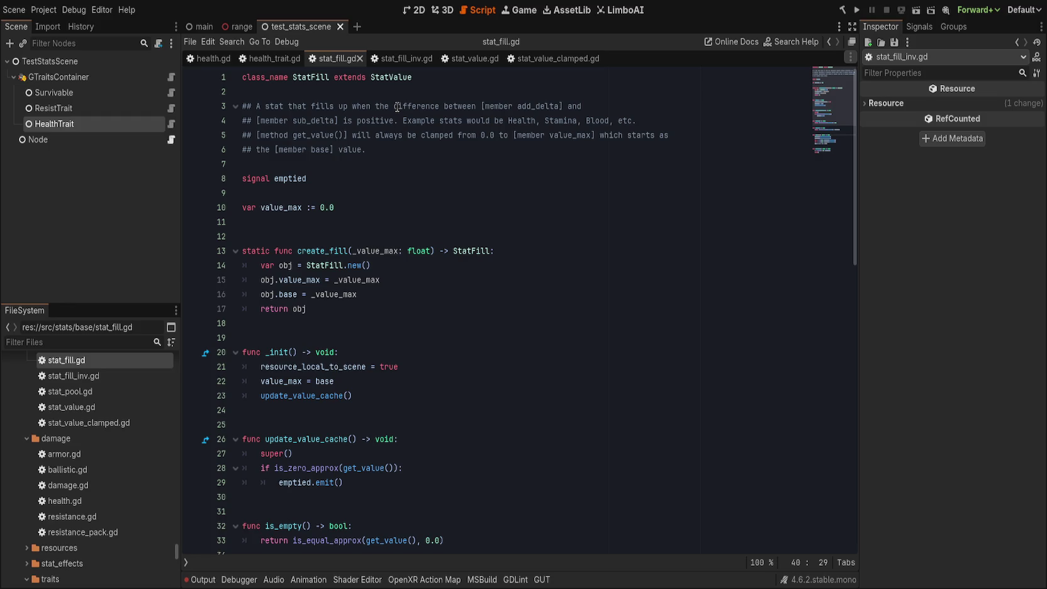
{"action": "left_click", "coordinate": [401, 59]}
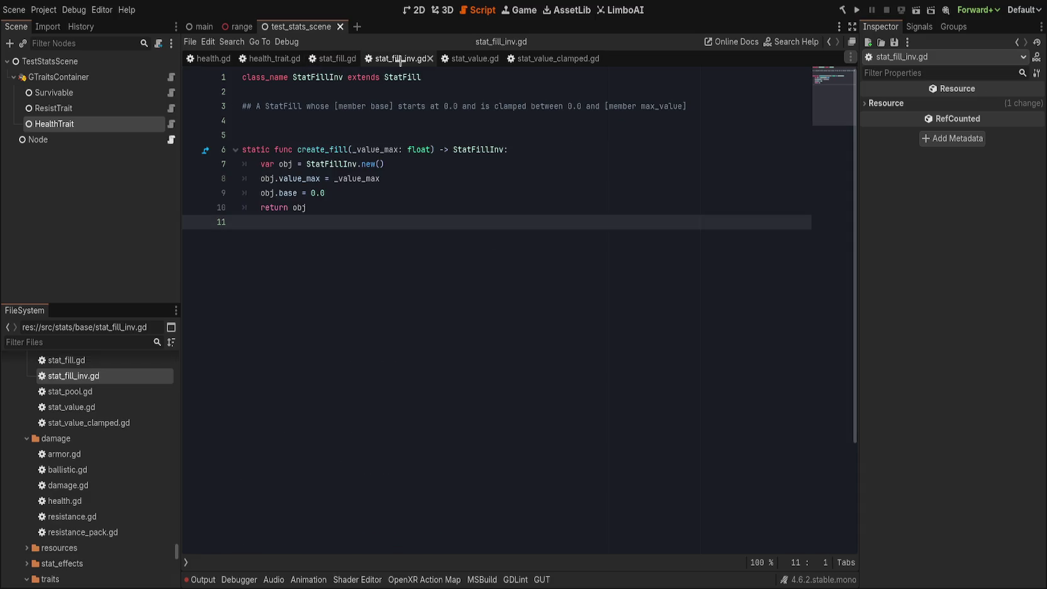
{"action": "key", "text": "Return"}
{"action": "type", "text": "func _in"}
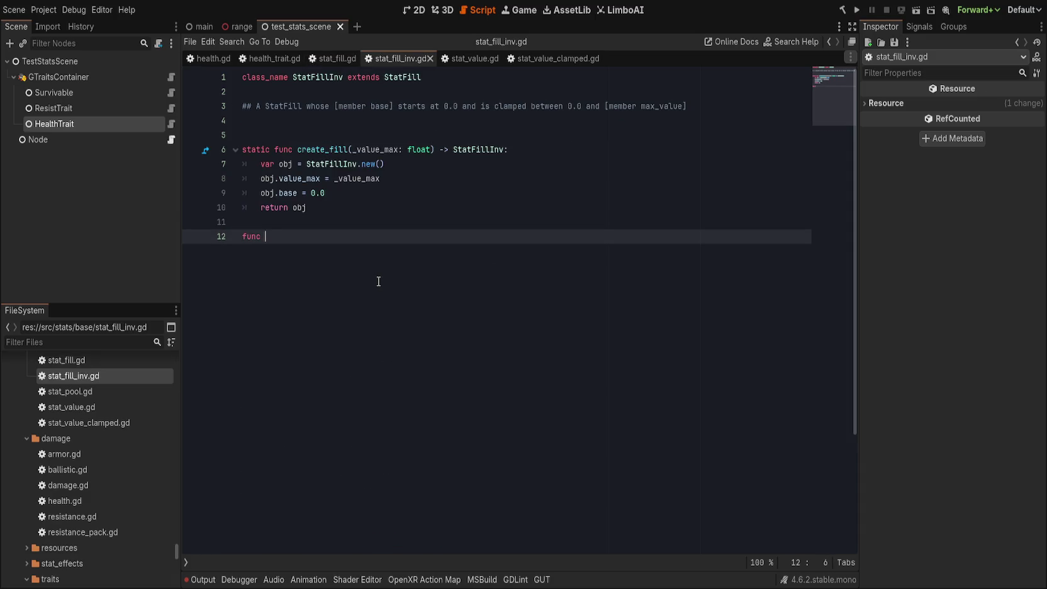
{"action": "key", "text": "Return"}
{"action": "key", "text": "Return"}
{"action": "type", "text": "pass"}
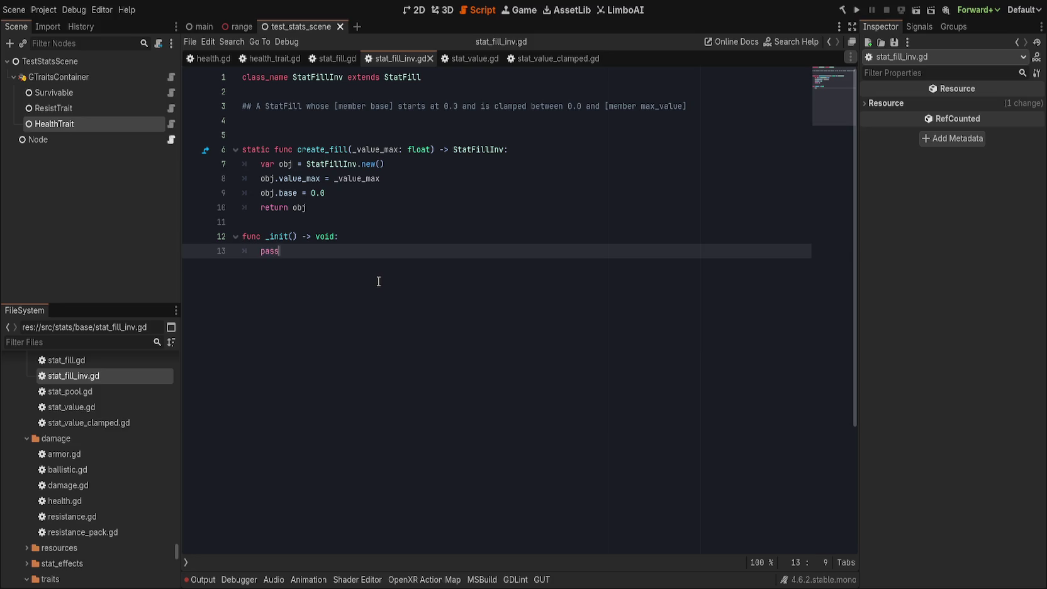
- Replace the stub with stat_fill.gd's copied _init block, separated from create_fill by a blank line
{"action": "left_click", "coordinate": [334, 58]}
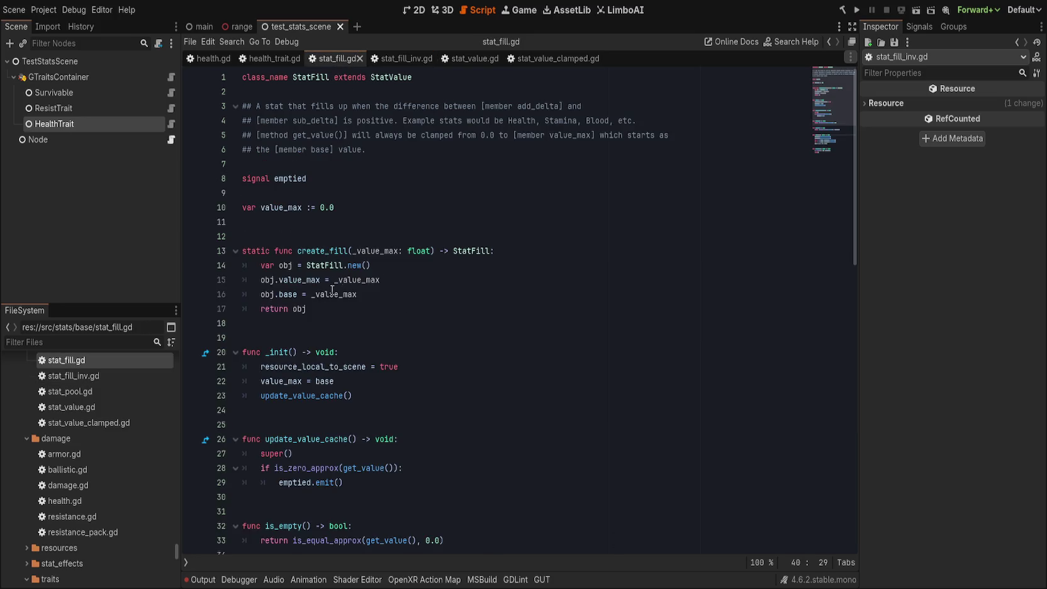
{"action": "left_click_drag", "start_coordinate": [328, 338], "coordinate": [435, 400]}
{"action": "key", "text": "ctrl+c"}
{"action": "left_click", "coordinate": [402, 59]}
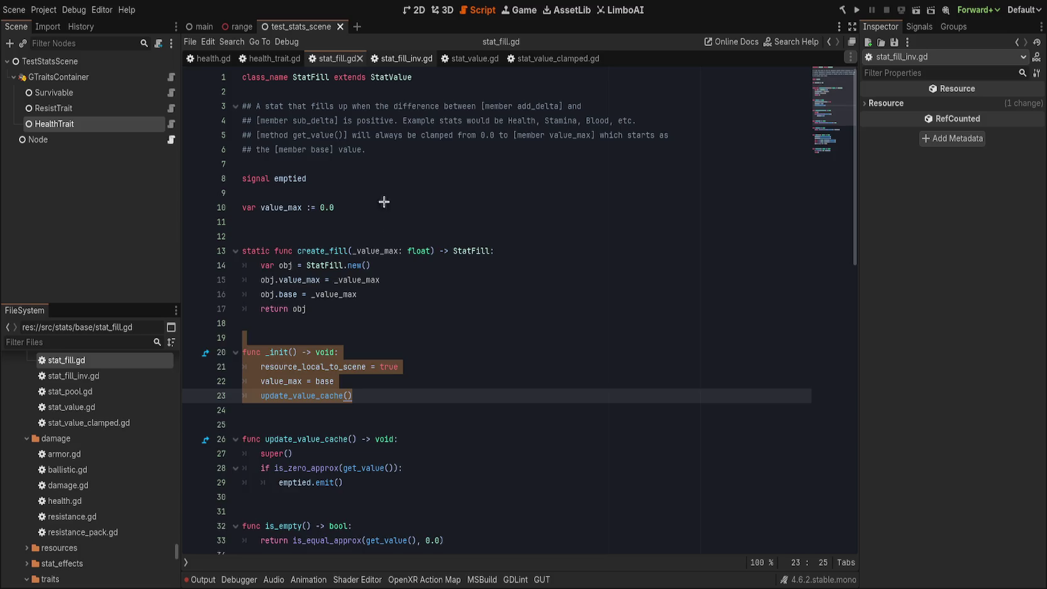
{"action": "left_click_drag", "start_coordinate": [286, 228], "coordinate": [486, 407]}
{"action": "key", "text": "ctrl+v"}
{"action": "left_click", "coordinate": [331, 224]}
{"action": "key", "text": "Return"}
{"action": "key", "text": "Down"}
{"action": "key", "text": "Down"}
{"action": "key", "text": "Down"}
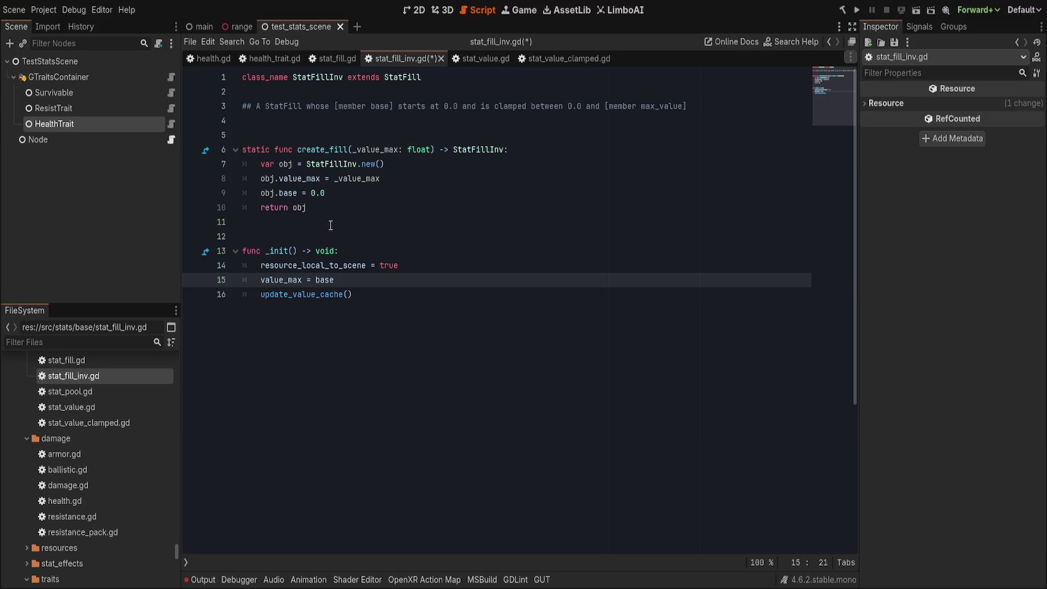
- Begin a '## When base is' doc comment on line 4, then discard it and the stray @
{"action": "left_click", "coordinate": [267, 120]}
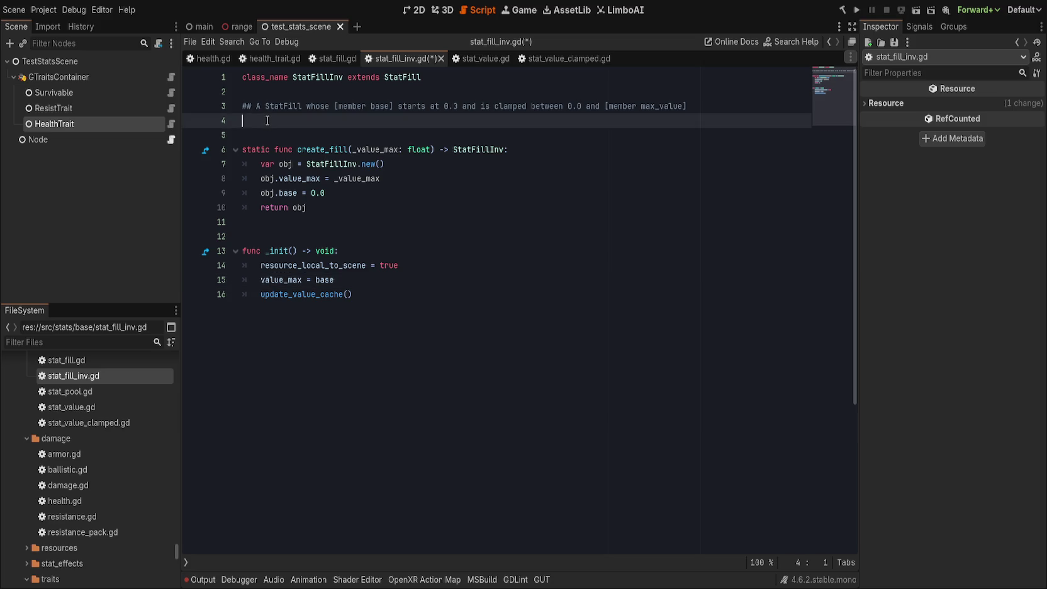
{"action": "type", "text": "## When base is"}
{"action": "key", "text": "BackSpace"}
{"action": "key", "text": "BackSpace"}
{"action": "key", "text": "BackSpace"}
{"action": "double_click", "coordinate": [410, 78]}
{"action": "left_click", "coordinate": [456, 73]}
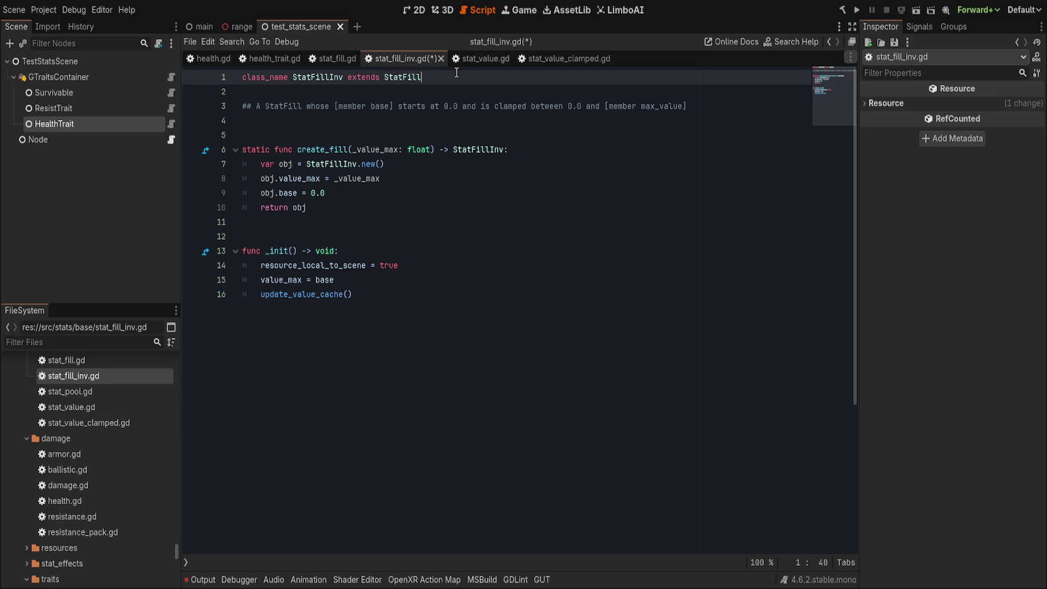
{"action": "double_click", "coordinate": [406, 78]}
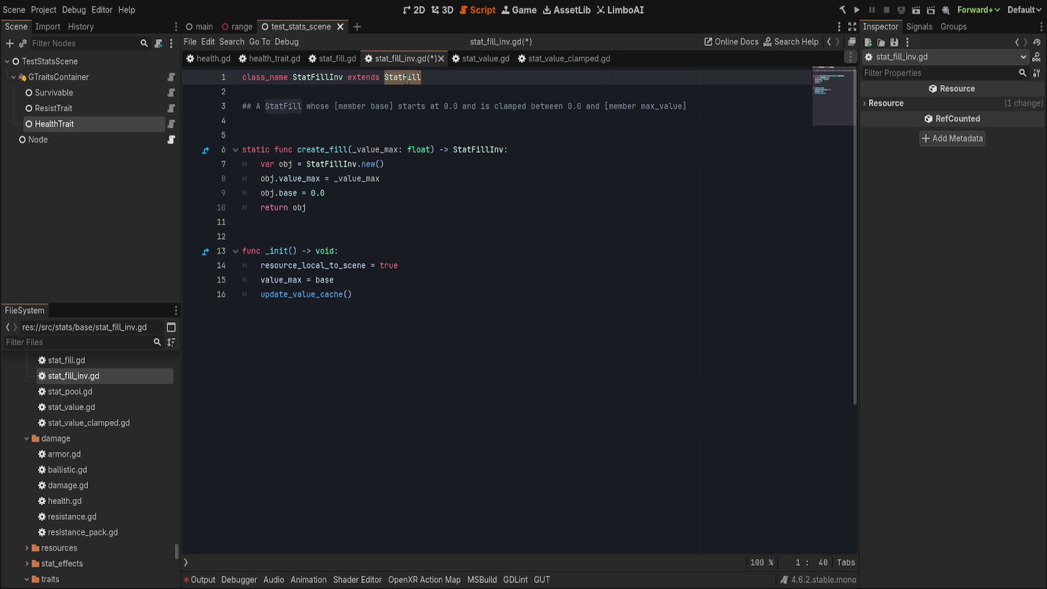
{"action": "key", "text": "Home"}
{"action": "type", "text": "@"}
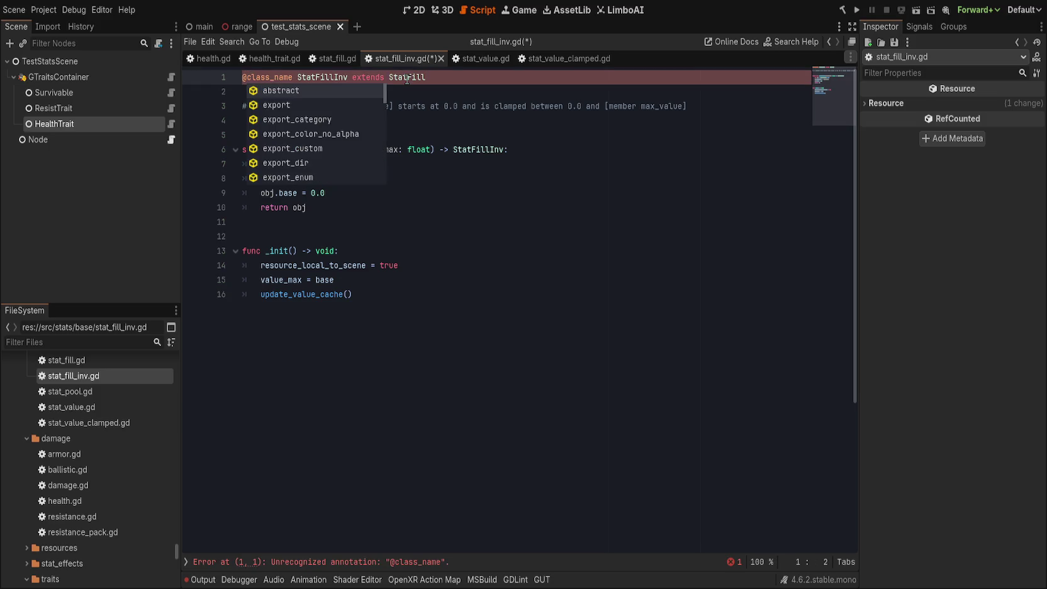
{"action": "key", "text": "BackSpace"}
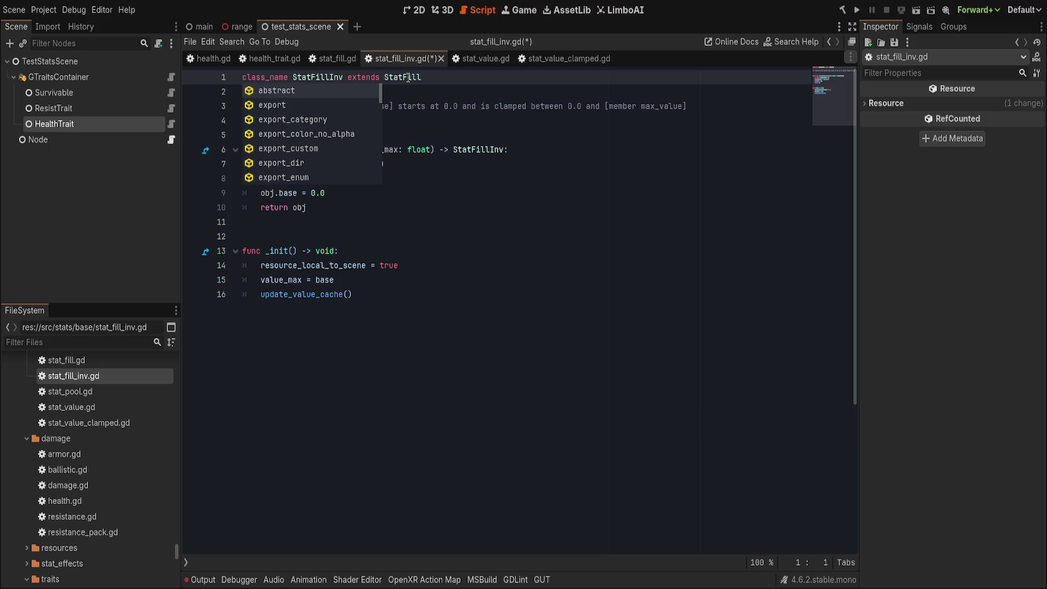
- Review StatFill's create_fill return line and the _init line setting value_max to base
{"action": "left_click", "coordinate": [443, 134]}
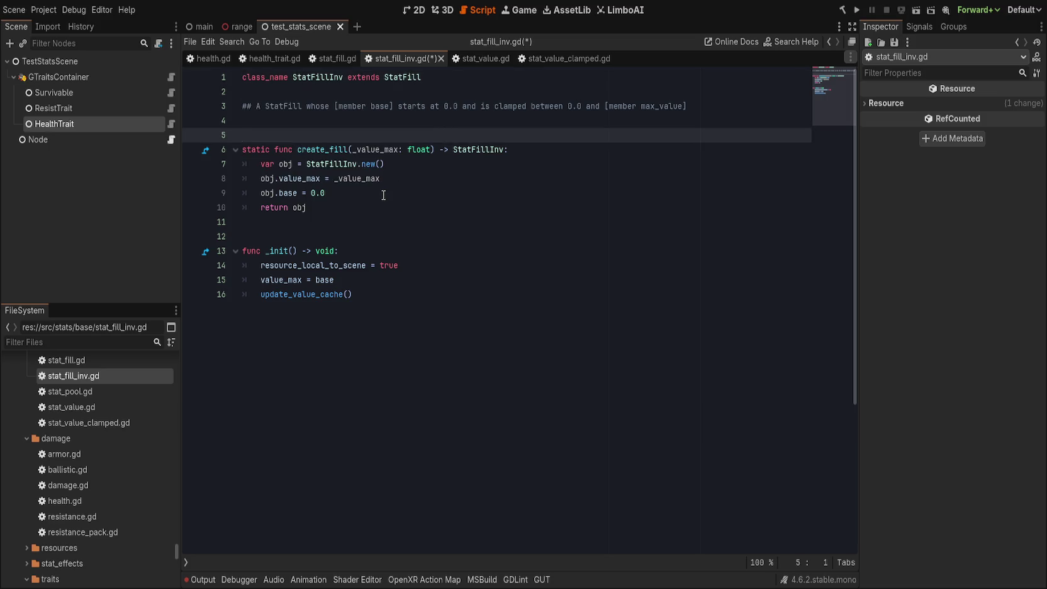
{"action": "left_click", "coordinate": [422, 351]}
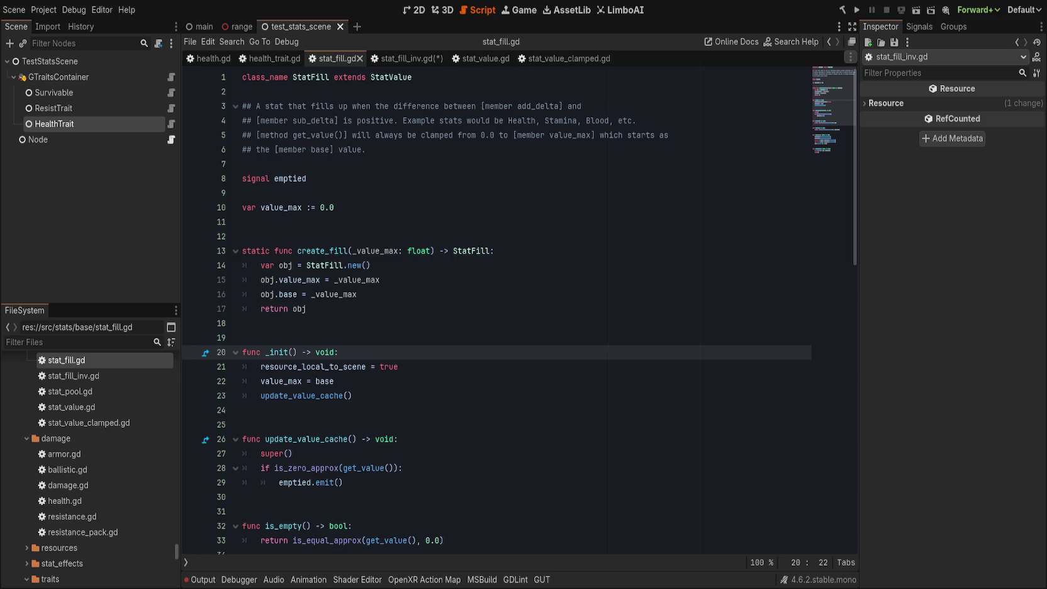
{"action": "left_click", "coordinate": [624, 340]}
{"action": "left_click", "coordinate": [568, 324]}
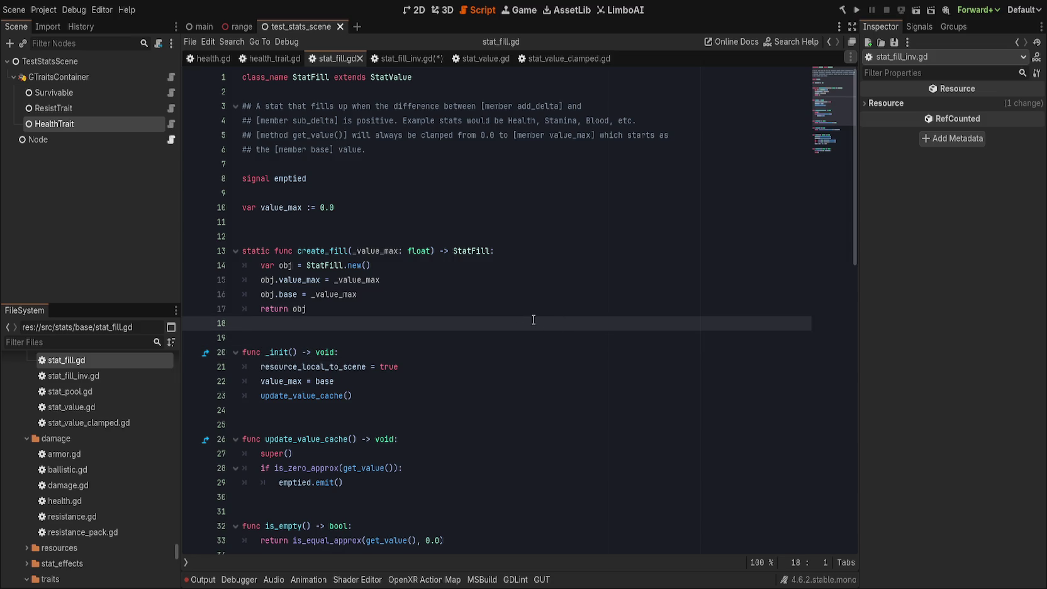
{"action": "left_click", "coordinate": [460, 304]}
{"action": "left_click", "coordinate": [390, 367]}
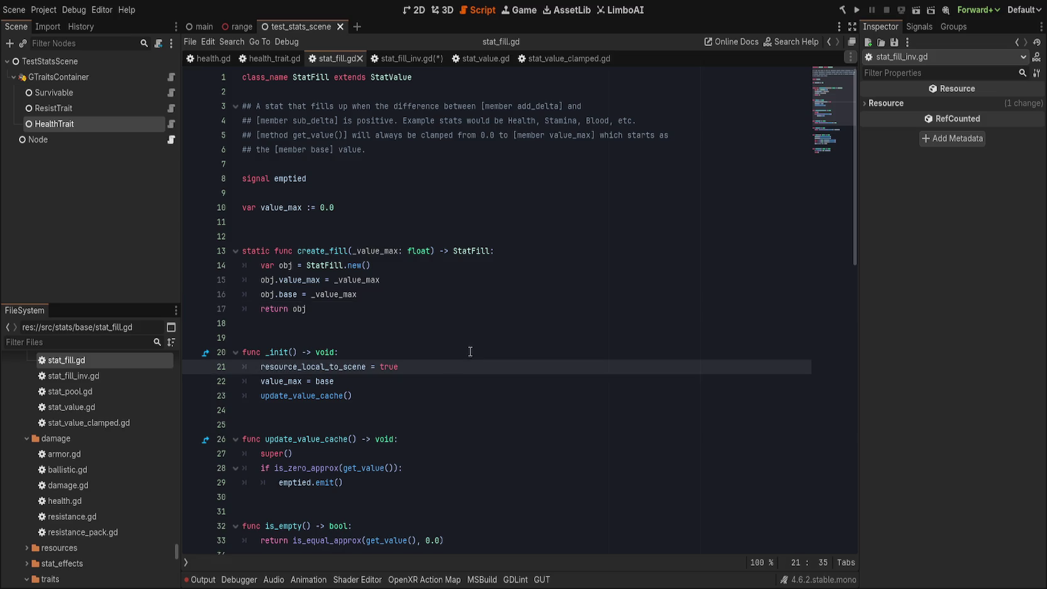
{"action": "left_click", "coordinate": [470, 351]}
{"action": "left_click", "coordinate": [463, 379]}
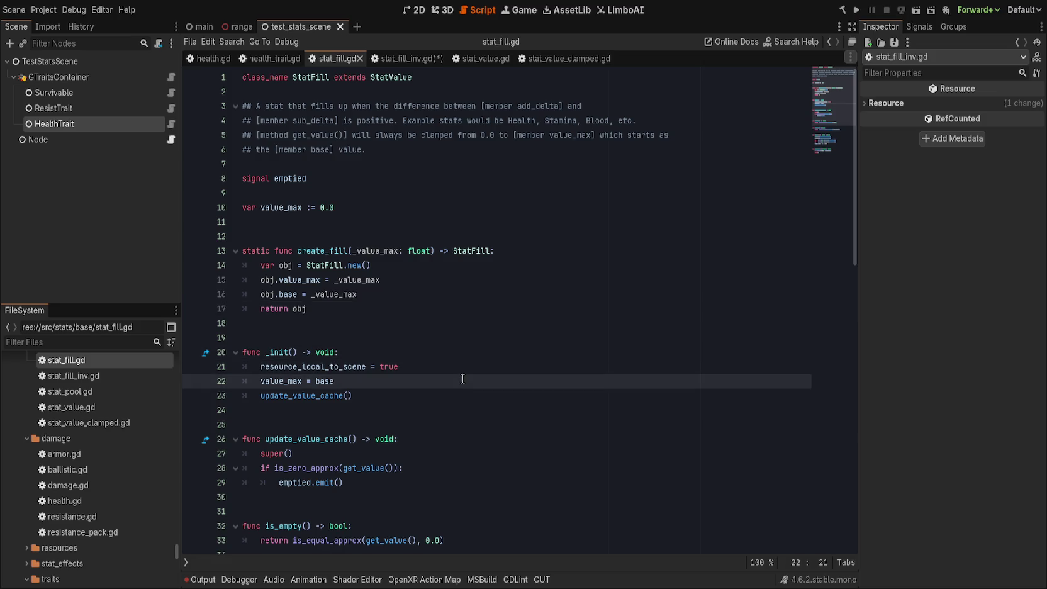
{"action": "scroll", "coordinate": [462, 379], "scroll_direction": "down", "scroll_amount": 6}
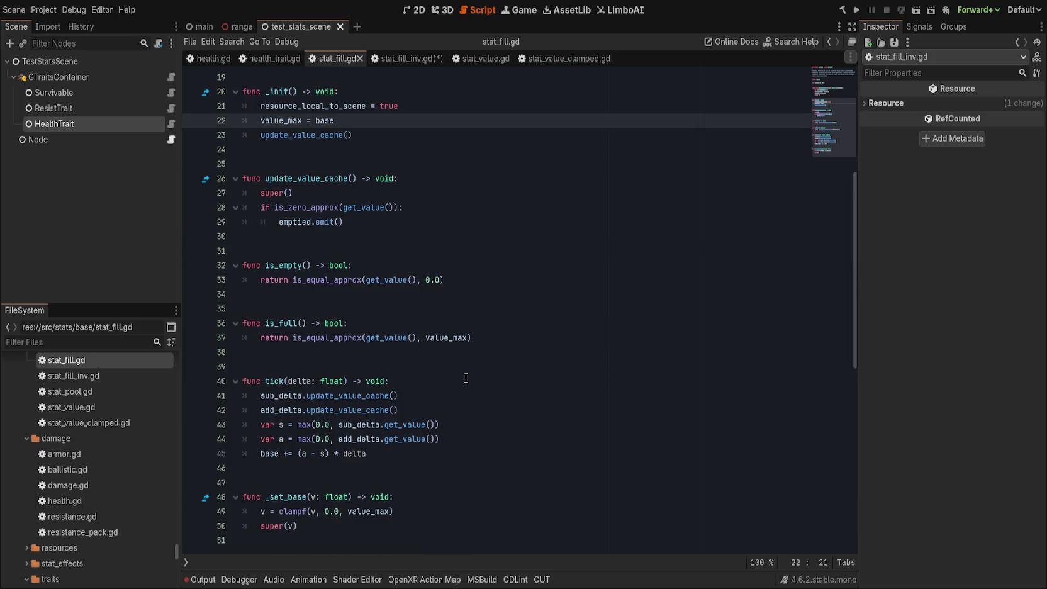
{"action": "scroll", "coordinate": [466, 377], "scroll_direction": "down", "scroll_amount": 1}
{"action": "scroll", "coordinate": [465, 378], "scroll_direction": "up", "scroll_amount": 7}
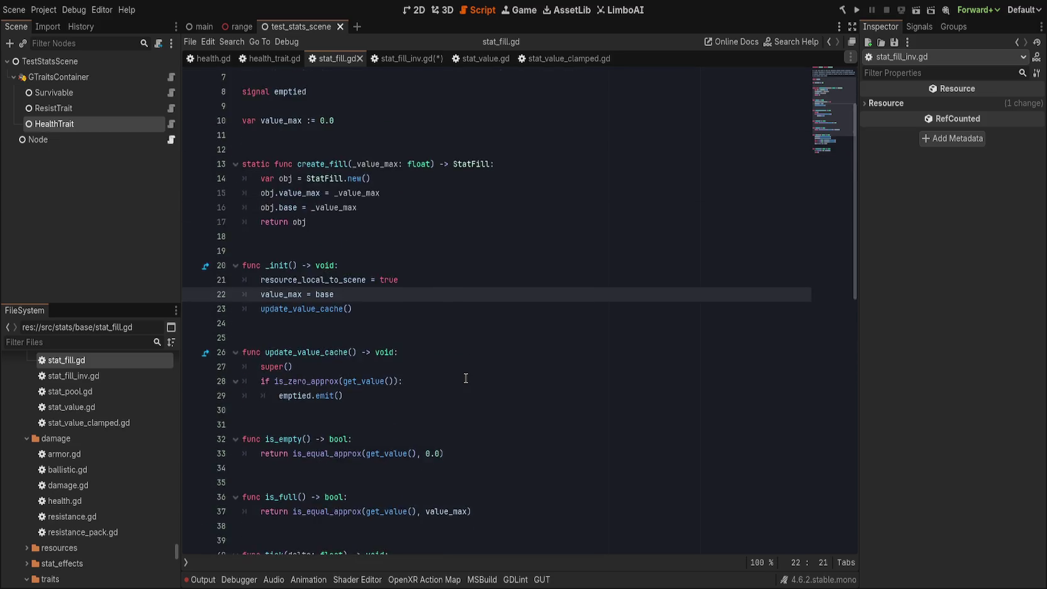
- Save stat_fill_inv.gd and compare its create_fill body against base in stat_value.gd
{"action": "left_click", "coordinate": [402, 58]}
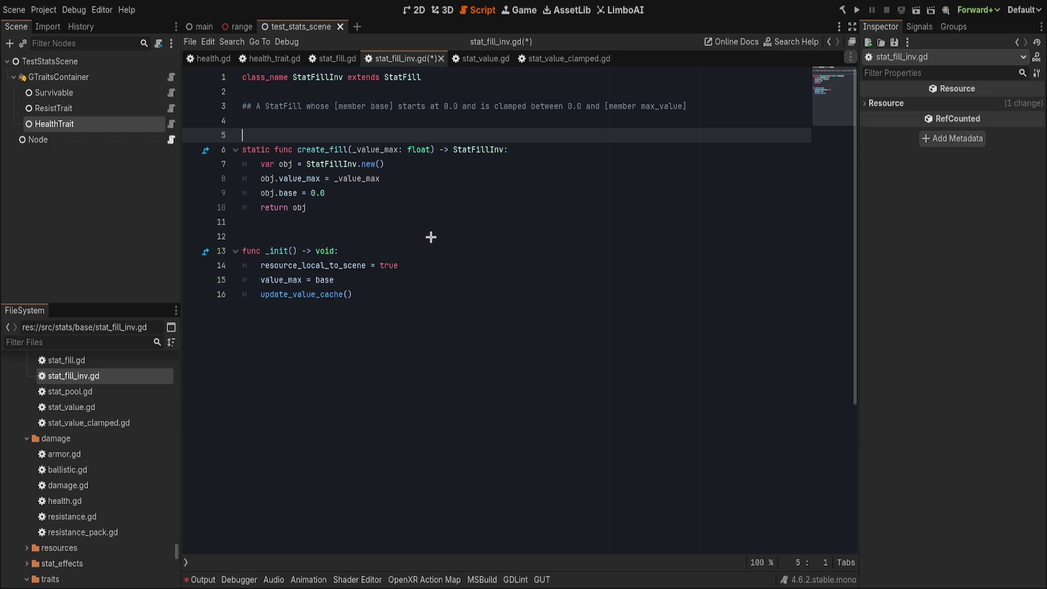
{"action": "key", "text": "ctrl+s"}
{"action": "left_click", "coordinate": [432, 236]}
{"action": "left_click", "coordinate": [440, 252]}
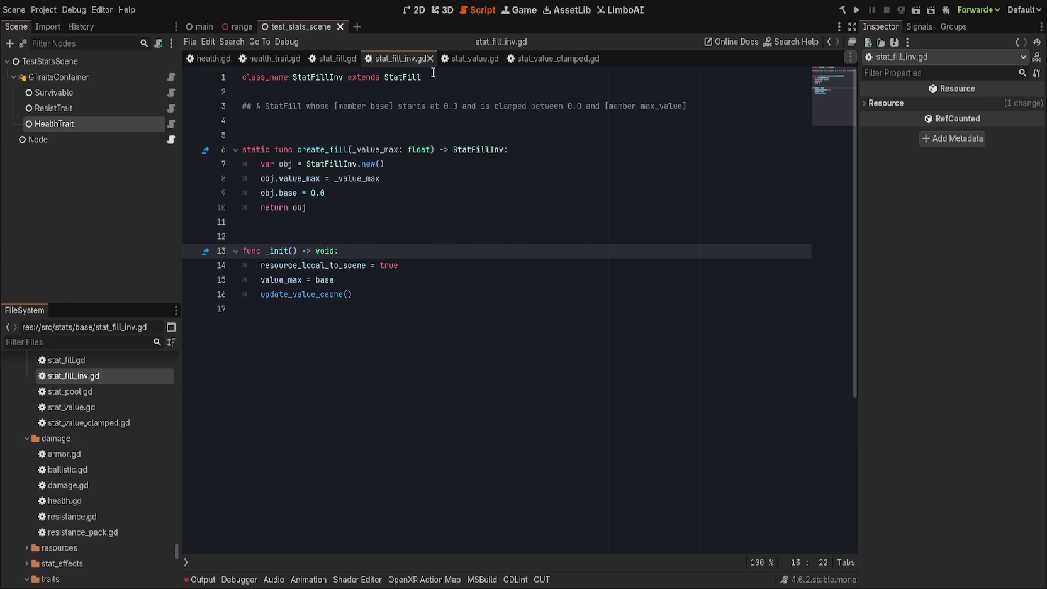
{"action": "left_click", "coordinate": [469, 58]}
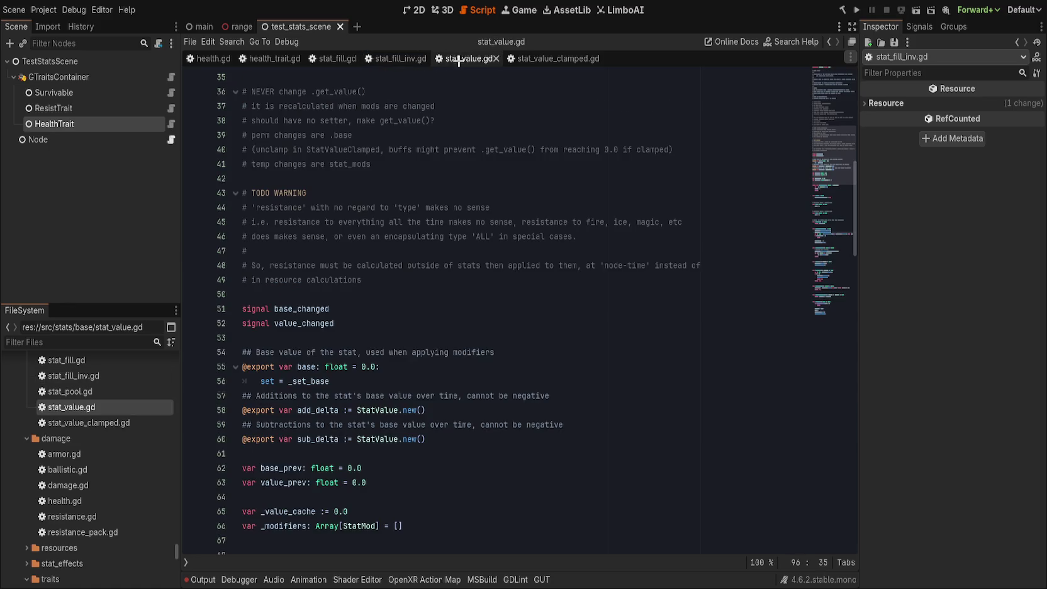
{"action": "left_click", "coordinate": [403, 58]}
{"action": "left_click", "coordinate": [448, 179]}
{"action": "left_click", "coordinate": [450, 195]}
{"action": "left_click", "coordinate": [451, 209]}
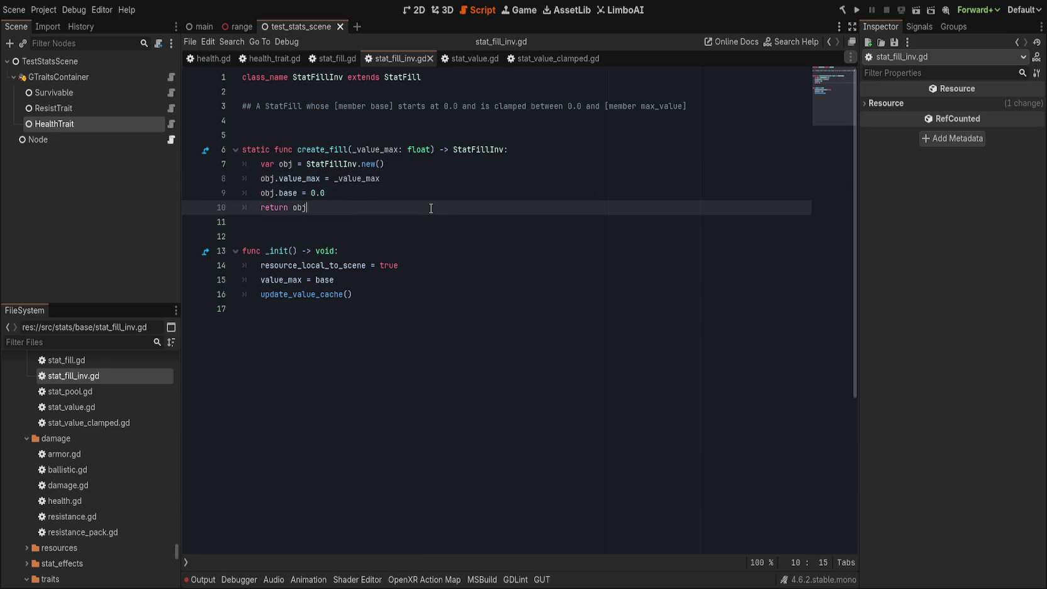
- Add 'base = 0.0' on a new line after 'value_max = base' in _init
{"action": "double_click", "coordinate": [387, 149]}
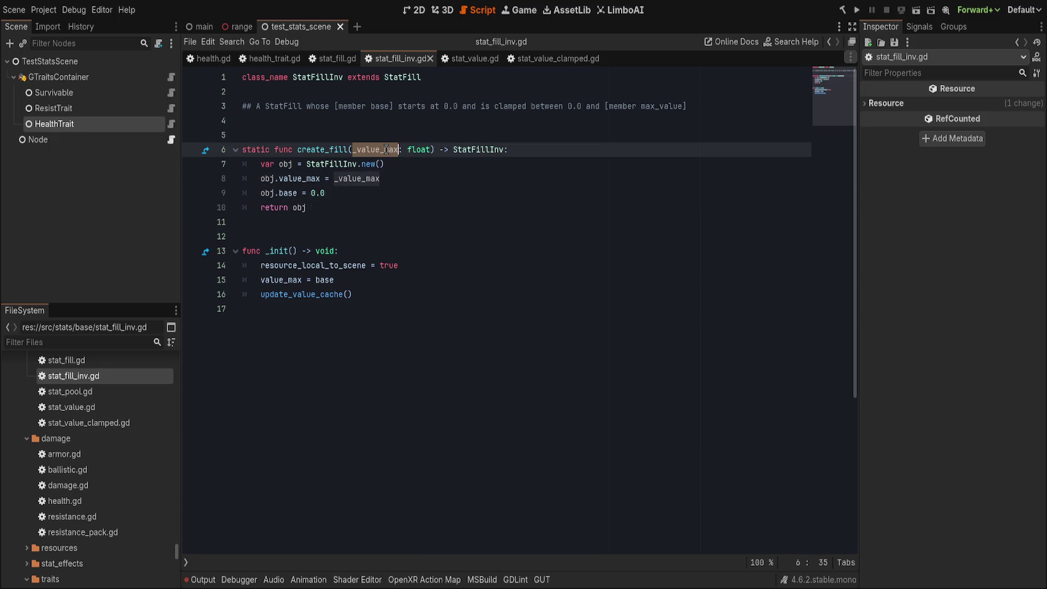
{"action": "left_click", "coordinate": [383, 191]}
{"action": "left_click", "coordinate": [376, 252]}
{"action": "left_click", "coordinate": [399, 280]}
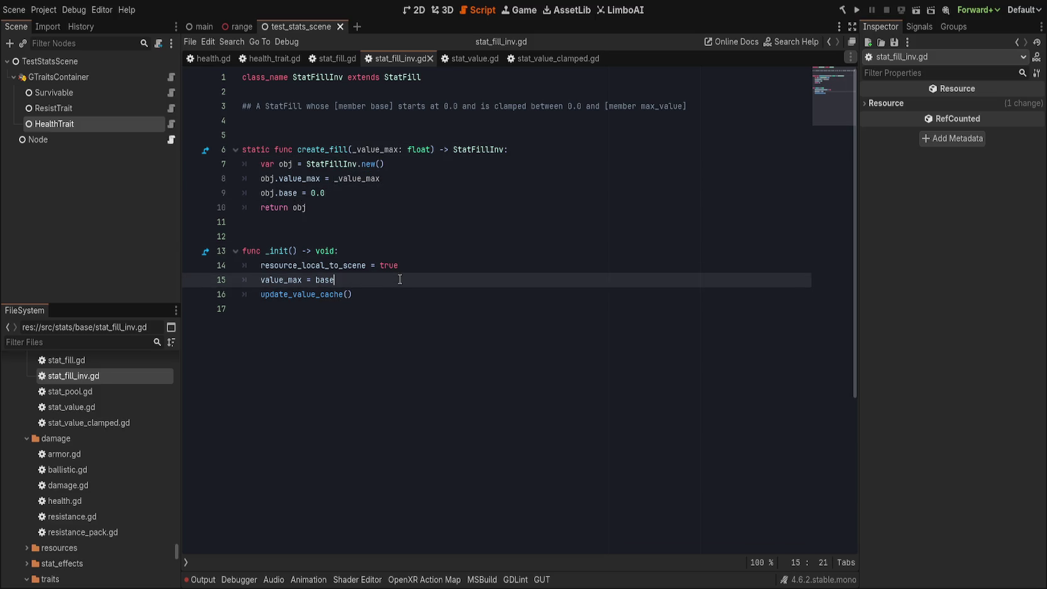
{"action": "key", "text": "Return"}
{"action": "type", "text": "base"}
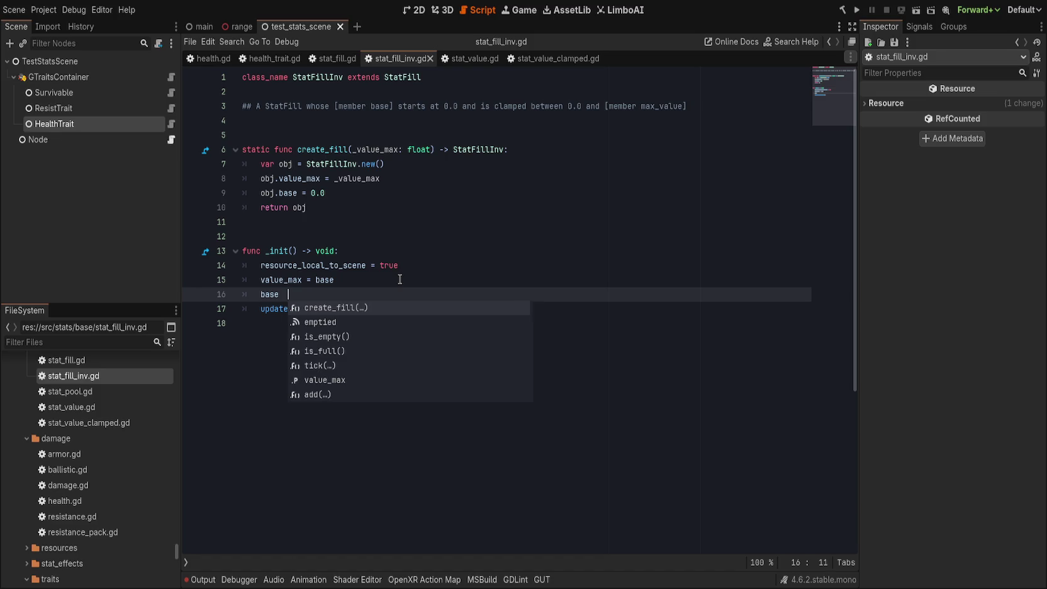
{"action": "type", "text": " = 0.0"}
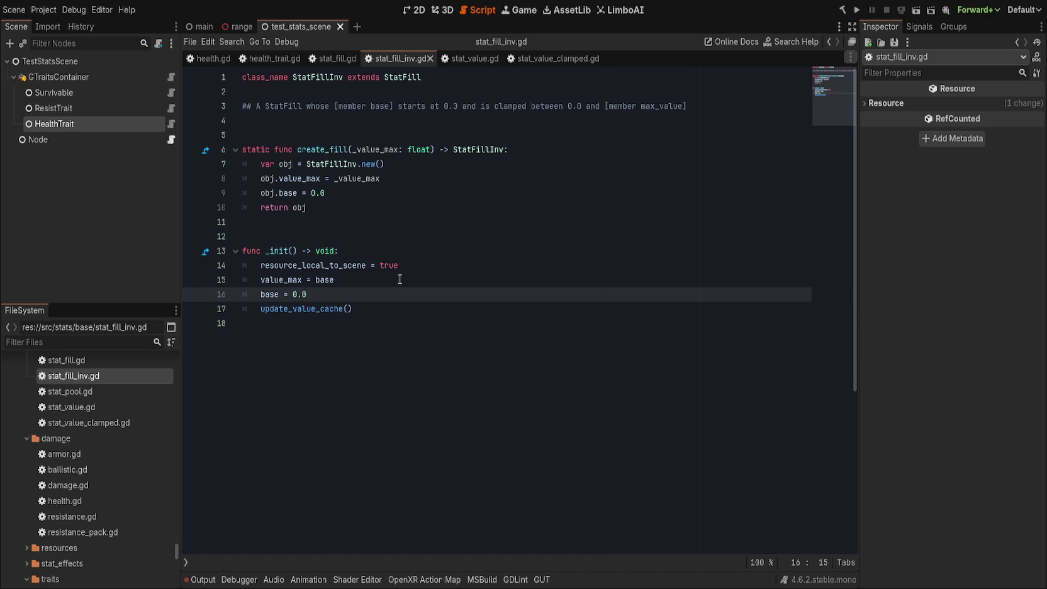
- Add doc line: [member value_max] will be set to [member base] and [member base] to 0.0, then save
{"action": "left_click", "coordinate": [423, 120]}
{"action": "type", "text": "## "}
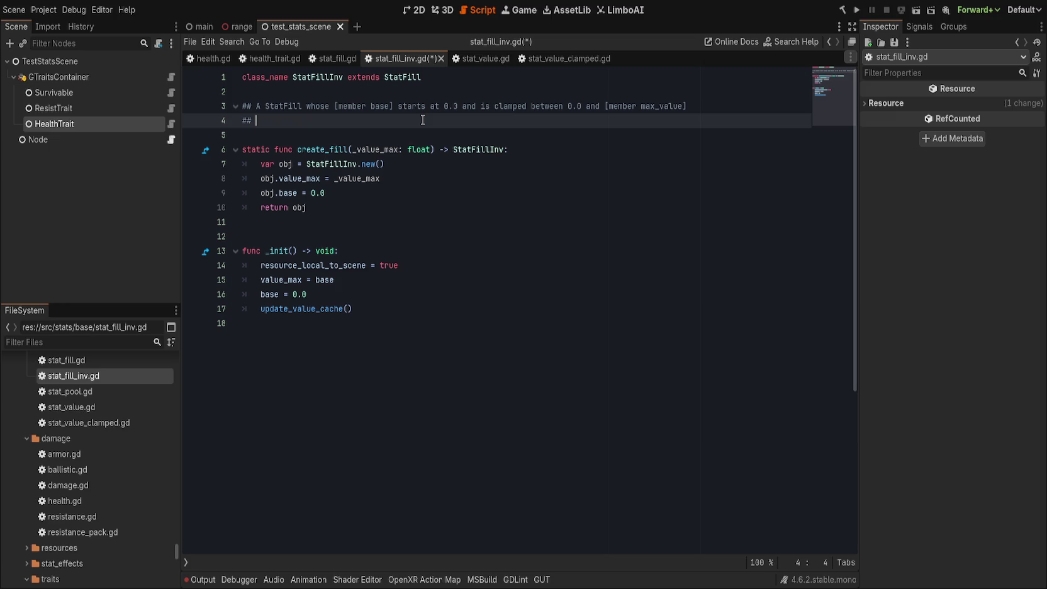
{"action": "type", "text": "ettt"}
{"action": "type", "text": "ing "}
{"action": "type", "text": "ember"}
{"action": "key", "text": "ctrl+BackSpace"}
{"action": "key", "text": "ctrl+BackSpace"}
{"action": "type", "text": "[mem"}
{"action": "key", "text": "ctrl+BackSpace"}
{"action": "type", "text": "init"}
{"action": "type", "text": "ember"}
{"action": "type", "text": "base"}
{"action": "key", "text": "ctrl+BackSpace"}
{"action": "type", "text": "max"}
{"action": "key", "text": "ctrl+BackSpace"}
{"action": "type", "text": "value_max]"}
{"action": "type", "text": " will be se"}
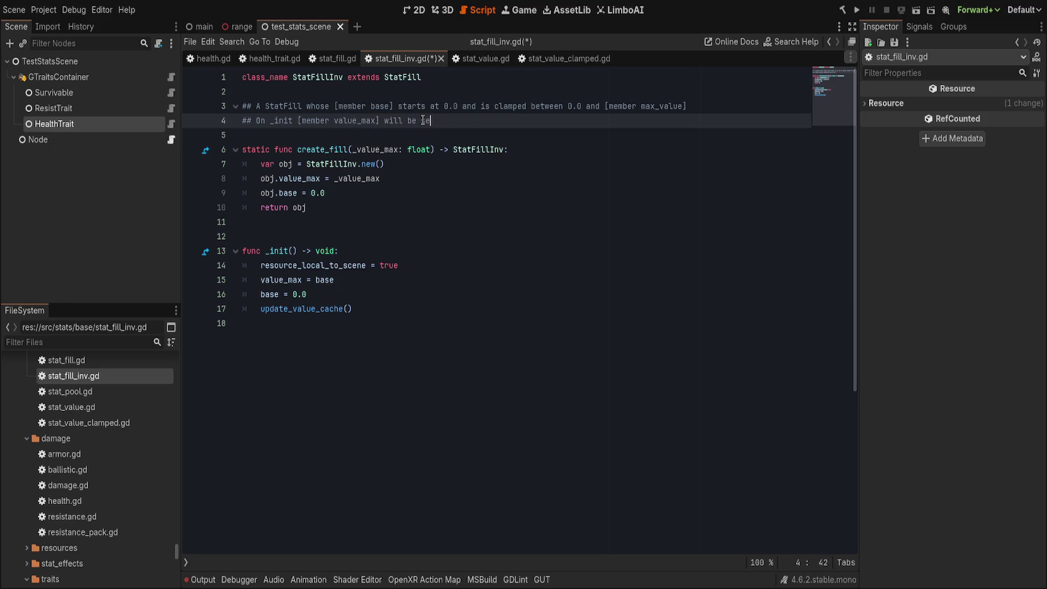
{"action": "type", "text": "t to [member base] and "}
{"action": "type", "text": "[member base] "}
{"action": "type", "text": "to"}
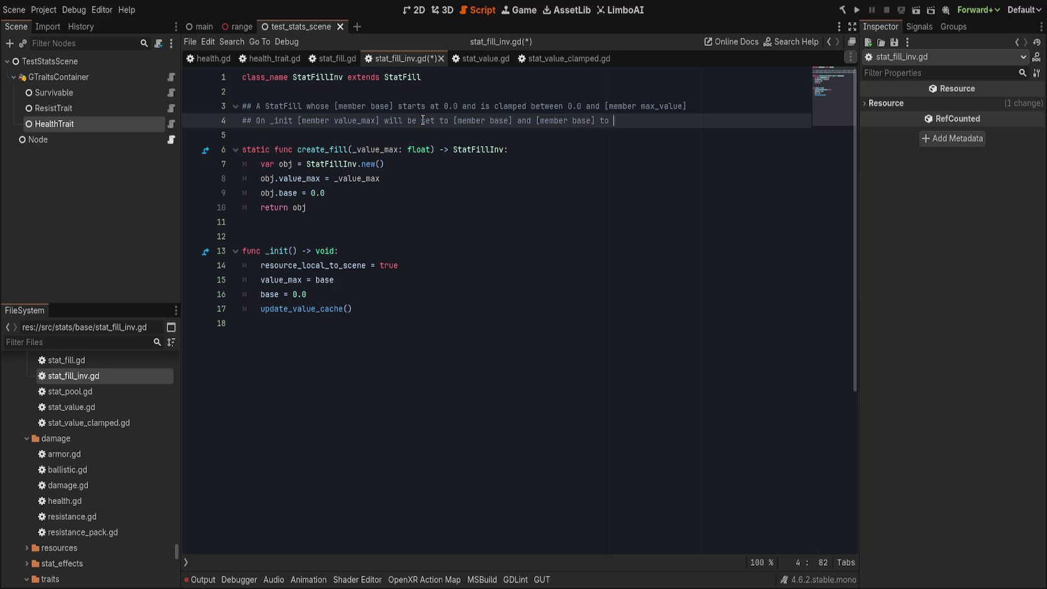
{"action": "key", "text": "ctrl+s"}
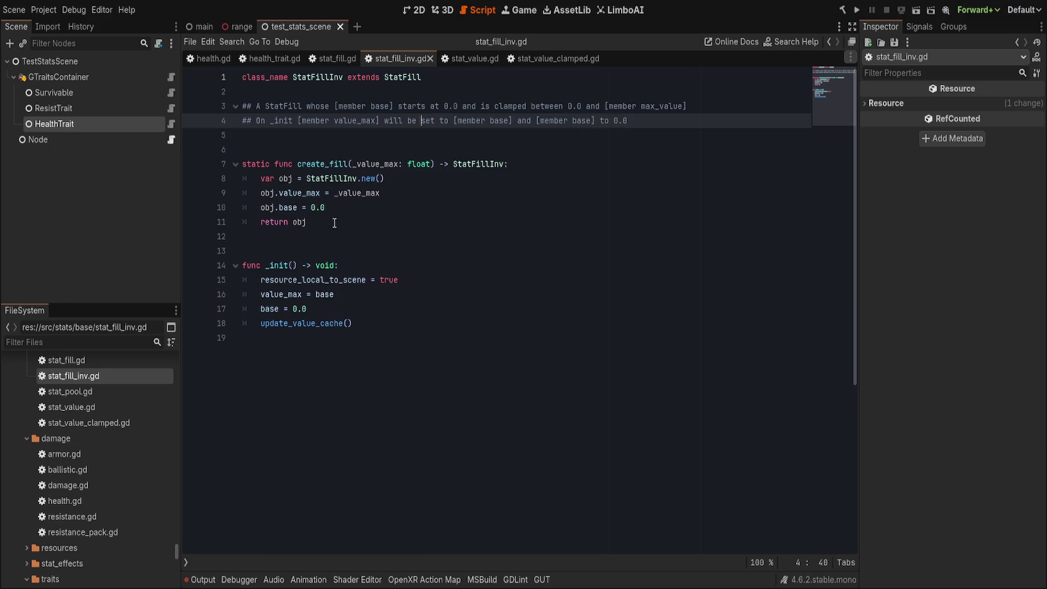
{"action": "key", "text": "Down"}
{"action": "key", "text": "Return"}
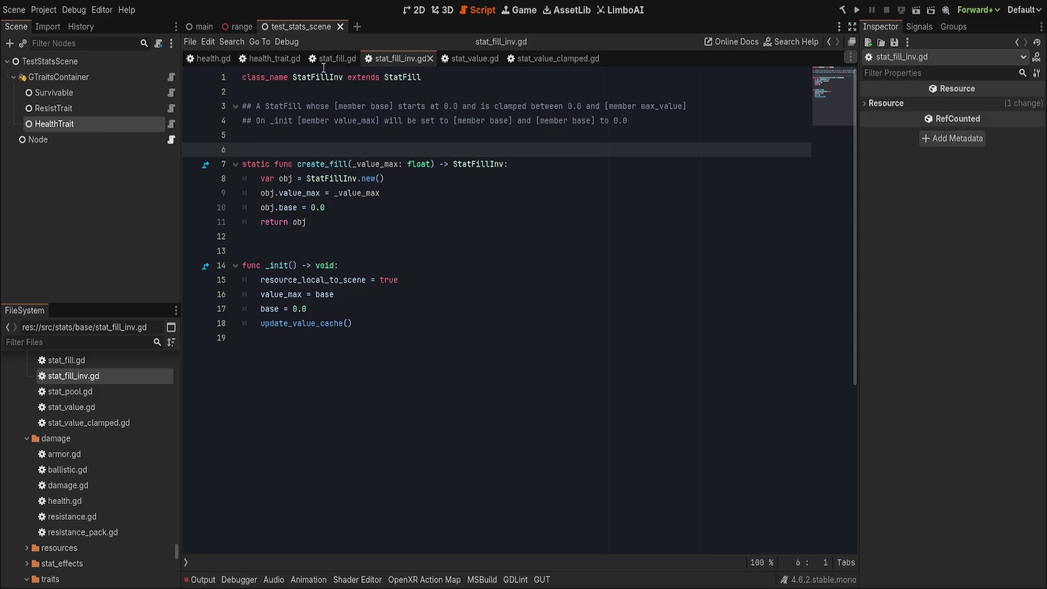
- Compare with stat_fill.gd, close stat_fill.gd and stat_fill_inv.gd, and return to health_trait.gd
{"action": "left_click", "coordinate": [459, 304]}
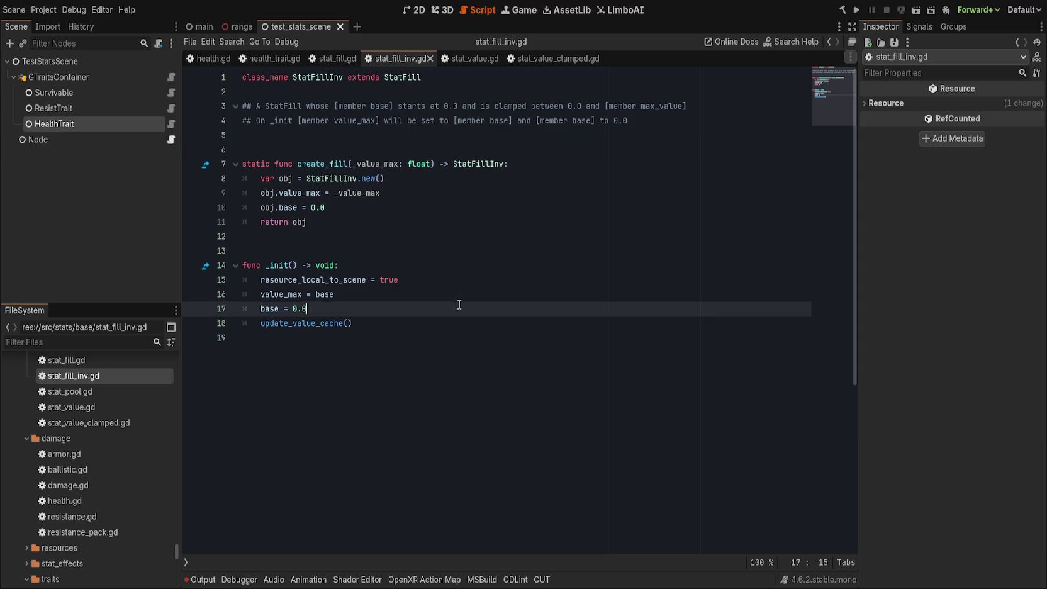
{"action": "left_click", "coordinate": [319, 58]}
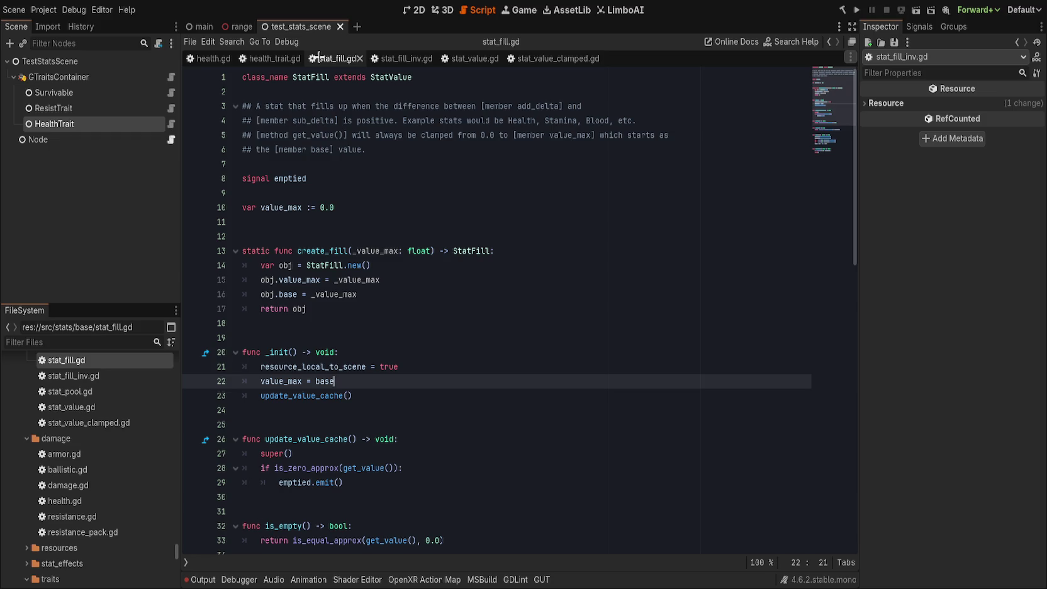
{"action": "left_click", "coordinate": [418, 302]}
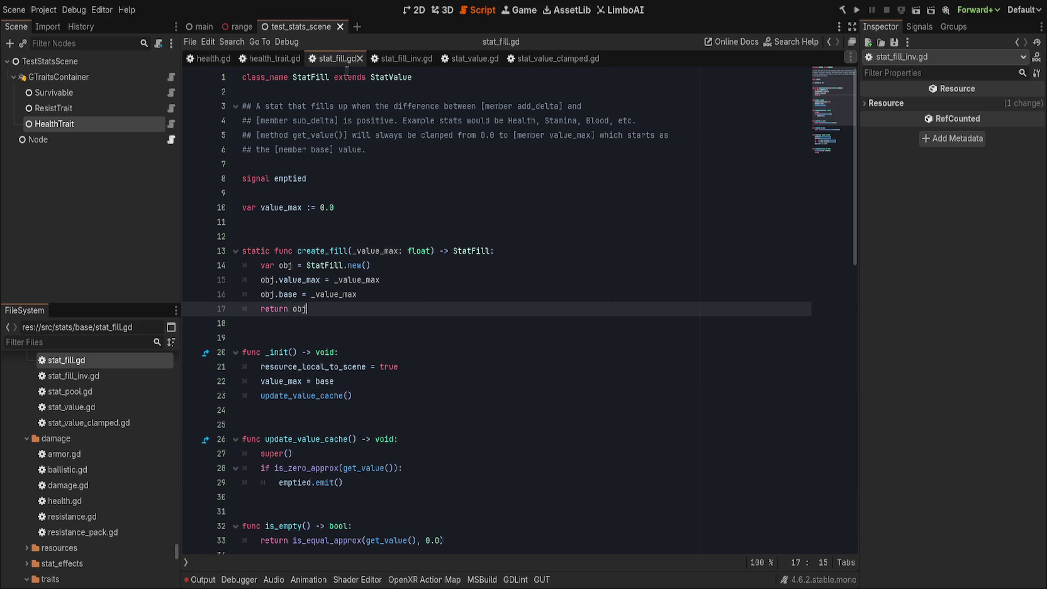
{"action": "key", "text": "ctrl+w"}
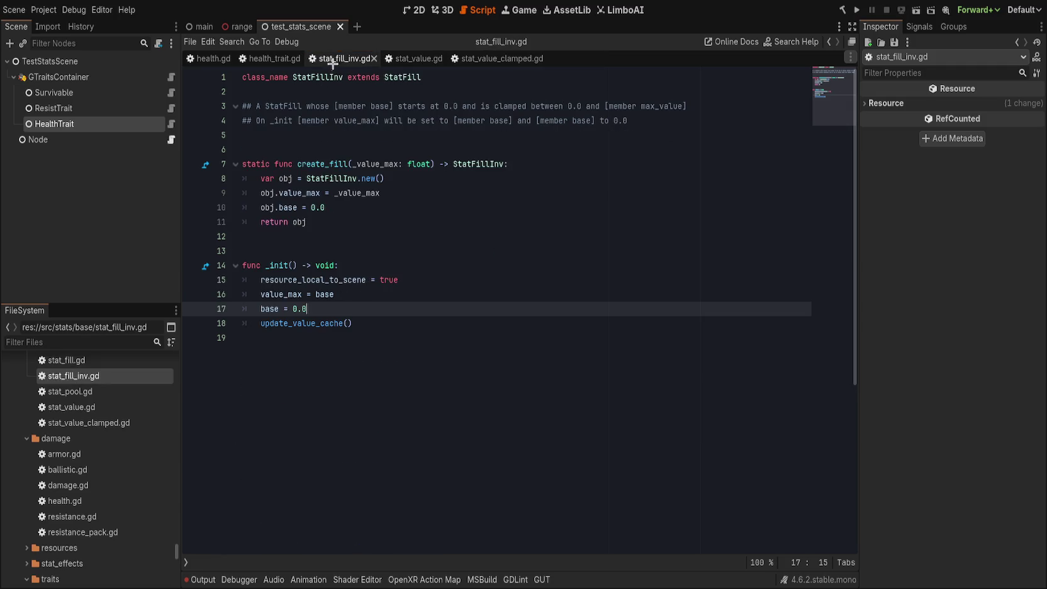
{"action": "key", "text": "ctrl+w"}
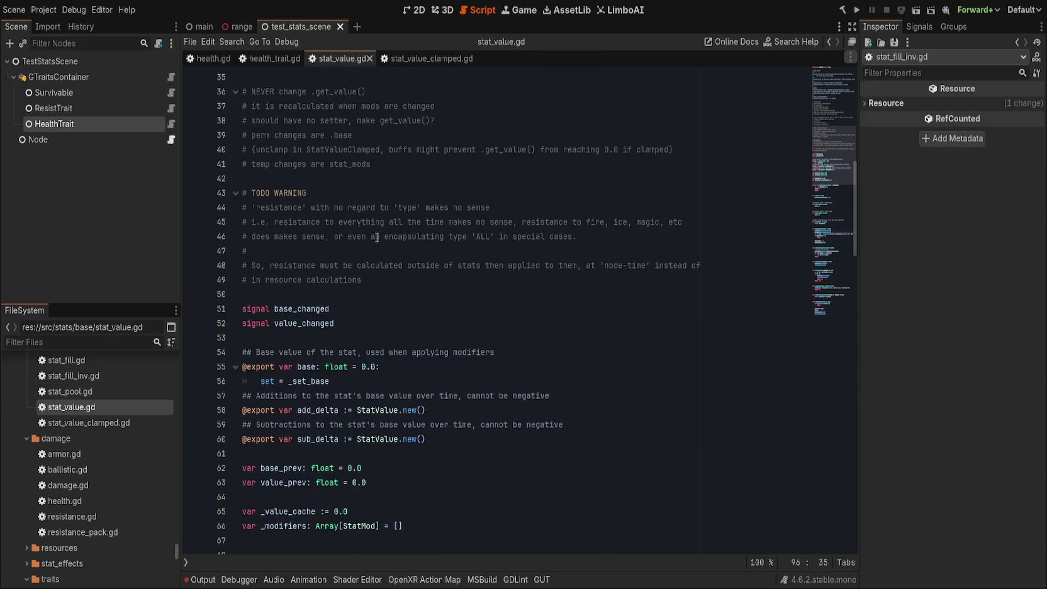
{"action": "left_click", "coordinate": [270, 57]}
- Check the trait nodes and confirm HealthTrait's Health resource shows Base 100.0
{"action": "left_click", "coordinate": [104, 118]}
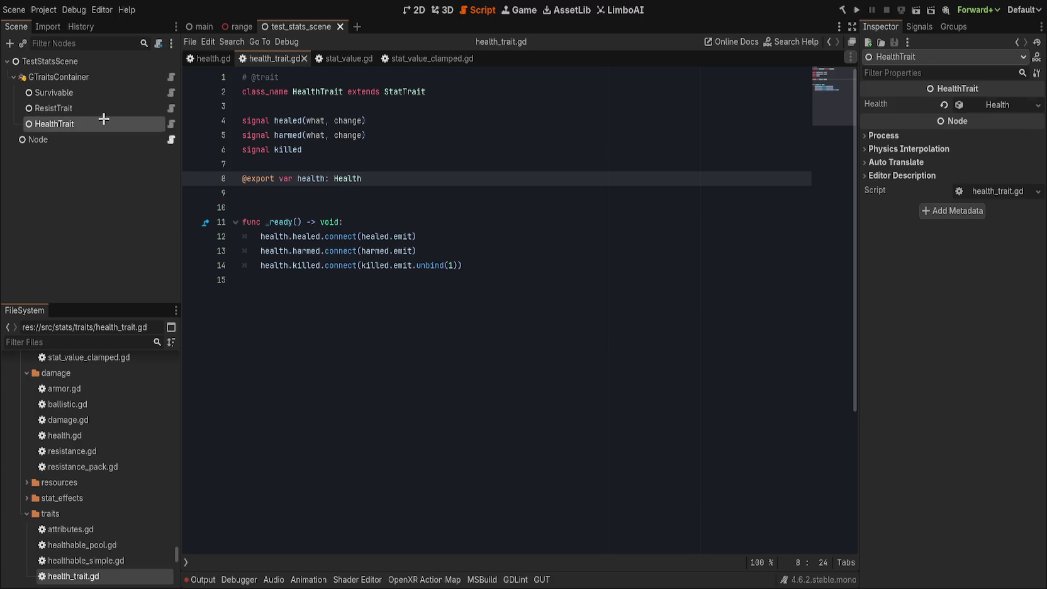
{"action": "left_click", "coordinate": [112, 108]}
{"action": "left_click", "coordinate": [114, 92]}
{"action": "left_click", "coordinate": [128, 120]}
{"action": "left_click", "coordinate": [996, 105]}
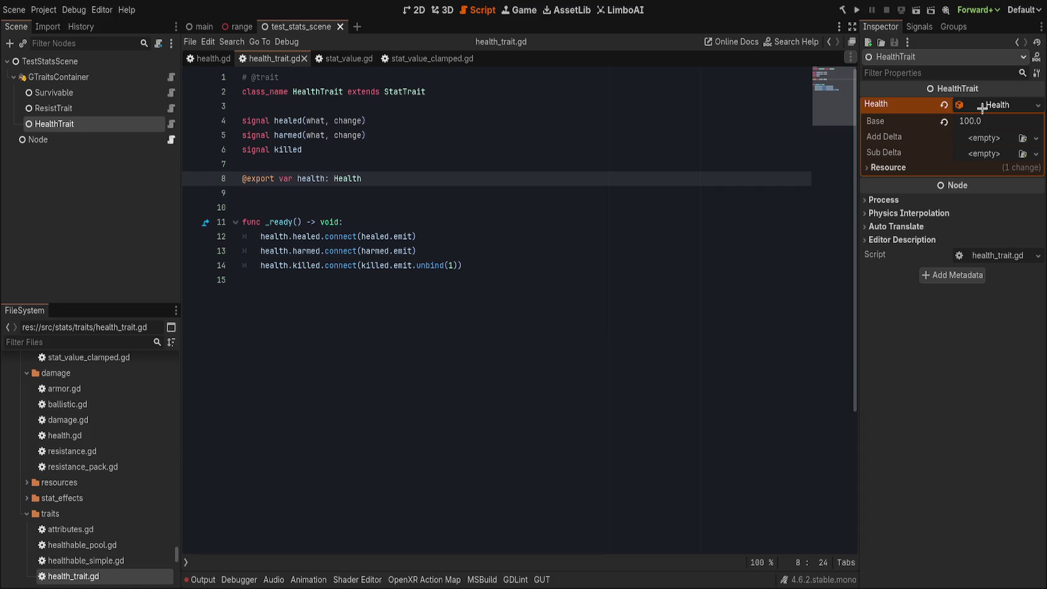
{"action": "left_click", "coordinate": [981, 108]}
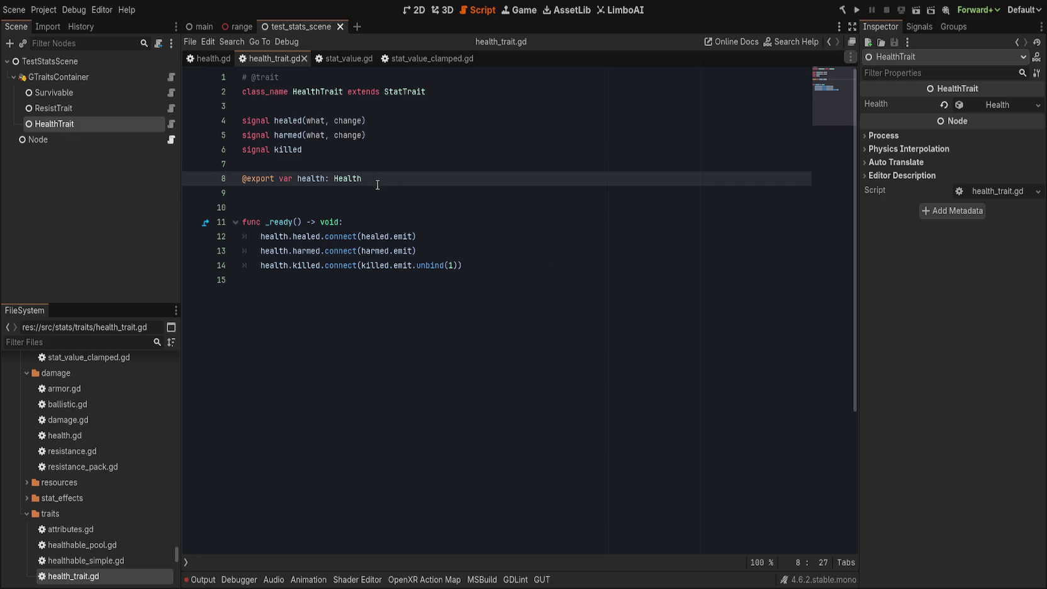
{"action": "left_click", "coordinate": [121, 217]}
- Delete the plain scripted Node under TestStatsScene and save the scene
{"action": "left_click", "coordinate": [91, 77]}
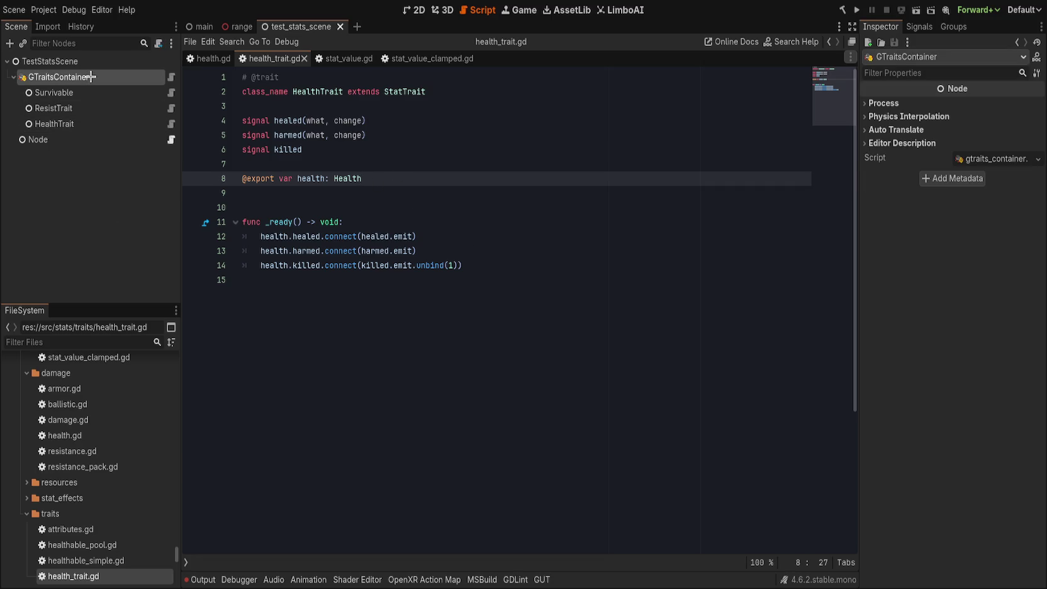
{"action": "left_click", "coordinate": [87, 92]}
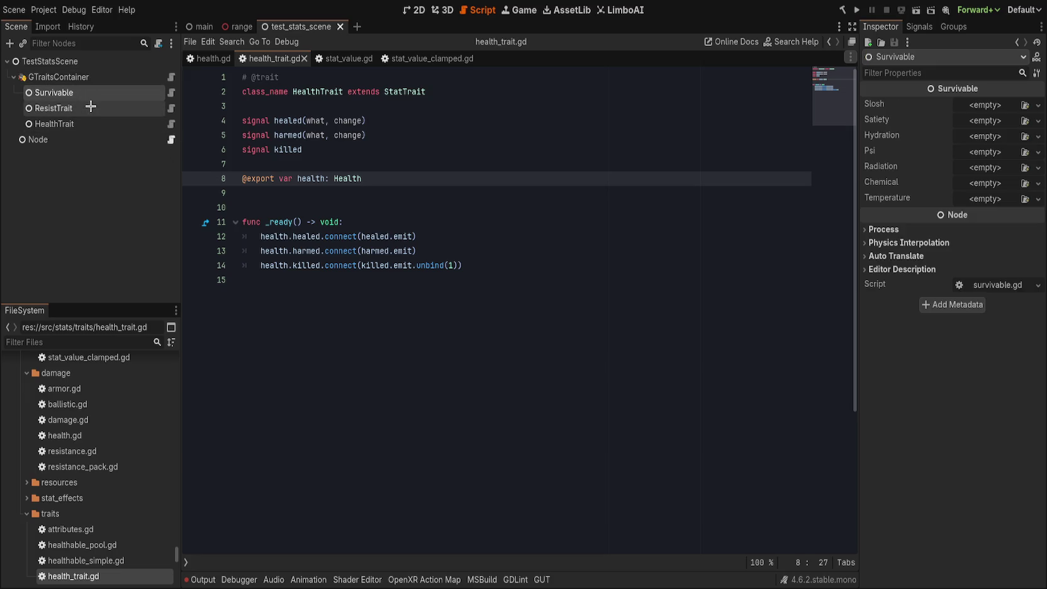
{"action": "left_click", "coordinate": [91, 110]}
{"action": "left_click", "coordinate": [94, 124]}
{"action": "left_click", "coordinate": [138, 249]}
{"action": "key", "text": "Up"}
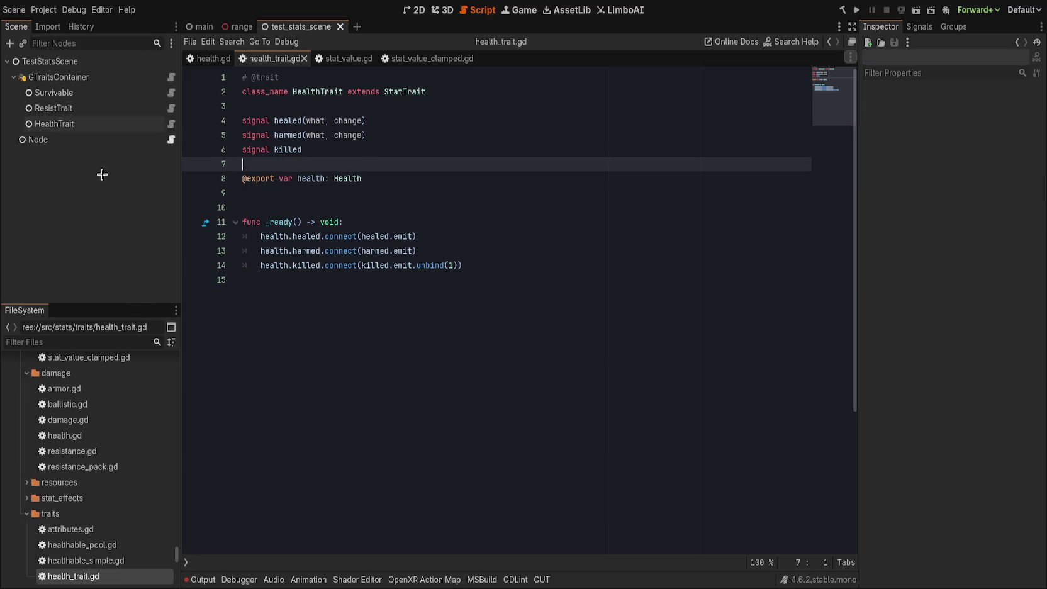
{"action": "left_click", "coordinate": [50, 61]}
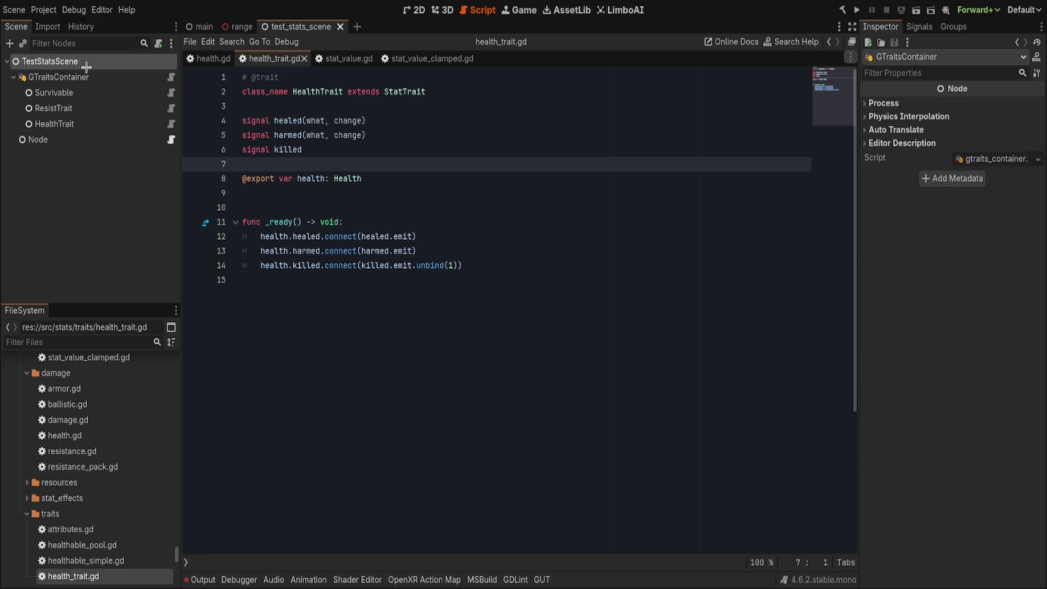
{"action": "left_click", "coordinate": [38, 139]}
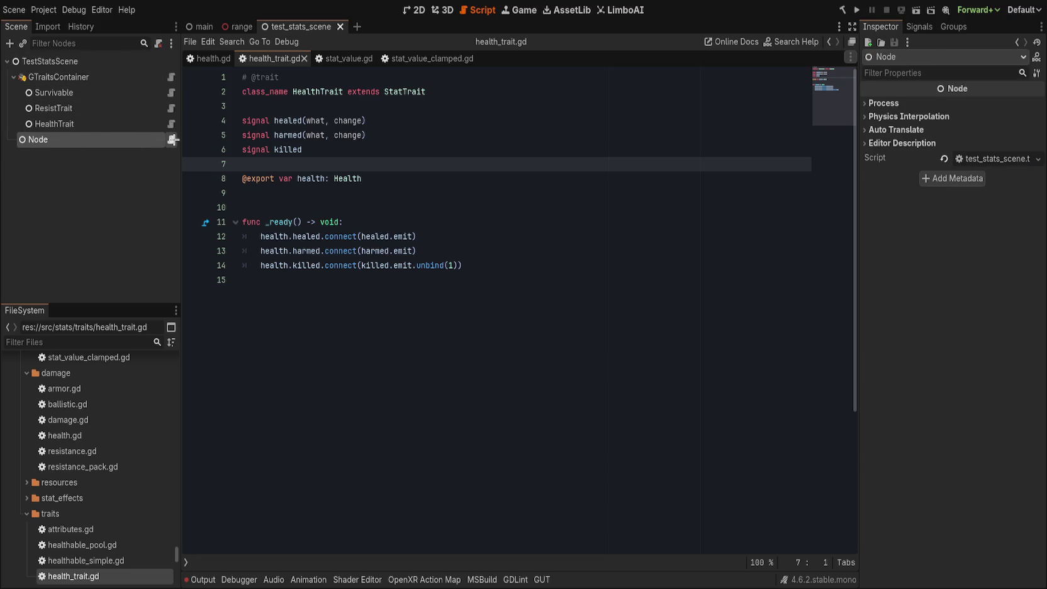
{"action": "left_click", "coordinate": [172, 139]}
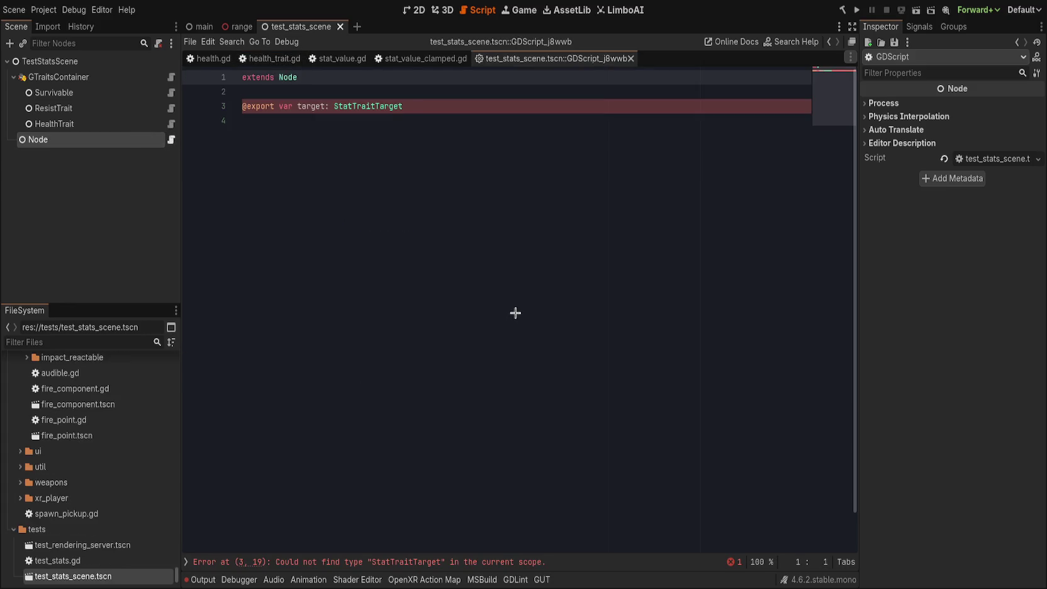
{"action": "key", "text": "Delete"}
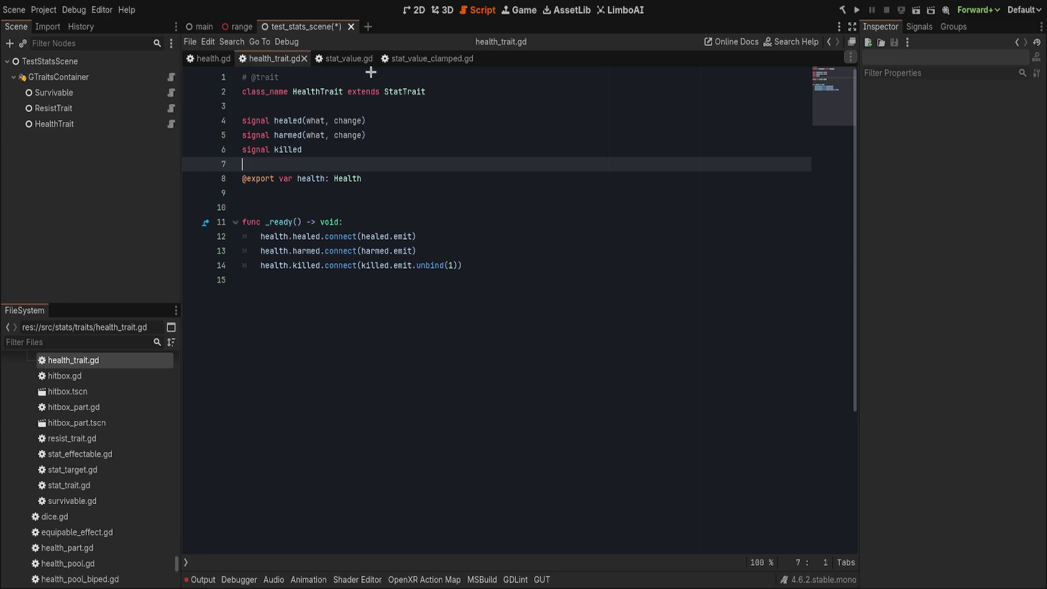
{"action": "key", "text": "ctrl+s"}
- Look over health.gd, stat_value.gd and the value_min line in stat_value_clamped.gd
{"action": "left_click", "coordinate": [208, 58]}
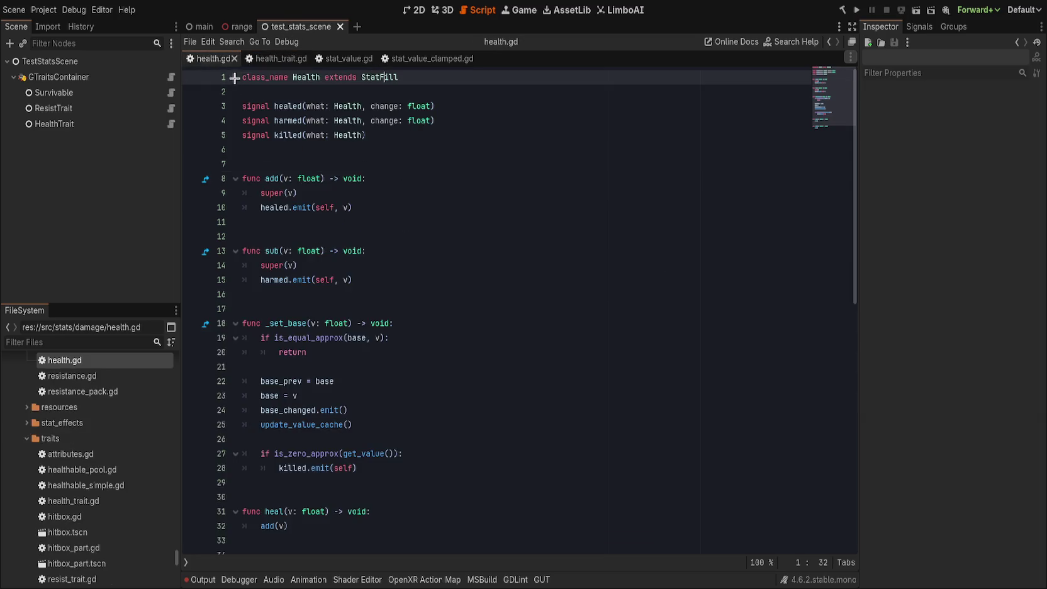
{"action": "left_click", "coordinate": [274, 58]}
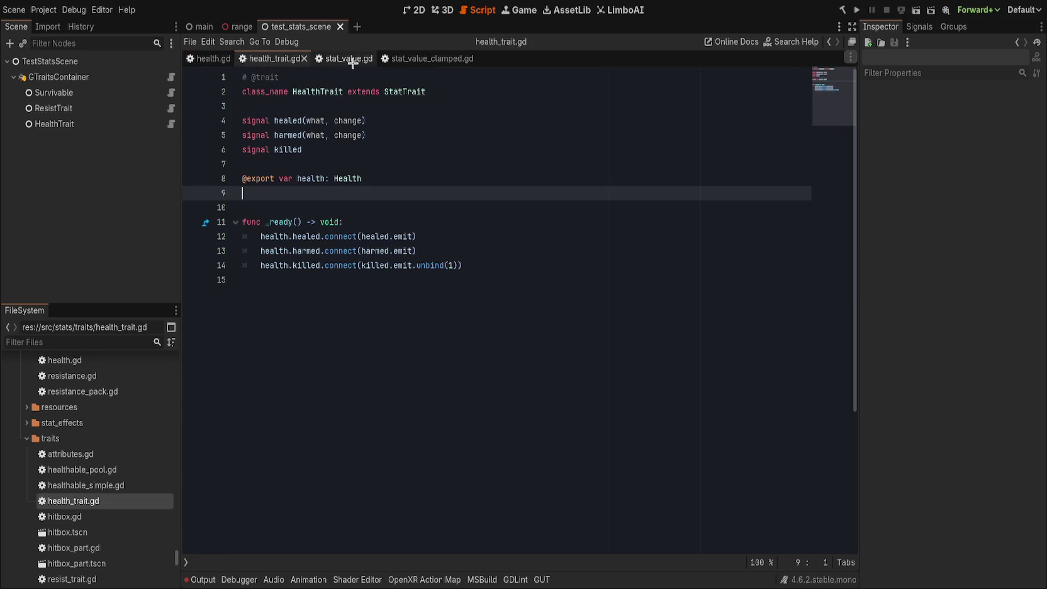
{"action": "left_click", "coordinate": [349, 59]}
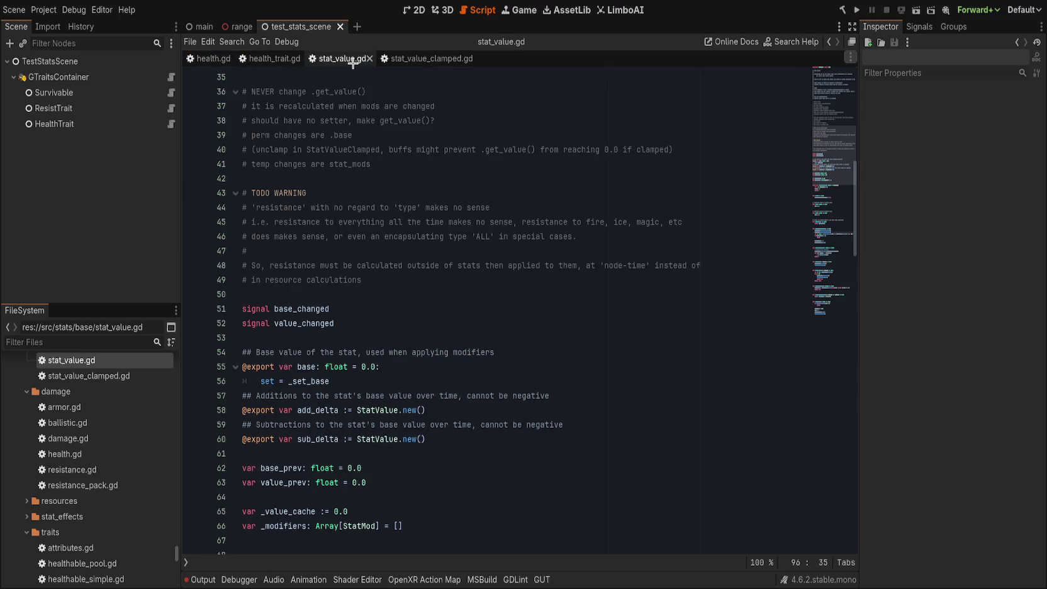
{"action": "left_click", "coordinate": [424, 59]}
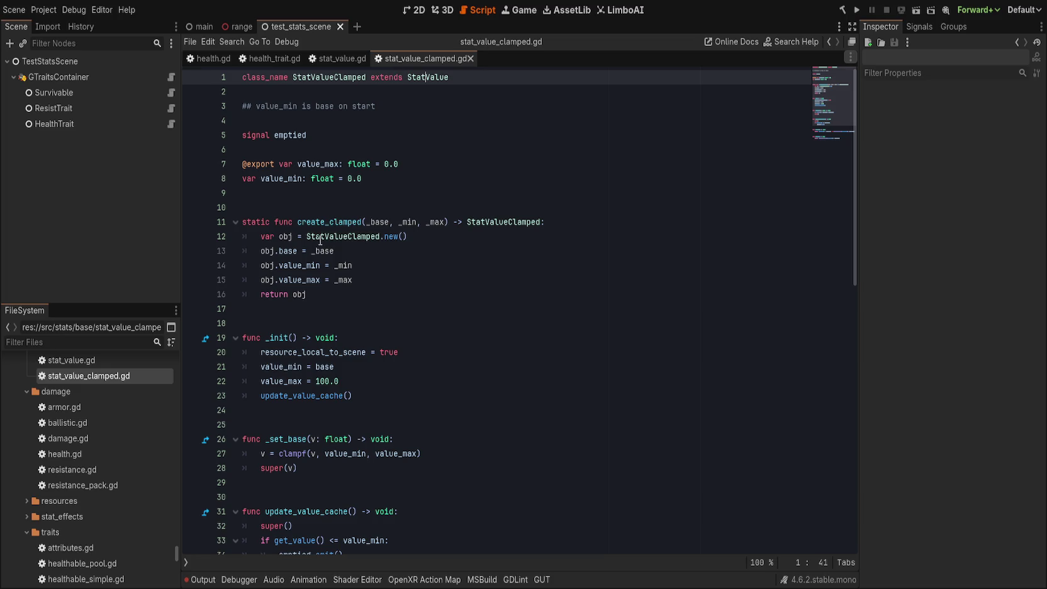
{"action": "left_click", "coordinate": [390, 181]}
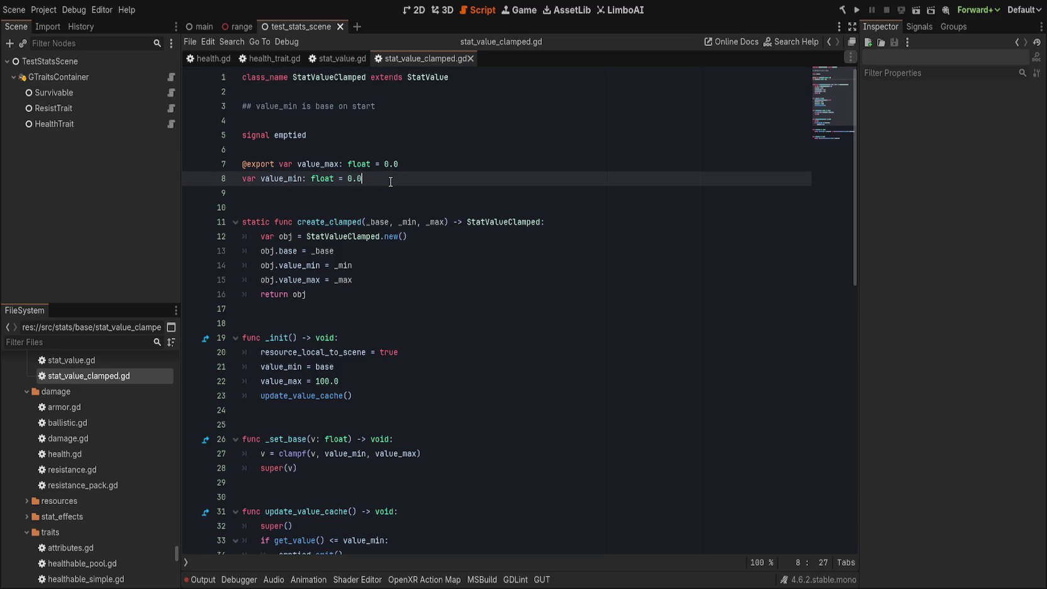
{"action": "scroll", "coordinate": [391, 182], "scroll_direction": "down", "scroll_amount": 2}
{"action": "scroll", "coordinate": [390, 182], "scroll_direction": "up", "scroll_amount": 2}
- Close stat_value_clamped.gd and stat_value.gd, then select test_stats.gd in the FileSystem dock
{"action": "middle_click", "coordinate": [395, 58]}
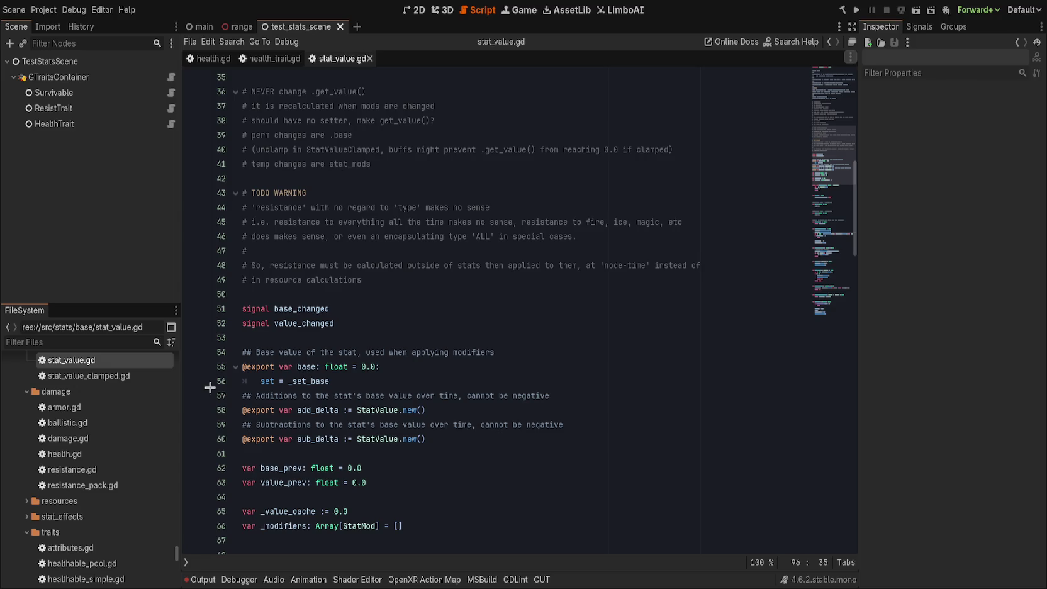
{"action": "key", "text": "ctrl+w"}
{"action": "scroll", "coordinate": [116, 441], "scroll_direction": "down", "scroll_amount": 15}
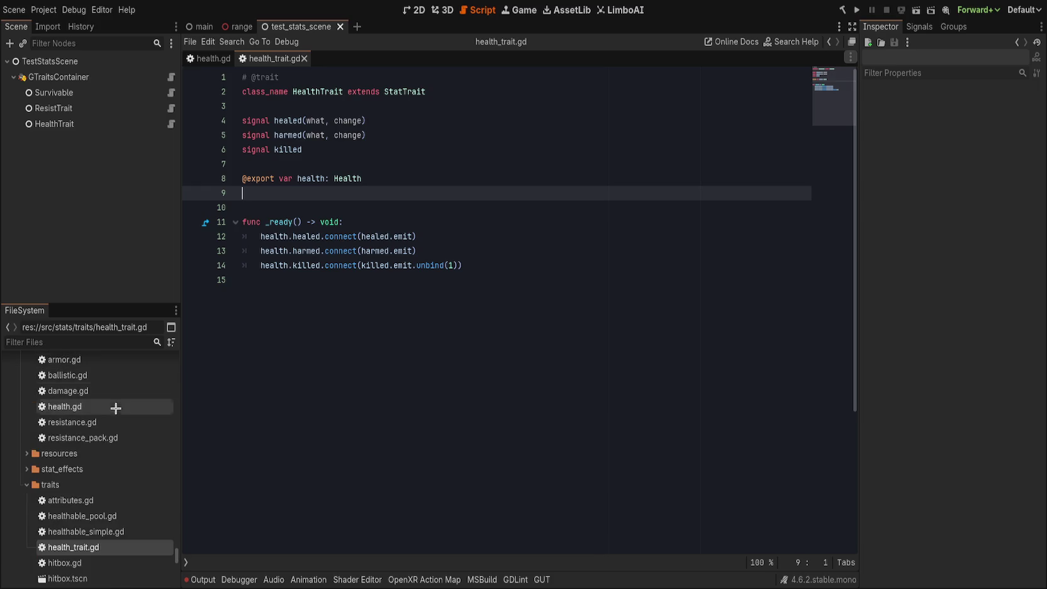
{"action": "scroll", "coordinate": [122, 471], "scroll_direction": "down", "scroll_amount": 4}
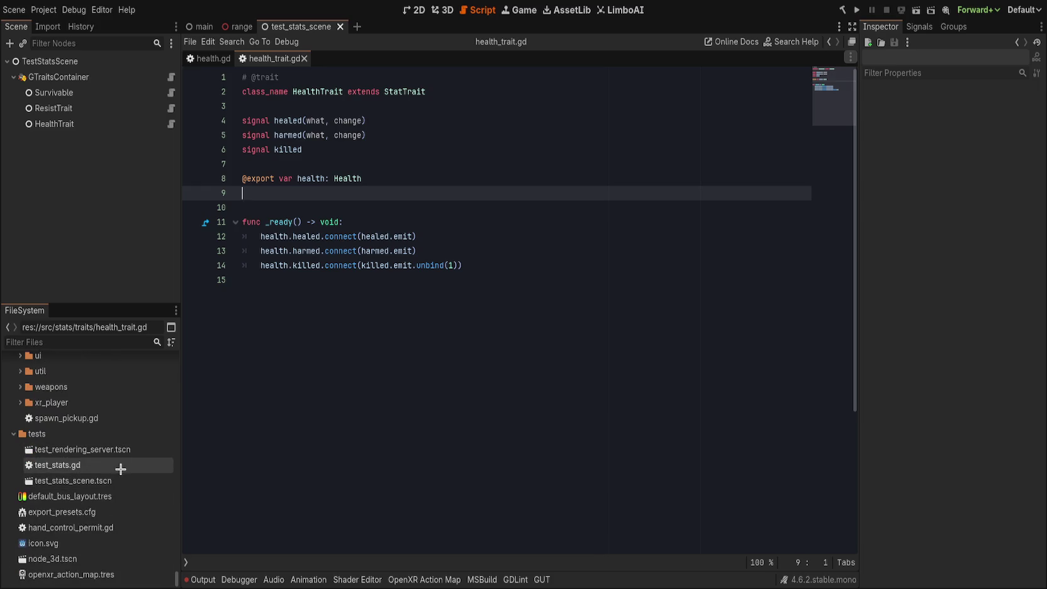
{"action": "left_click", "coordinate": [126, 467]}
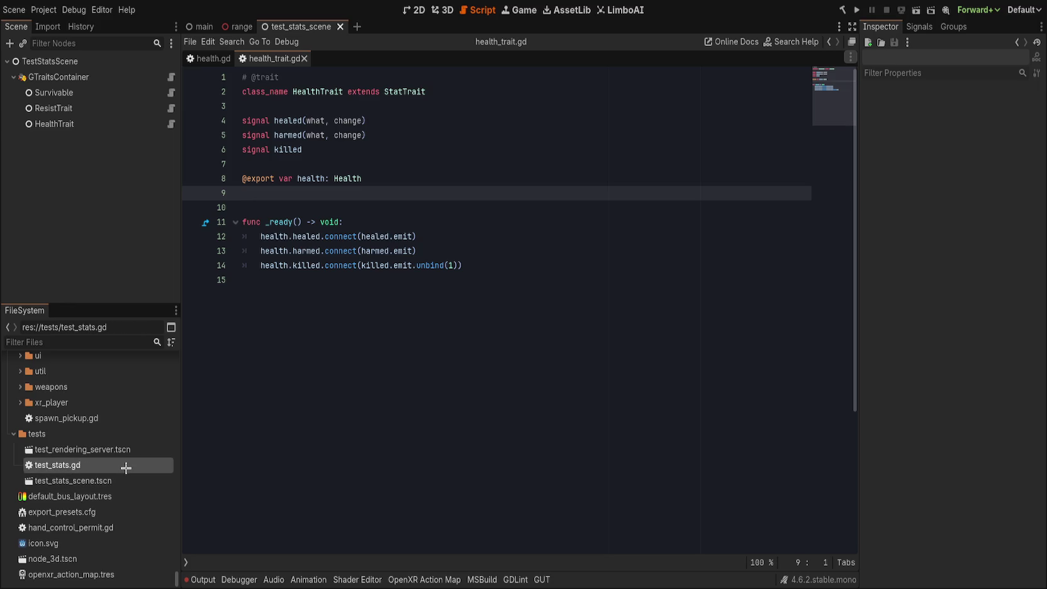
- Open test_stats.gd and review its pass_test, add_child(new) and blank line 13 areas
{"action": "double_click", "coordinate": [125, 467]}
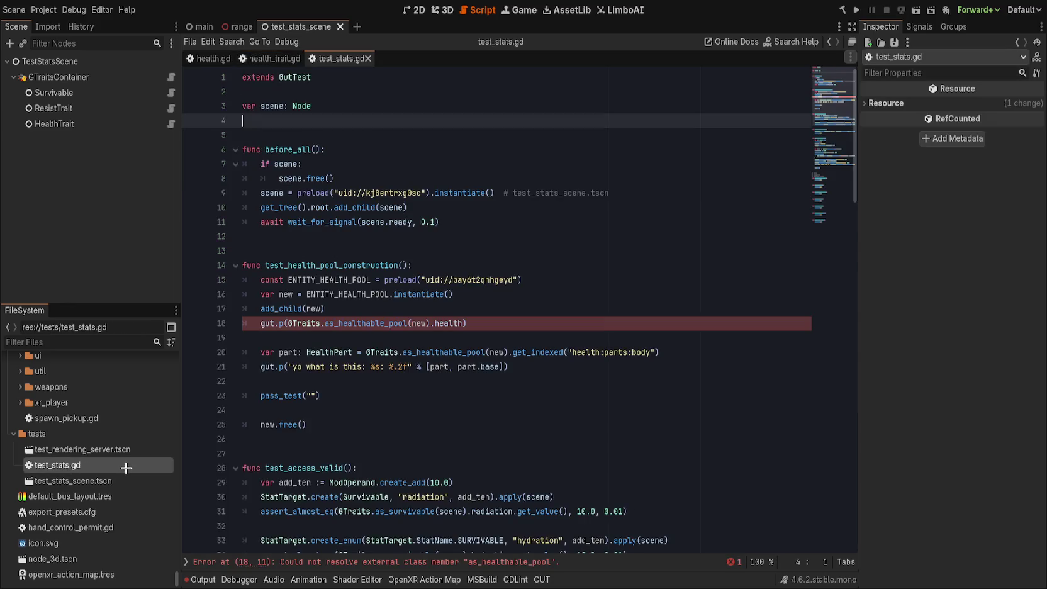
{"action": "left_click", "coordinate": [412, 390]}
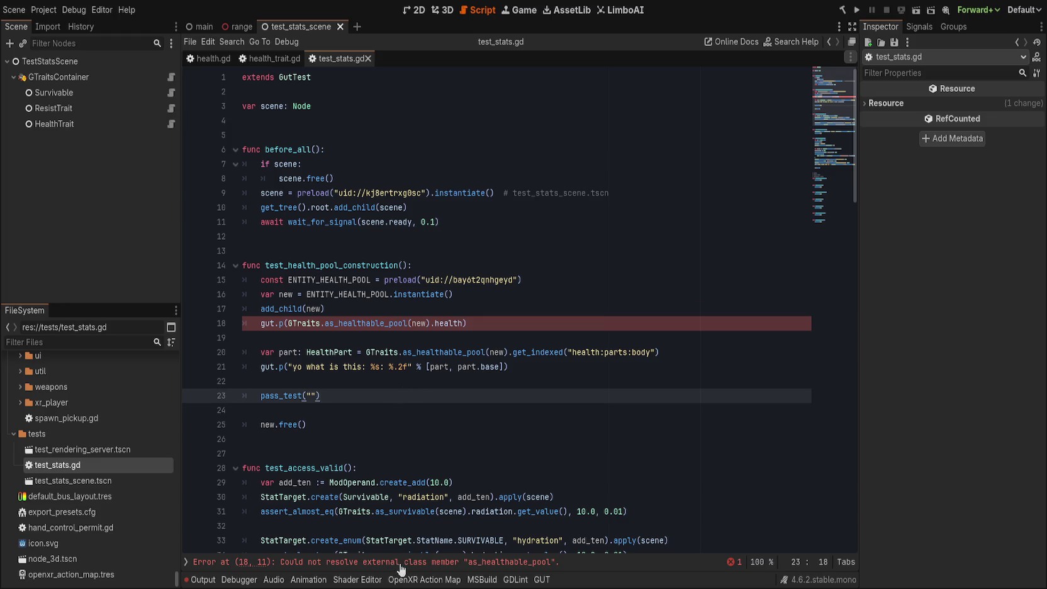
{"action": "left_click", "coordinate": [368, 313]}
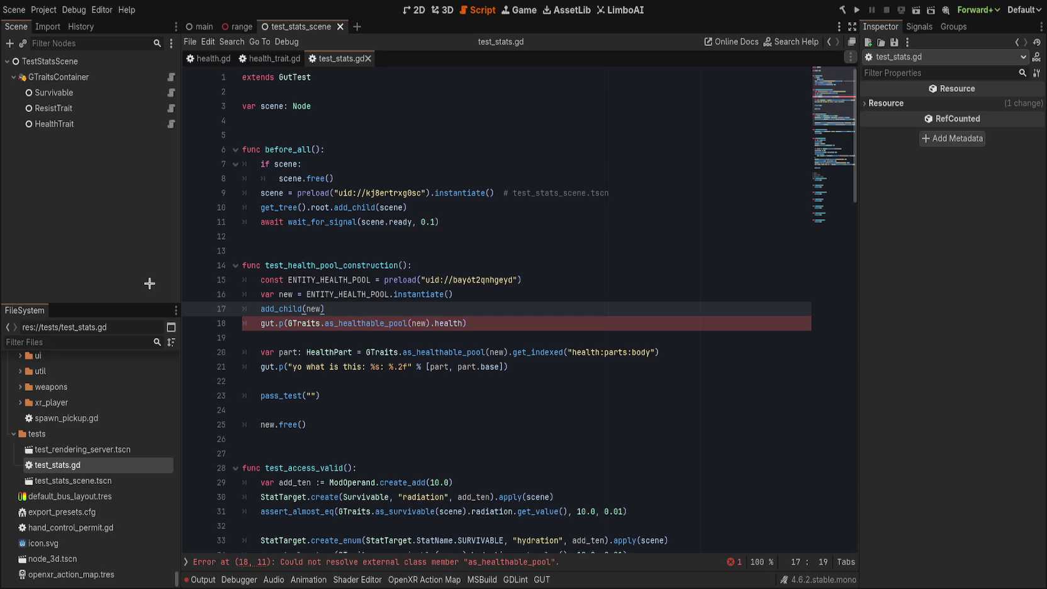
{"action": "left_click", "coordinate": [403, 250]}
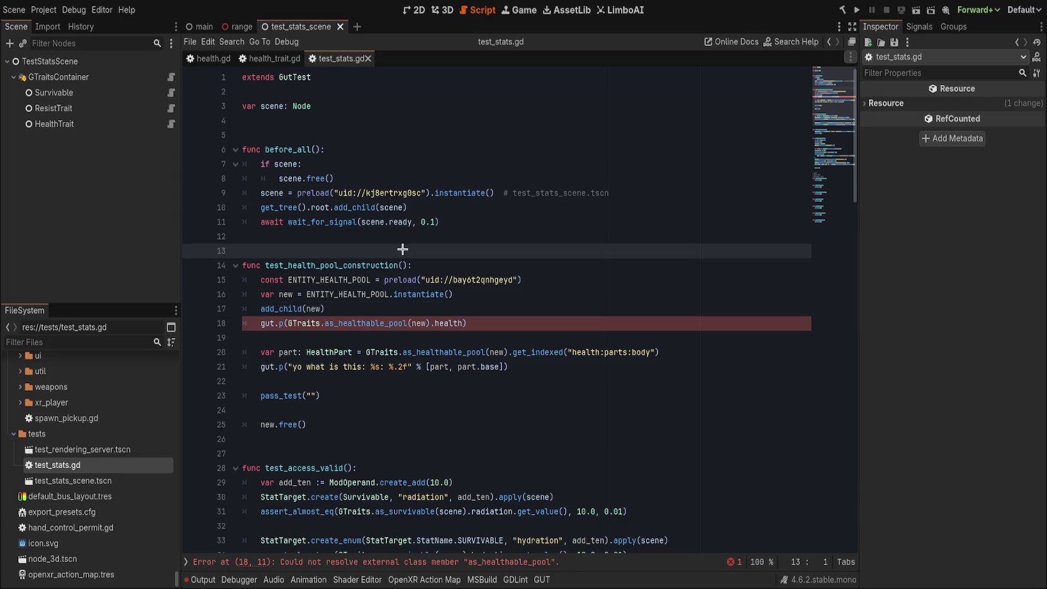
- Open healthable_pool.gd and rename its class from HealthablePool to HealthPoolTrait
{"action": "left_click", "coordinate": [405, 318], "text": "ctrl"}
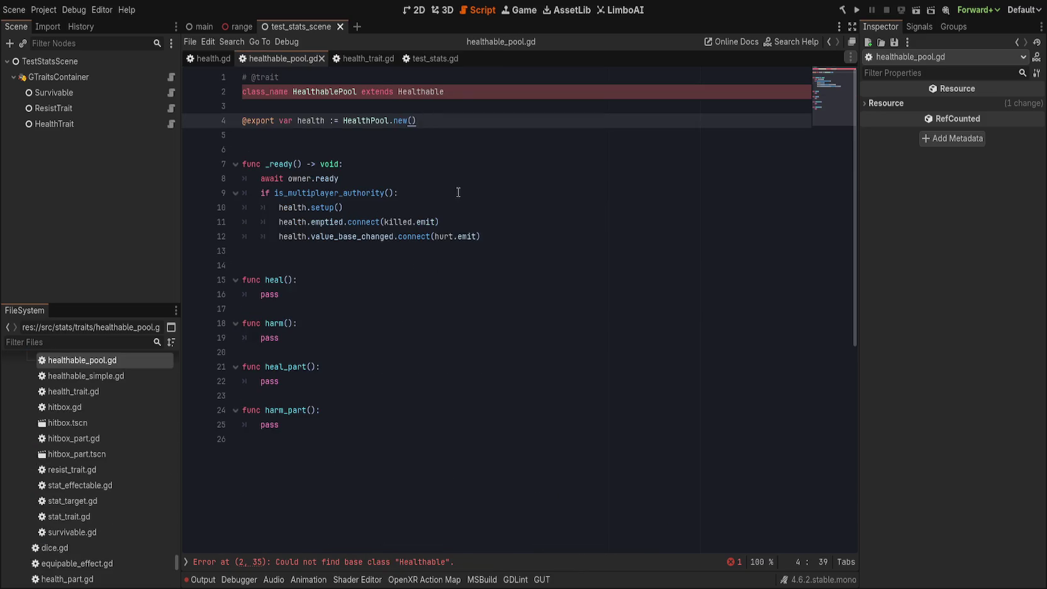
{"action": "double_click", "coordinate": [328, 93]}
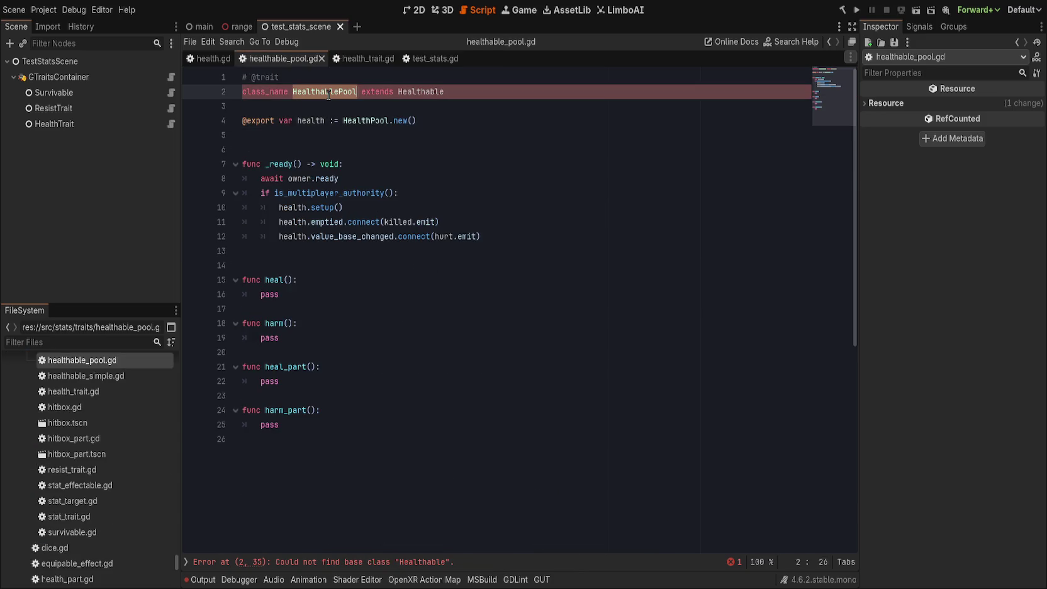
{"action": "type", "text": "HealthPool"}
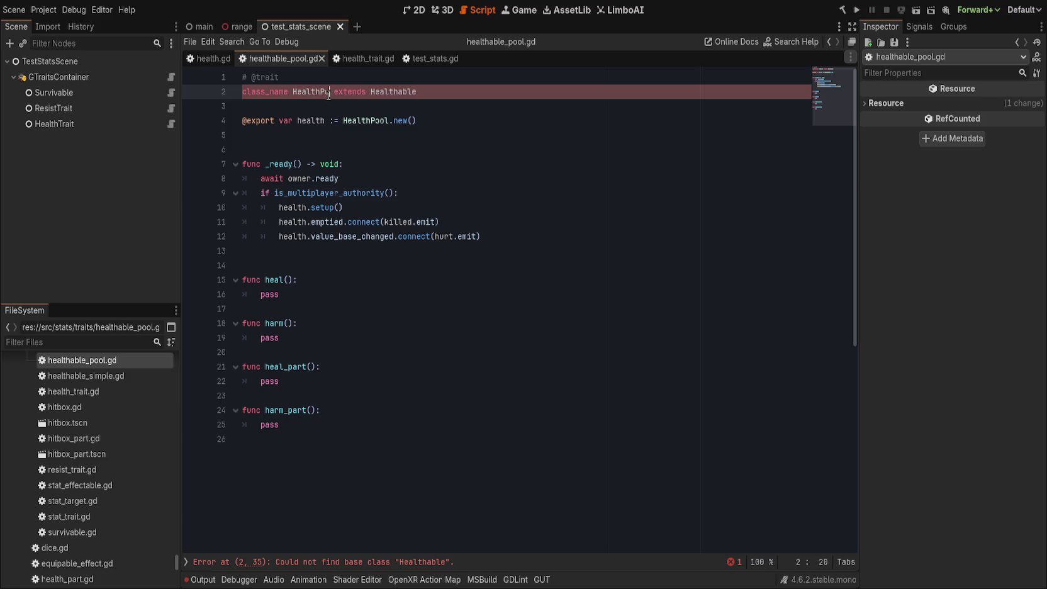
{"action": "type", "text": "Trait"}
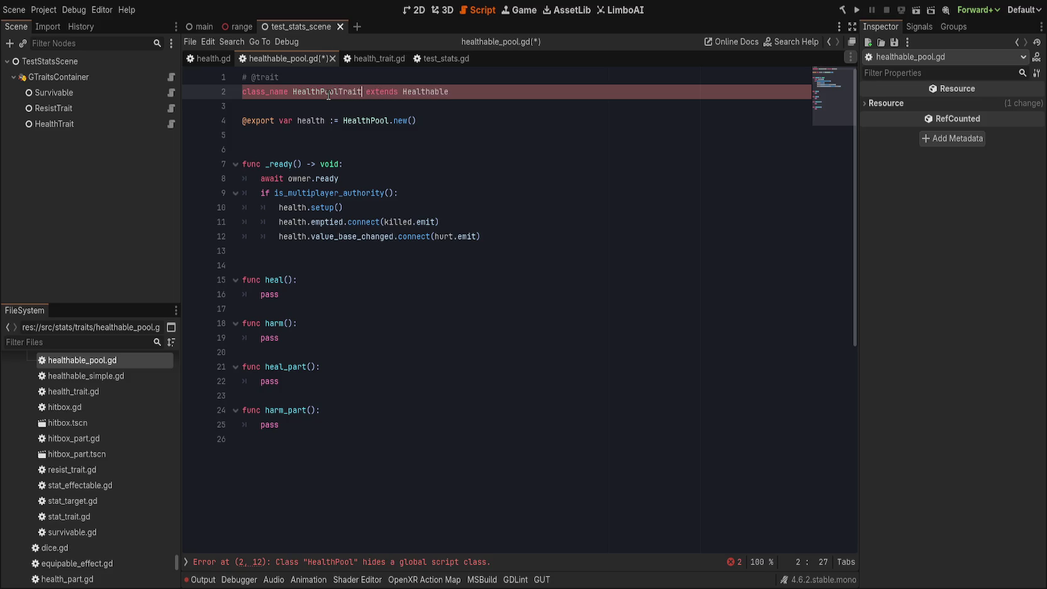
{"action": "key", "text": "ctrl+shift+Left"}
{"action": "key", "text": "ctrl+c"}
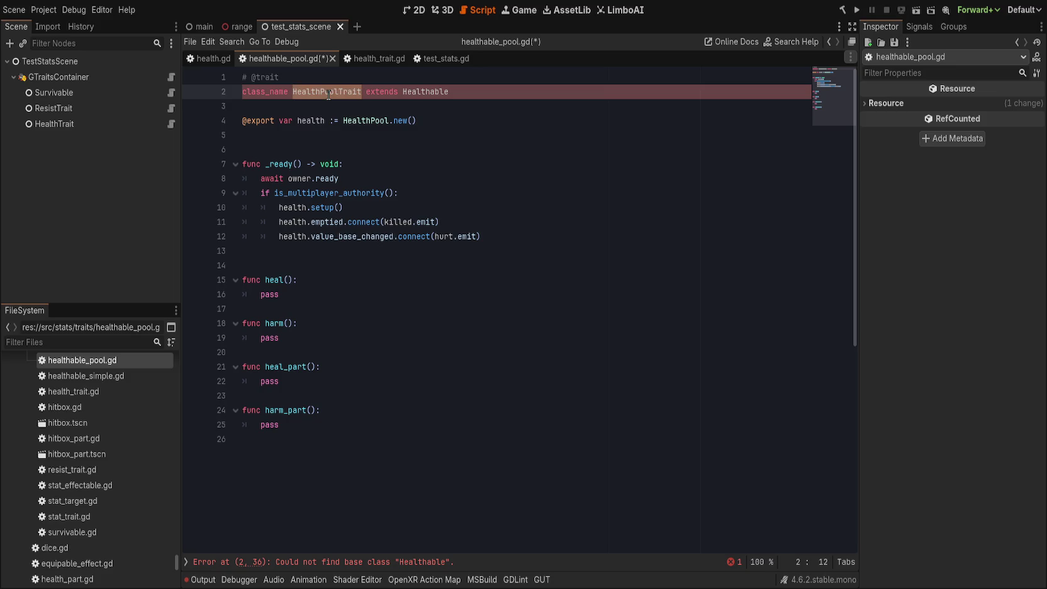
- Search the whole project for Healthable with Replace in Files
{"action": "double_click", "coordinate": [417, 89]}
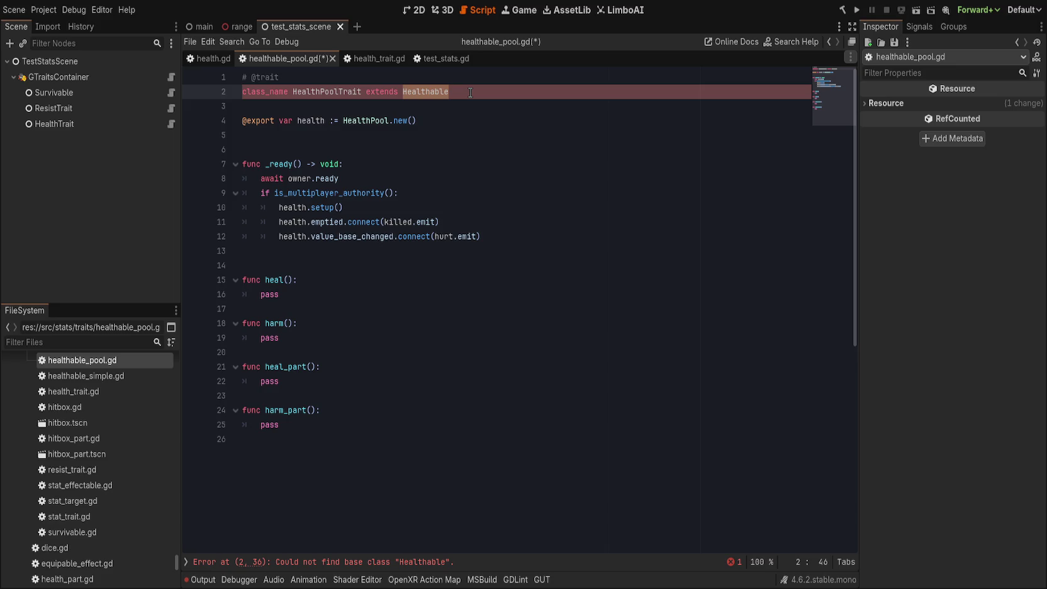
{"action": "key", "text": "ctrl+shift+r"}
{"action": "key", "text": "Return"}
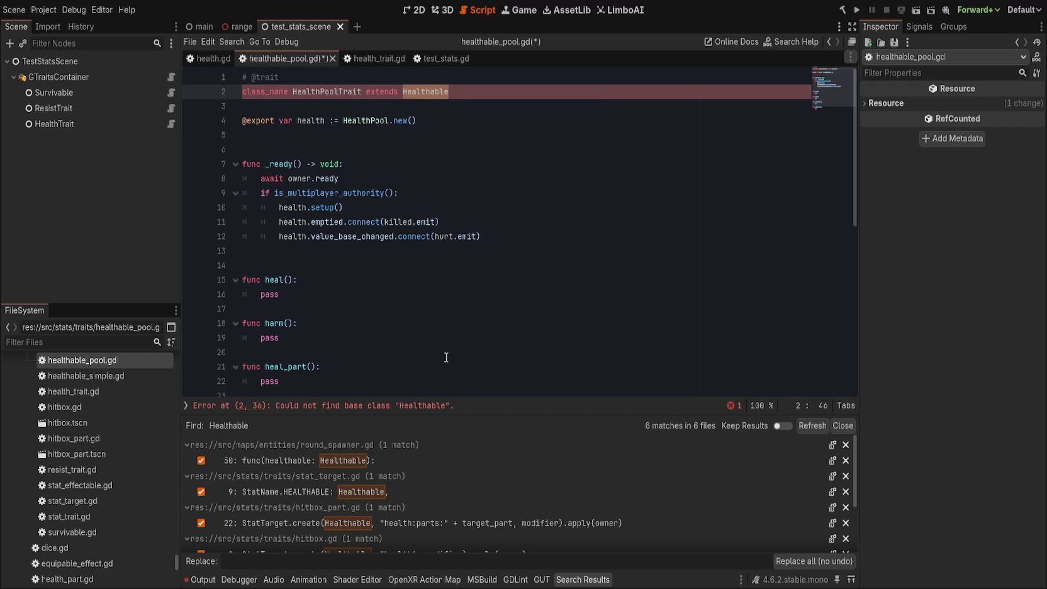
- Cancel the project-wide Healthable replace, add a blank line 17, and save
{"action": "scroll", "coordinate": [495, 476], "scroll_direction": "down", "scroll_amount": 3}
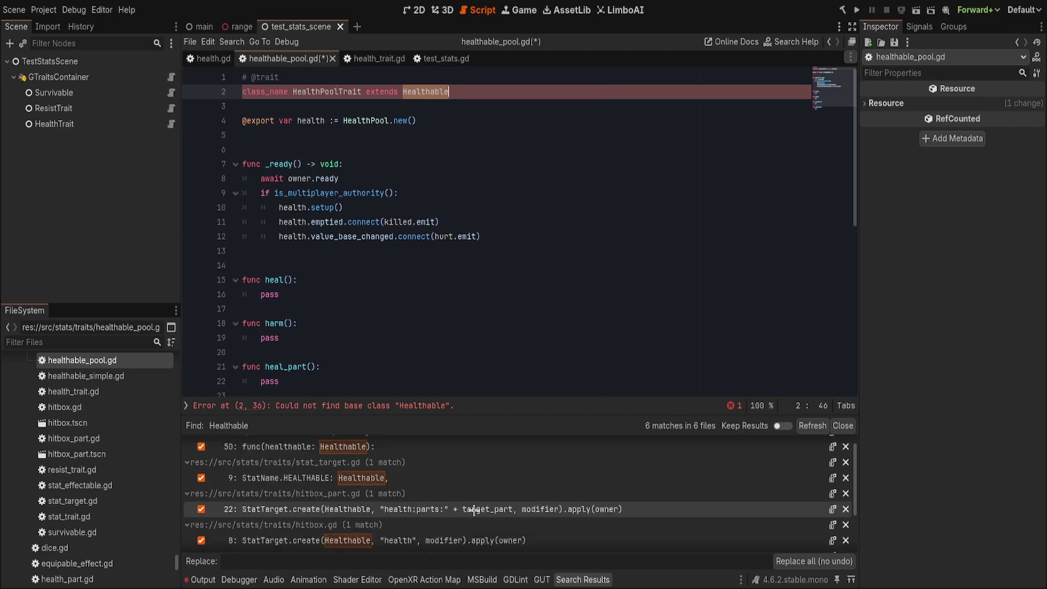
{"action": "left_click", "coordinate": [831, 565]}
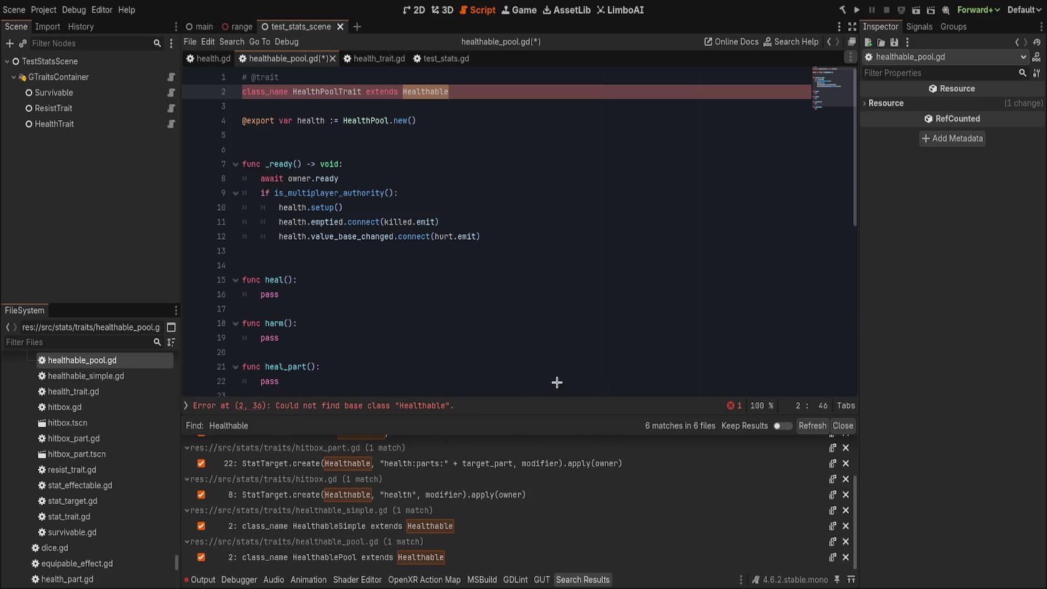
{"action": "left_click", "coordinate": [635, 309]}
{"action": "key", "text": "Return"}
{"action": "key", "text": "Up"}
{"action": "key", "text": "ctrl+s"}
- Change HealthPoolTrait's base class to HealthTrait and save the script
{"action": "double_click", "coordinate": [429, 89]}
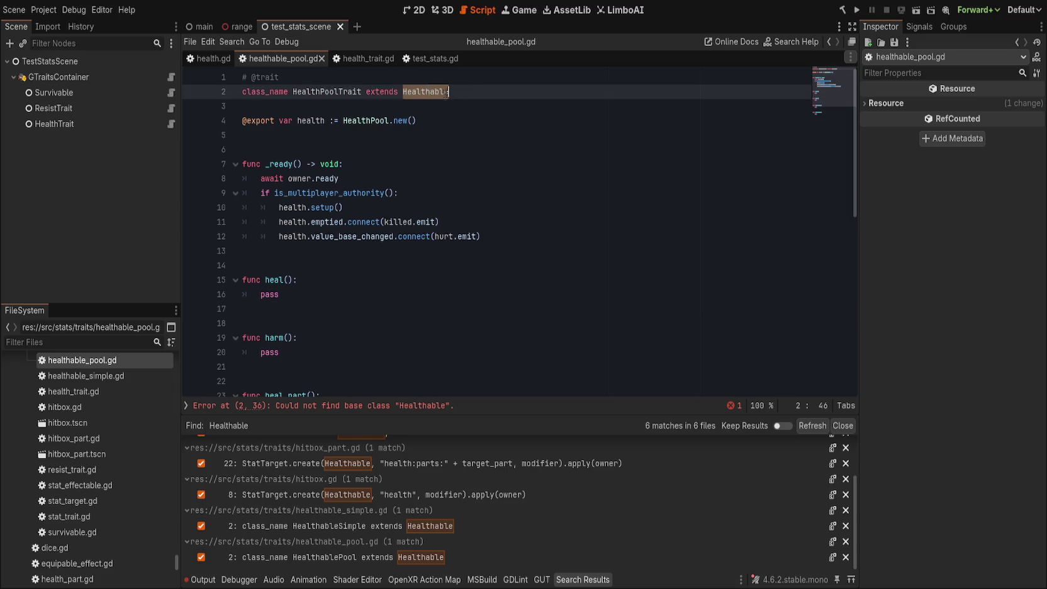
{"action": "key", "text": "ctrl+v"}
{"action": "left_click", "coordinate": [544, 163]}
{"action": "key", "text": "ctrl+s"}
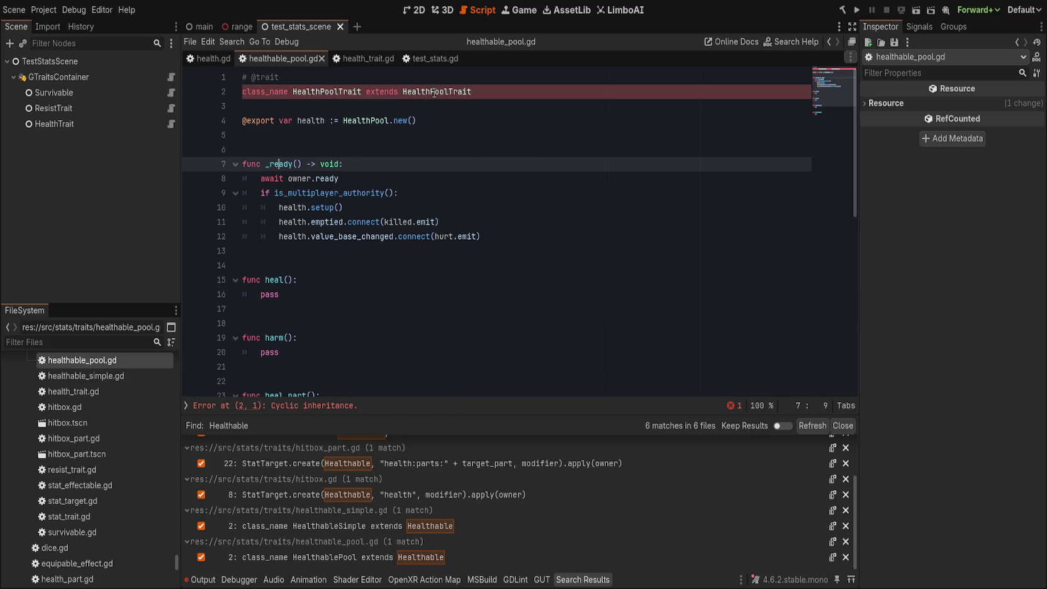
{"action": "left_click", "coordinate": [448, 92]}
{"action": "key", "text": "ctrl+s"}
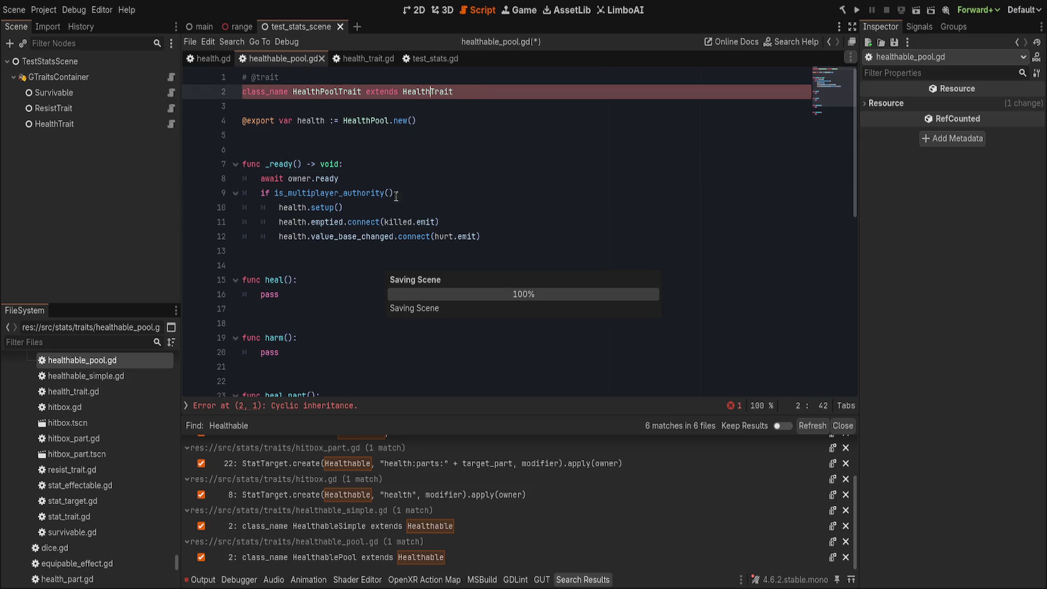
{"action": "left_click", "coordinate": [465, 123]}
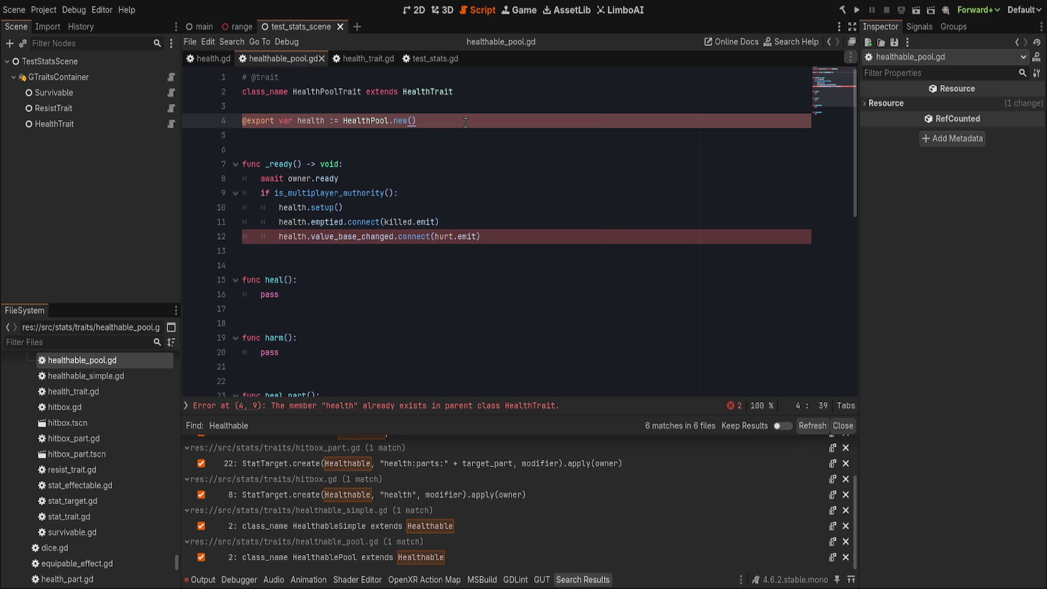
{"action": "key", "text": "ctrl+Home"}
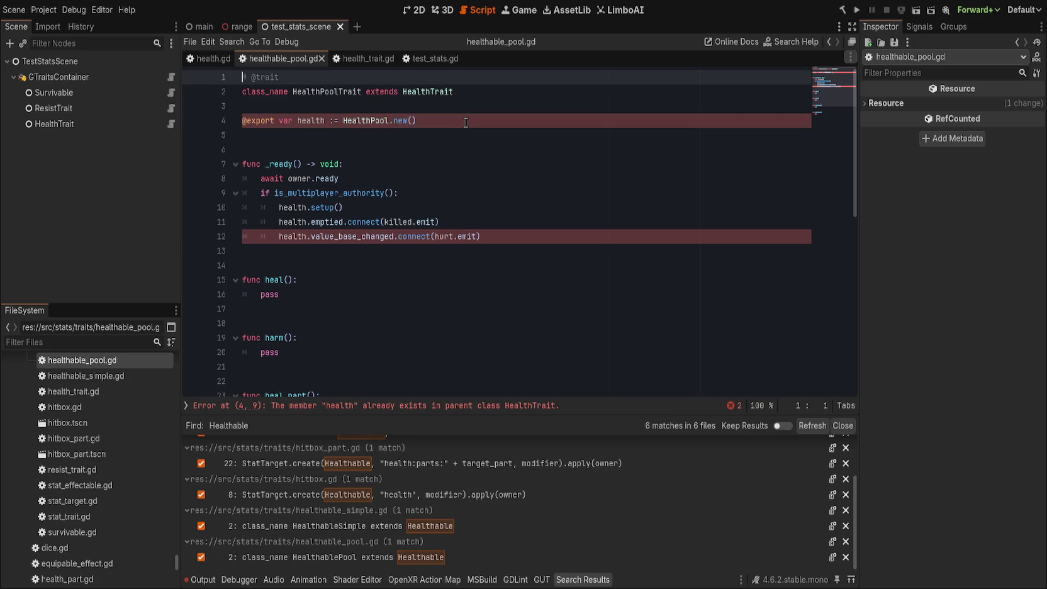
{"action": "key", "text": "Return"}
{"action": "key", "text": "Up"}
{"action": "type", "text": "@tool"}
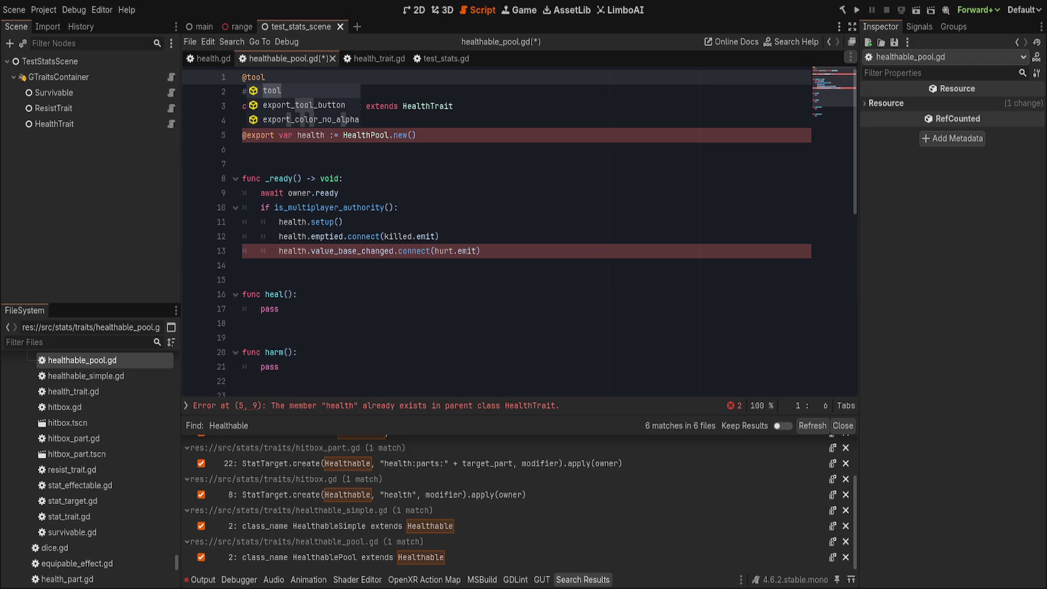
- Copy all the code from health_trait.gd and return to healthable_pool.gd
{"action": "key", "text": "Escape"}
{"action": "double_click", "coordinate": [435, 107]}
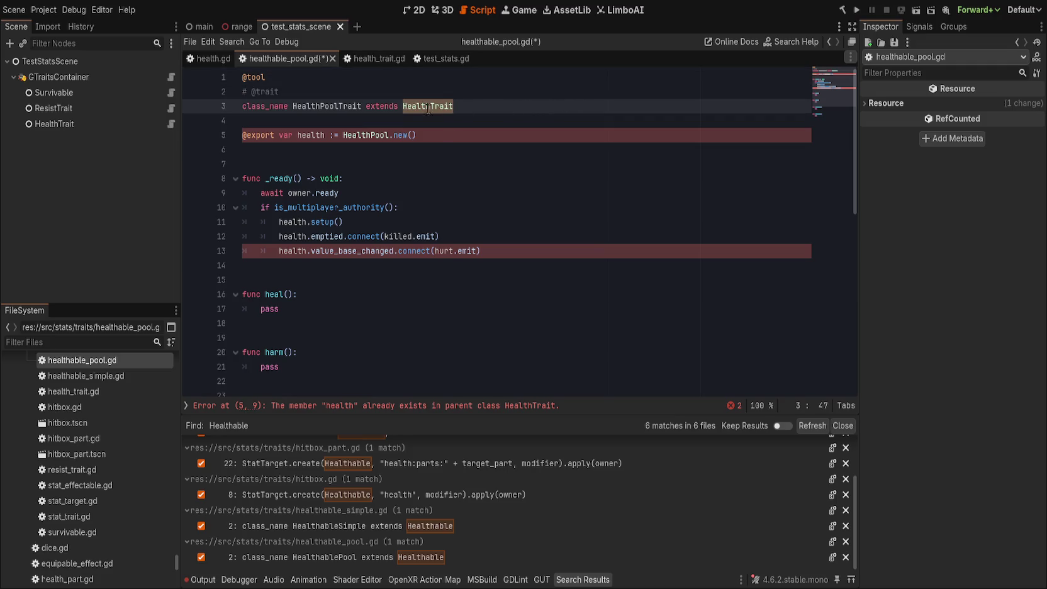
{"action": "left_click", "coordinate": [492, 102]}
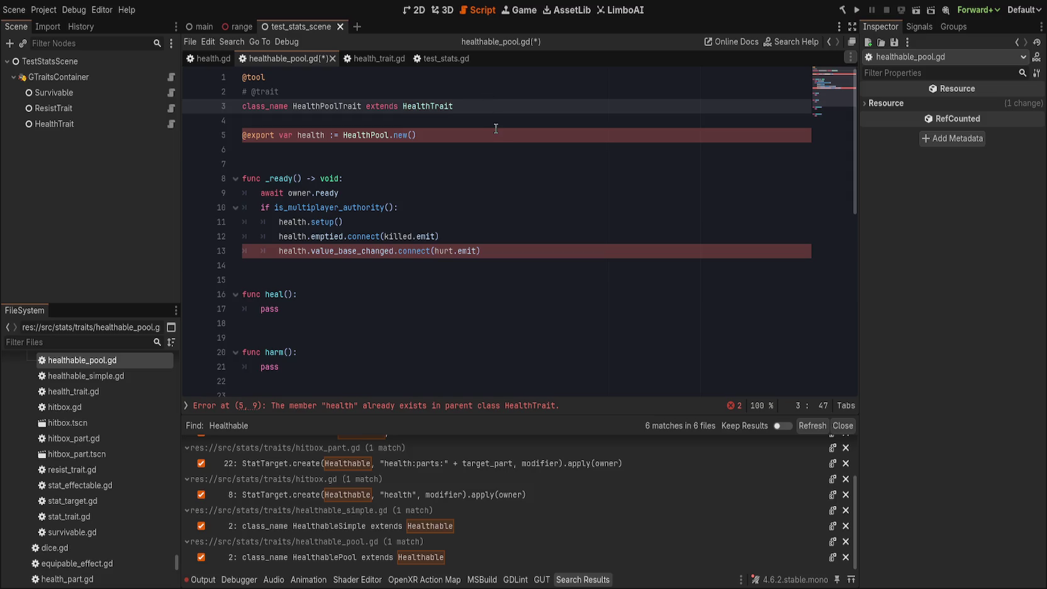
{"action": "left_click", "coordinate": [375, 63]}
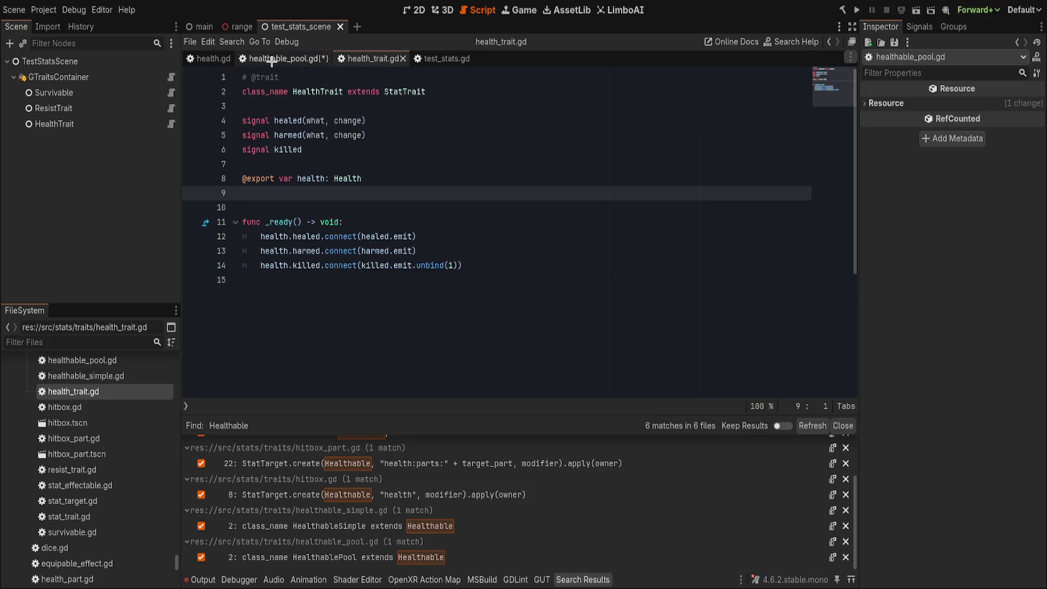
{"action": "left_click", "coordinate": [389, 296]}
{"action": "key", "text": "ctrl+a"}
{"action": "key", "text": "ctrl+c"}
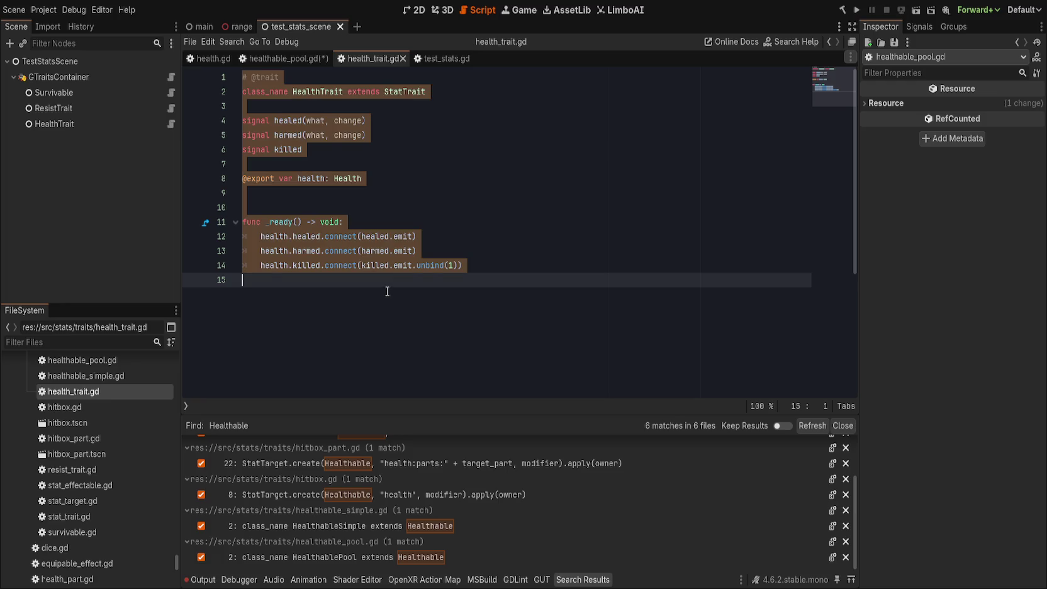
{"action": "left_click", "coordinate": [386, 291]}
{"action": "left_click", "coordinate": [302, 59]}
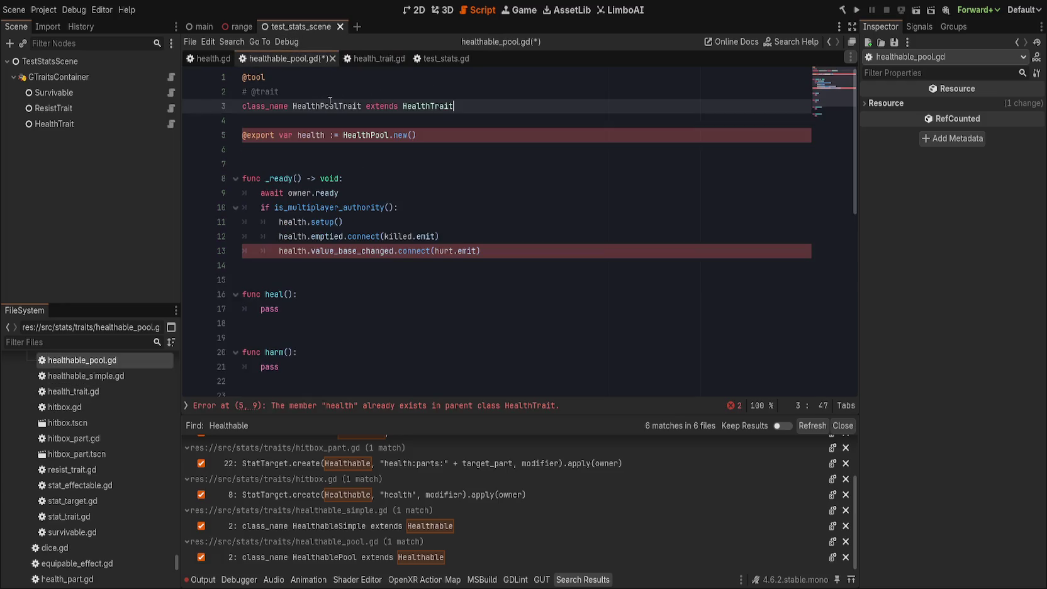
{"action": "double_click", "coordinate": [440, 106]}
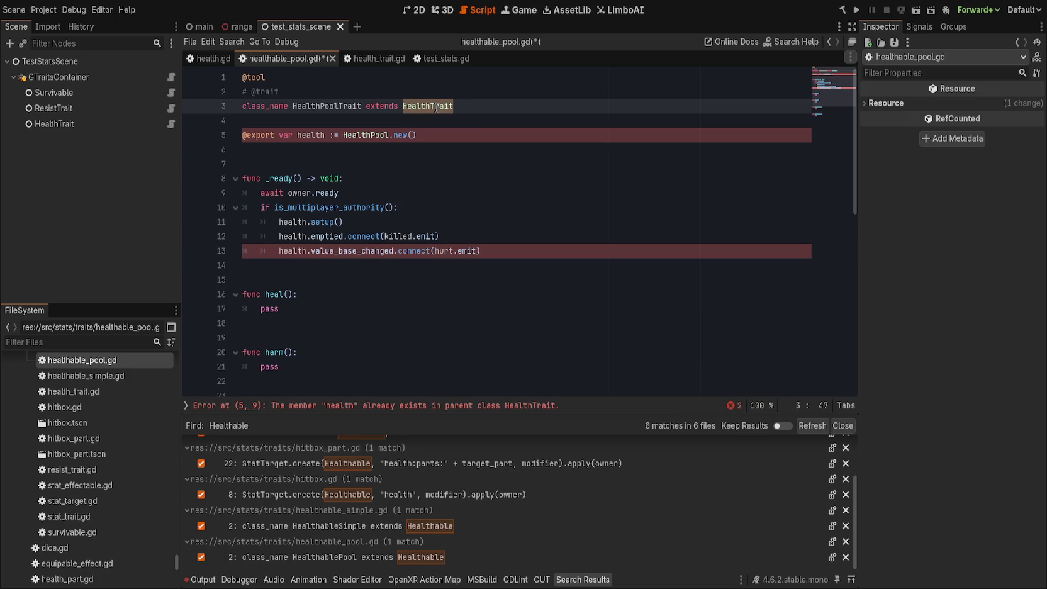
{"action": "type", "text": "StatTrait"}
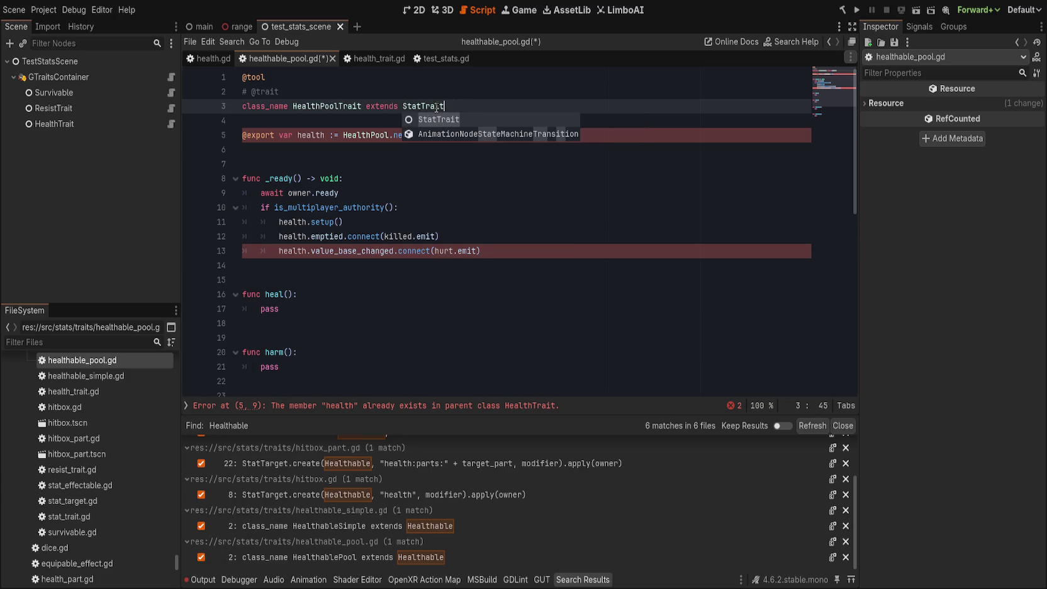
{"action": "left_click", "coordinate": [310, 78]}
{"action": "key", "text": "BackSpace"}
{"action": "key", "text": "BackSpace"}
{"action": "key", "text": "BackSpace"}
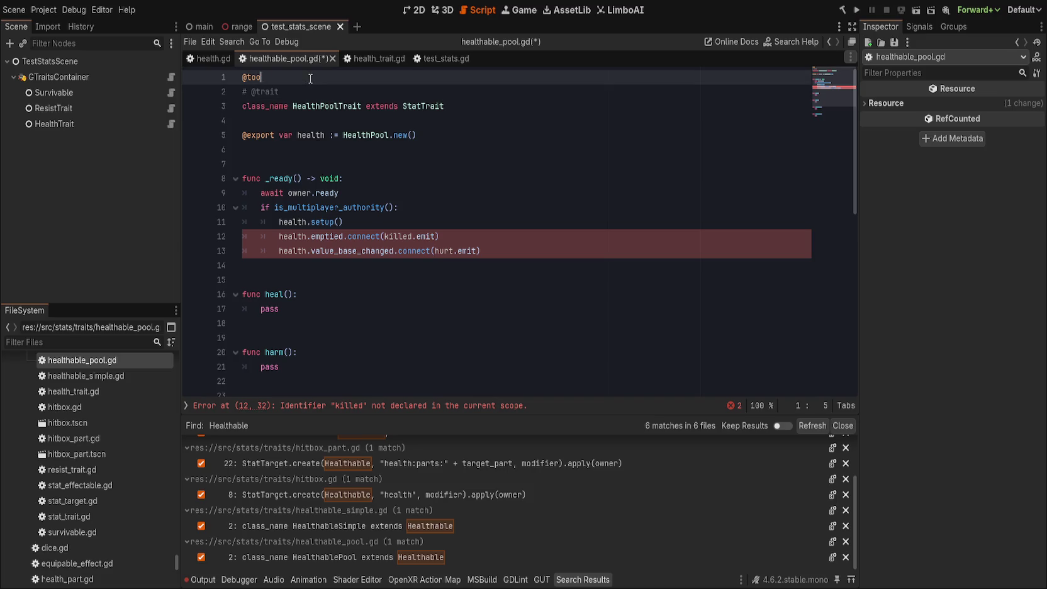
{"action": "key", "text": "Delete"}
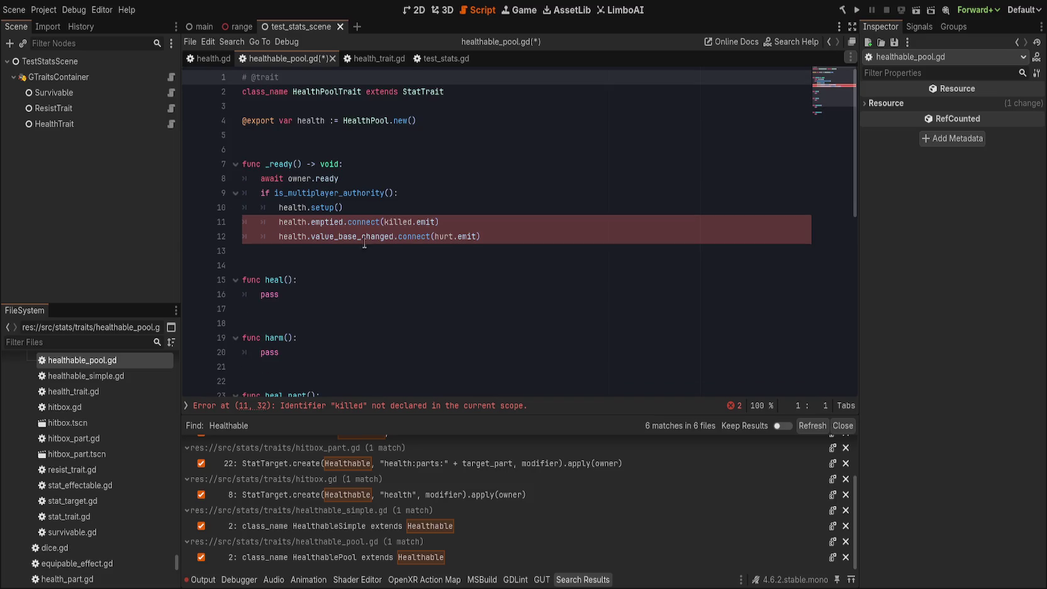
- Paste HealthTrait's code at the end of healthable_pool.gd and delete its comment and class_name lines
{"action": "key", "text": "ctrl+End"}
{"action": "key", "text": "ctrl+v"}
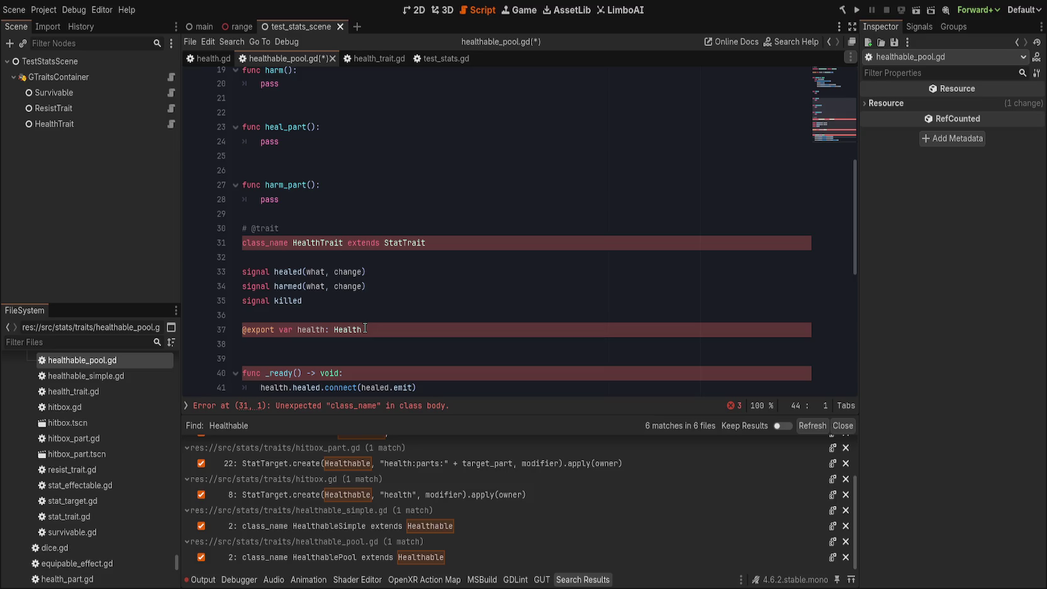
{"action": "left_click", "coordinate": [385, 229]}
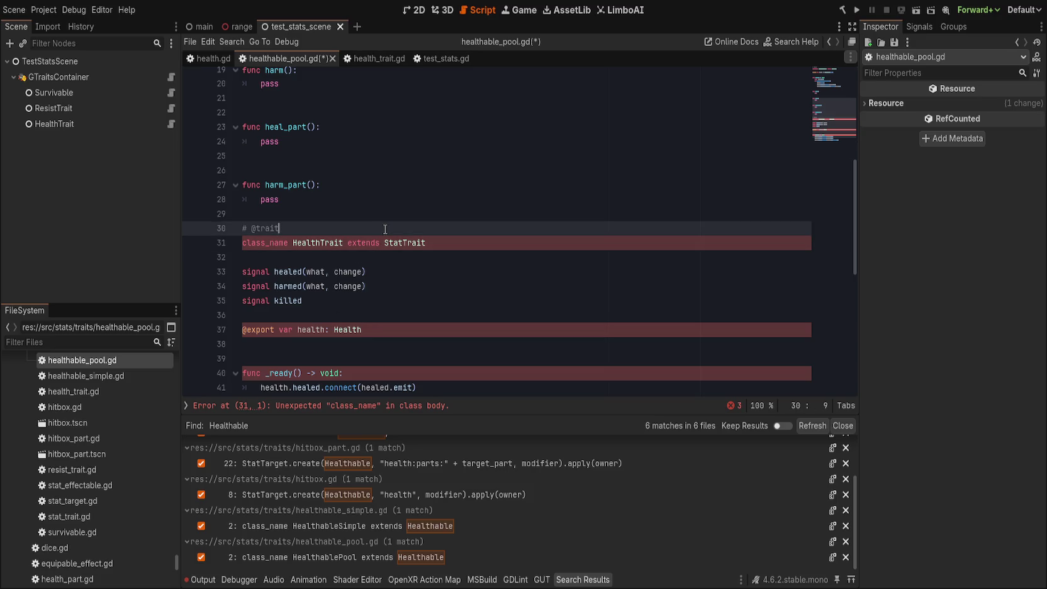
{"action": "key", "text": "ctrl+shift+k"}
{"action": "key", "text": "ctrl+shift+k"}
- Move the healed, harmed and killed signal lines up under the class_name declaration
{"action": "left_click", "coordinate": [374, 287]}
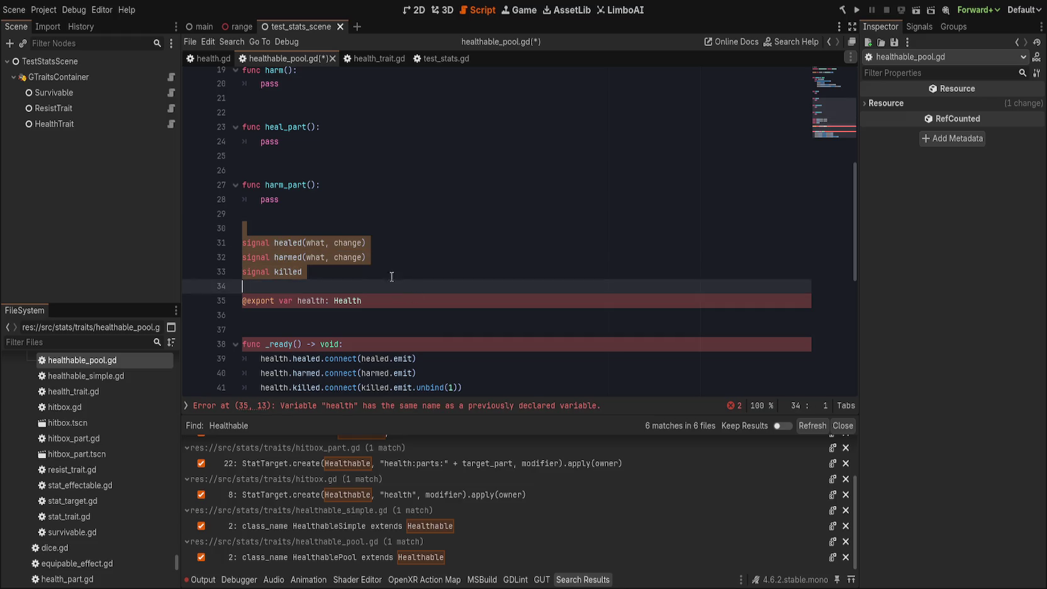
{"action": "scroll", "coordinate": [354, 279], "scroll_direction": "up", "scroll_amount": 5}
{"action": "scroll", "coordinate": [355, 279], "scroll_direction": "up", "scroll_amount": 1}
{"action": "left_click", "coordinate": [411, 99]}
{"action": "scroll", "coordinate": [406, 141], "scroll_direction": "up", "scroll_amount": 2}
{"action": "left_click", "coordinate": [402, 105]}
{"action": "key", "text": "ctrl+v"}
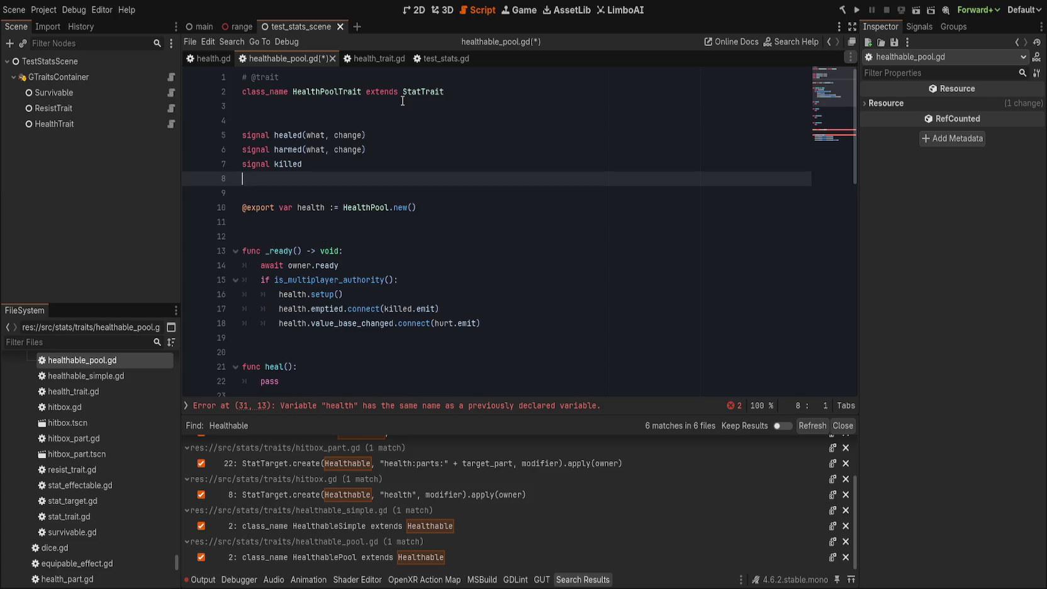
{"action": "left_click", "coordinate": [358, 106]}
{"action": "left_click", "coordinate": [341, 194]}
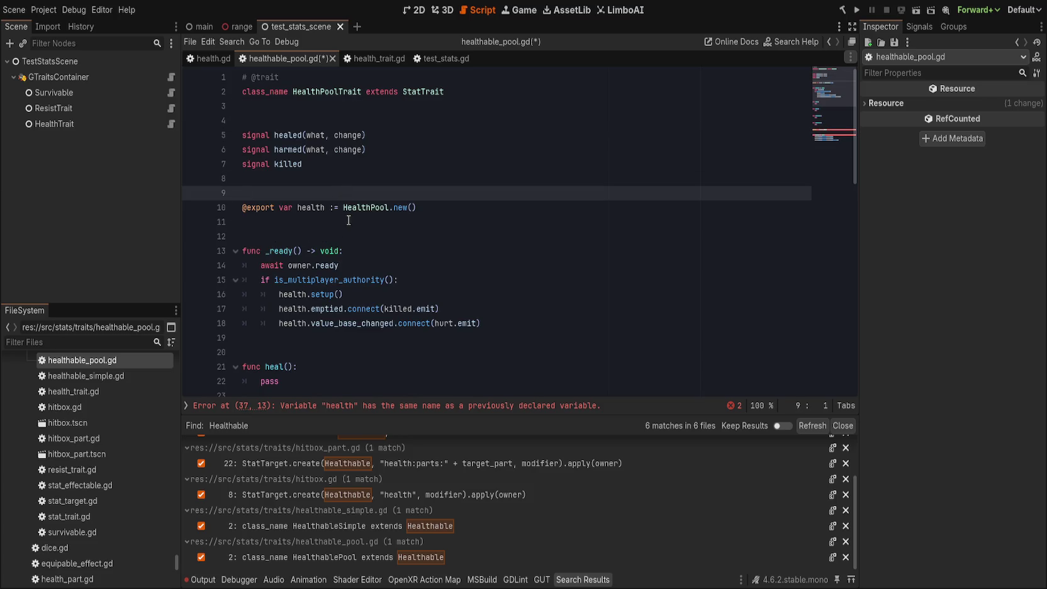
{"action": "key", "text": "Delete"}
{"action": "left_click", "coordinate": [349, 219]}
{"action": "key", "text": "Delete"}
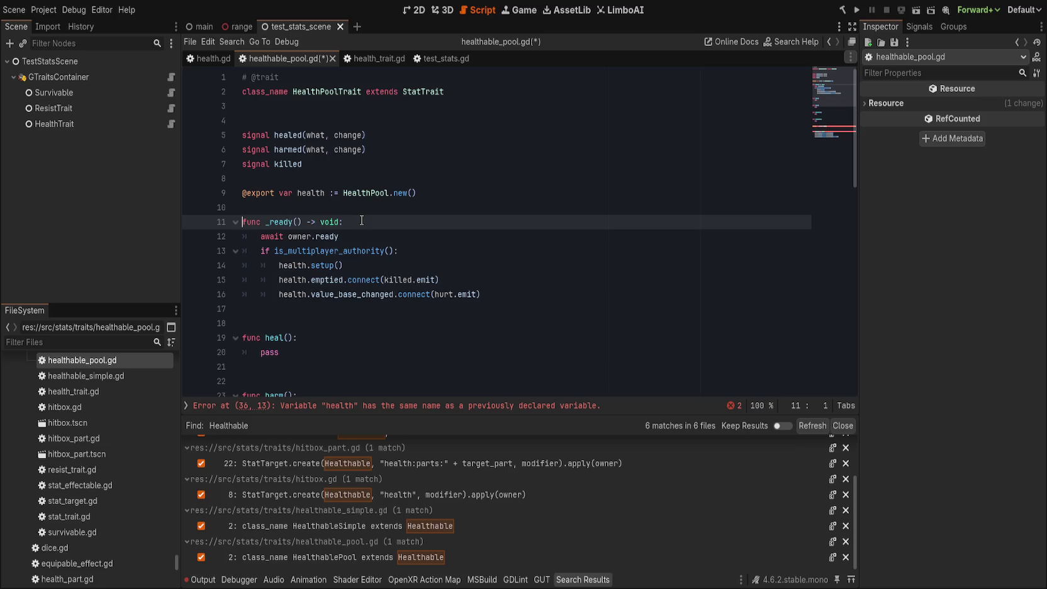
{"action": "scroll", "coordinate": [362, 220], "scroll_direction": "down", "scroll_amount": 7}
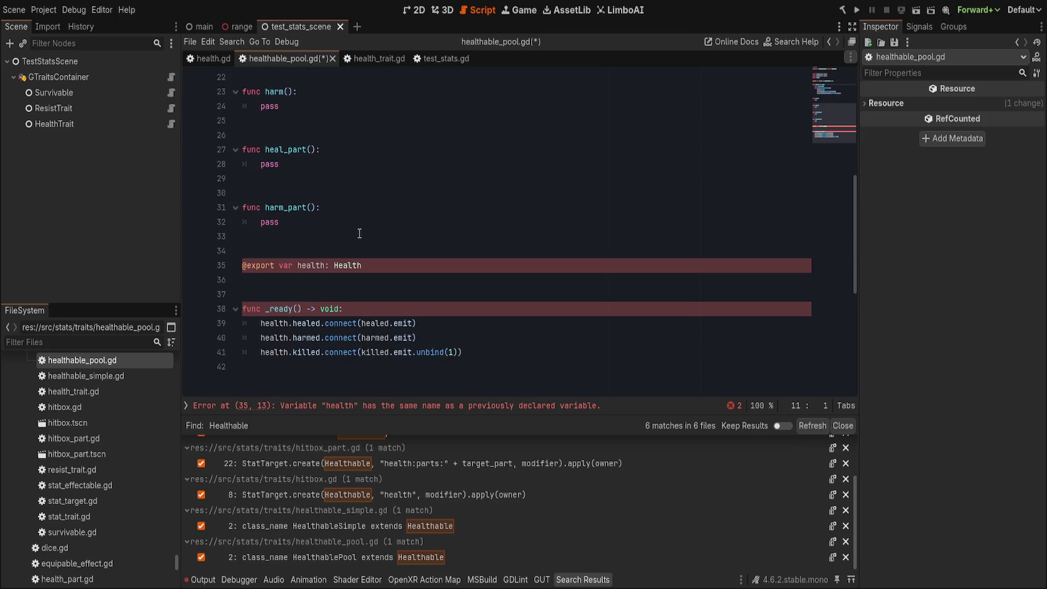
{"action": "left_click_drag", "start_coordinate": [462, 352], "coordinate": [352, 308]}
{"action": "key", "text": "ctrl+c"}
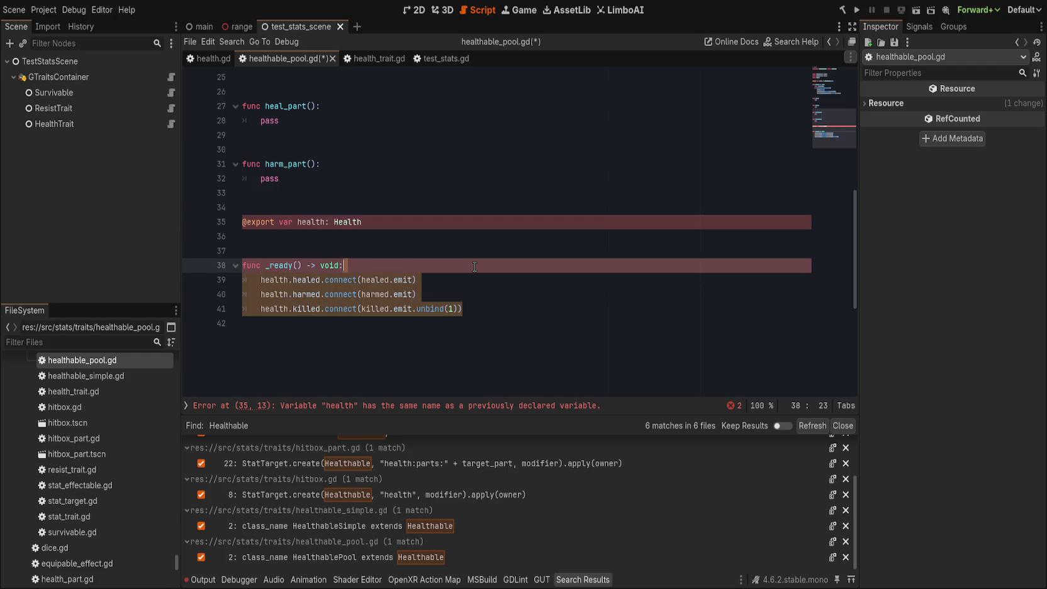
{"action": "scroll", "coordinate": [405, 344], "scroll_direction": "up", "scroll_amount": 3}
{"action": "scroll", "coordinate": [405, 343], "scroll_direction": "up", "scroll_amount": 3}
- Paste the three signal connect lines inside _ready, indented under the is_multiplayer_authority check
{"action": "left_click", "coordinate": [482, 206]}
{"action": "key", "text": "Return"}
{"action": "key", "text": "Return"}
{"action": "key", "text": "ctrl+v"}
{"action": "key", "text": "ctrl+z"}
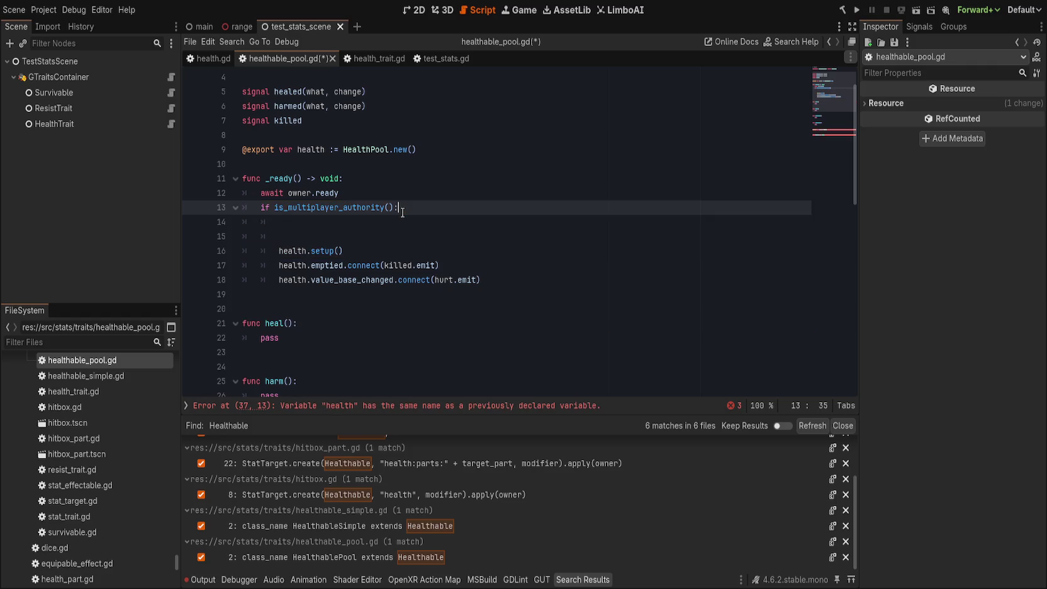
{"action": "left_click", "coordinate": [391, 217]}
{"action": "key", "text": "Return"}
{"action": "key", "text": "ctrl+v"}
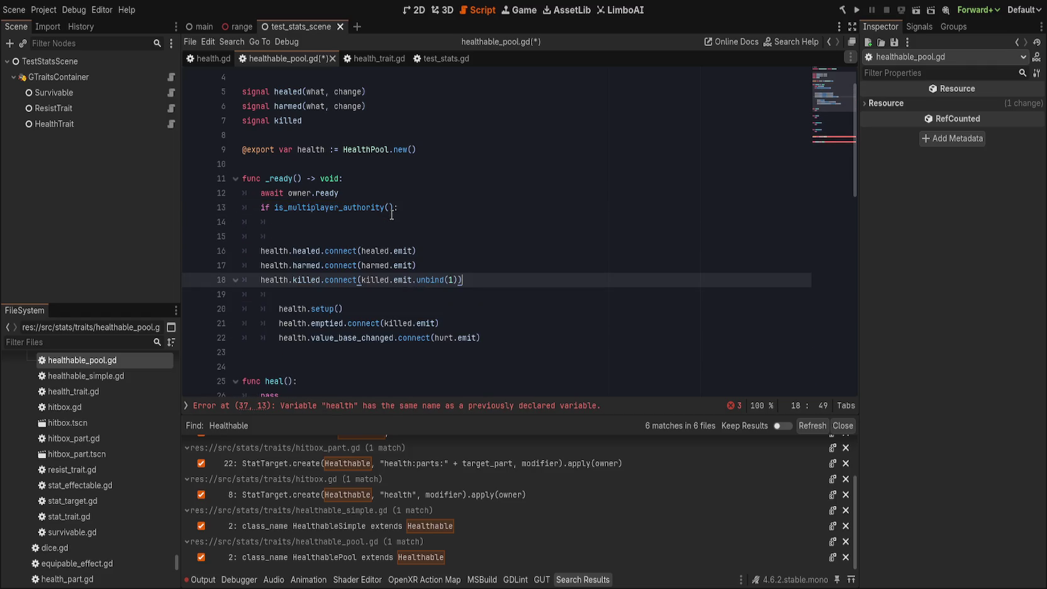
{"action": "left_click", "coordinate": [359, 251]}
{"action": "key", "text": "shift+Down"}
{"action": "key", "text": "shift+Down"}
{"action": "key", "text": "Tab"}
{"action": "key", "text": "Up"}
{"action": "key", "text": "Up"}
{"action": "key", "text": "BackSpace"}
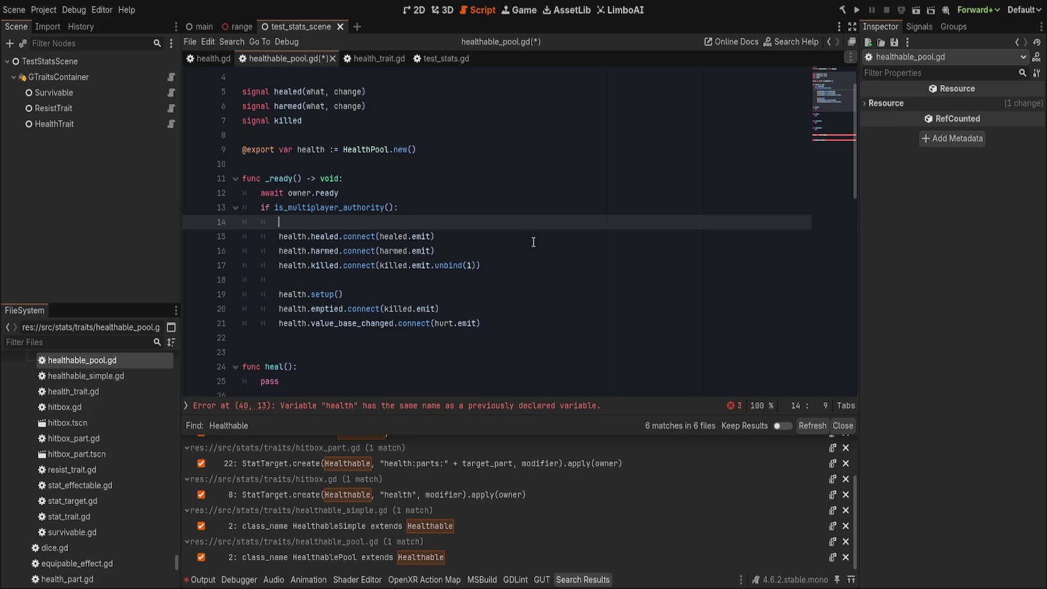
{"action": "key", "text": "ctrl+shift+k"}
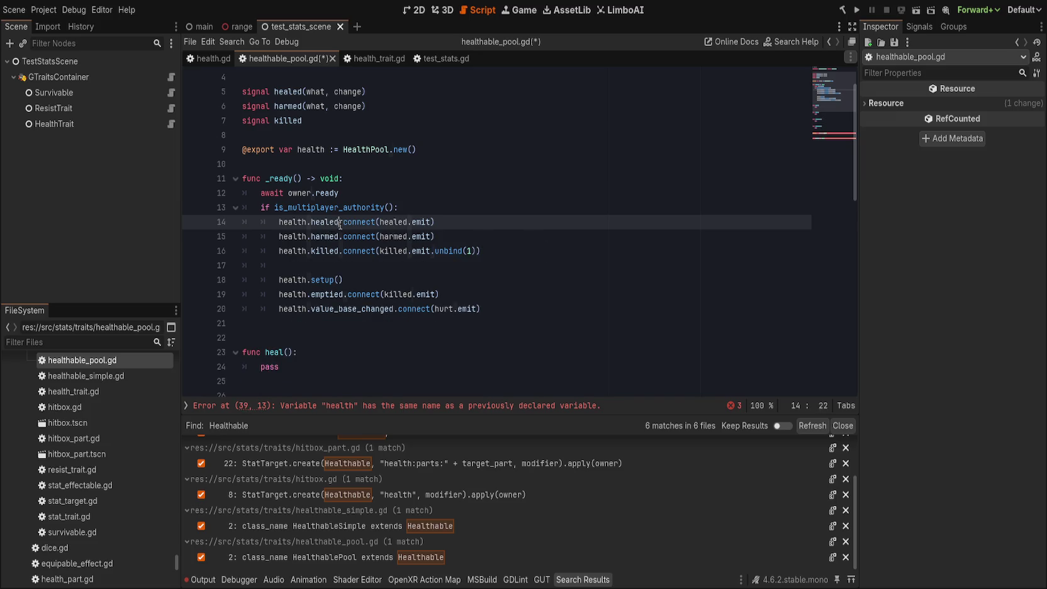
- Place the healed, harmed, killed connections right after health.setup(), deleting the emptied and value_base_changed lines
{"action": "left_click_drag", "start_coordinate": [340, 222], "coordinate": [400, 251]}
{"action": "key", "text": "alt+Down"}
{"action": "key", "text": "alt+Down"}
{"action": "key", "text": "alt+Down"}
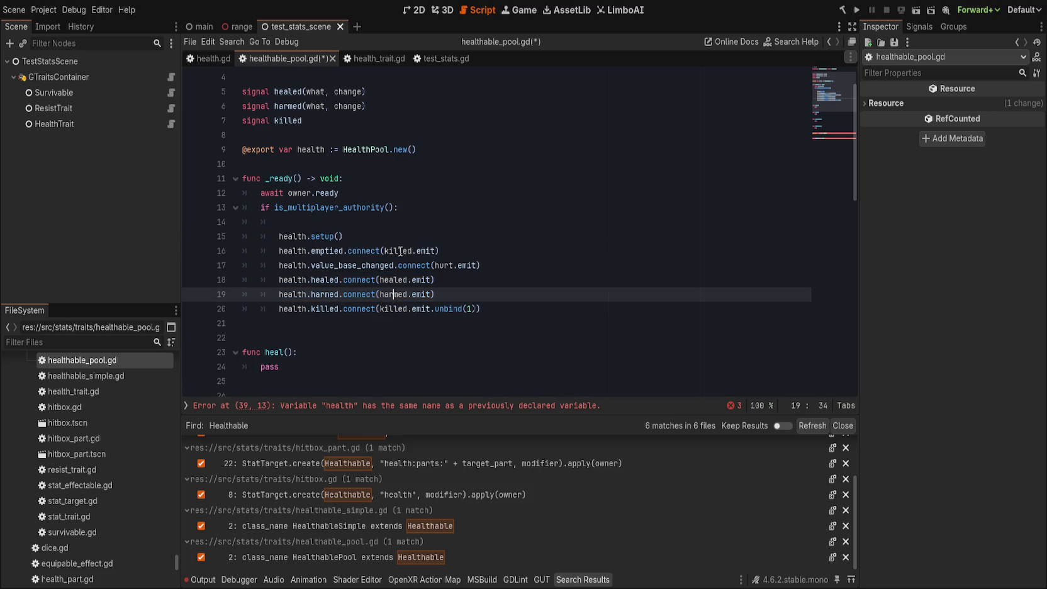
{"action": "key", "text": "Up"}
{"action": "key", "text": "Up"}
{"action": "key", "text": "Up"}
{"action": "key", "text": "End"}
{"action": "key", "text": "Return"}
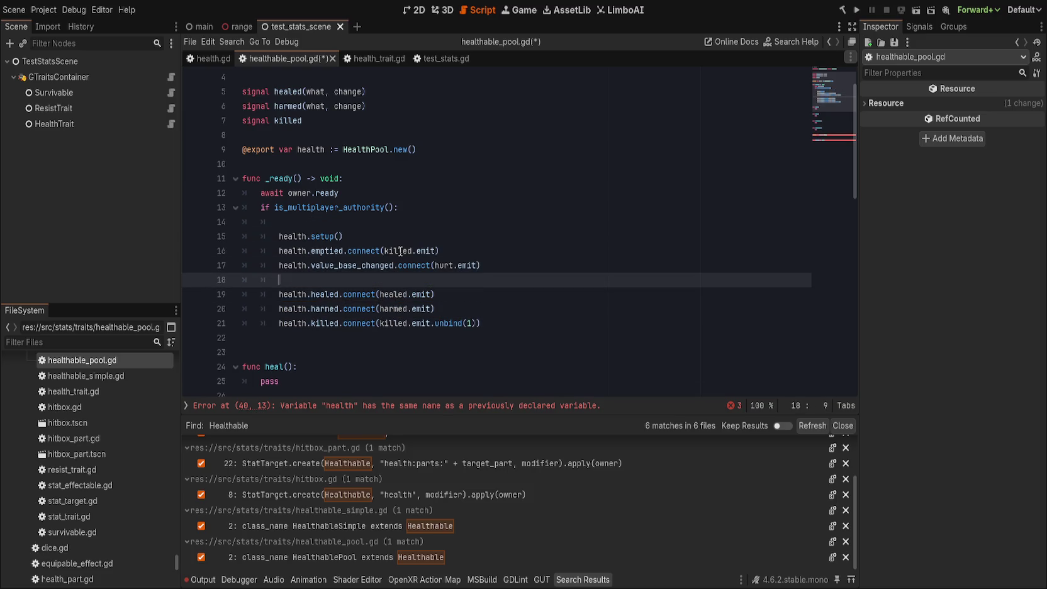
{"action": "key", "text": "Up"}
{"action": "key", "text": "Up"}
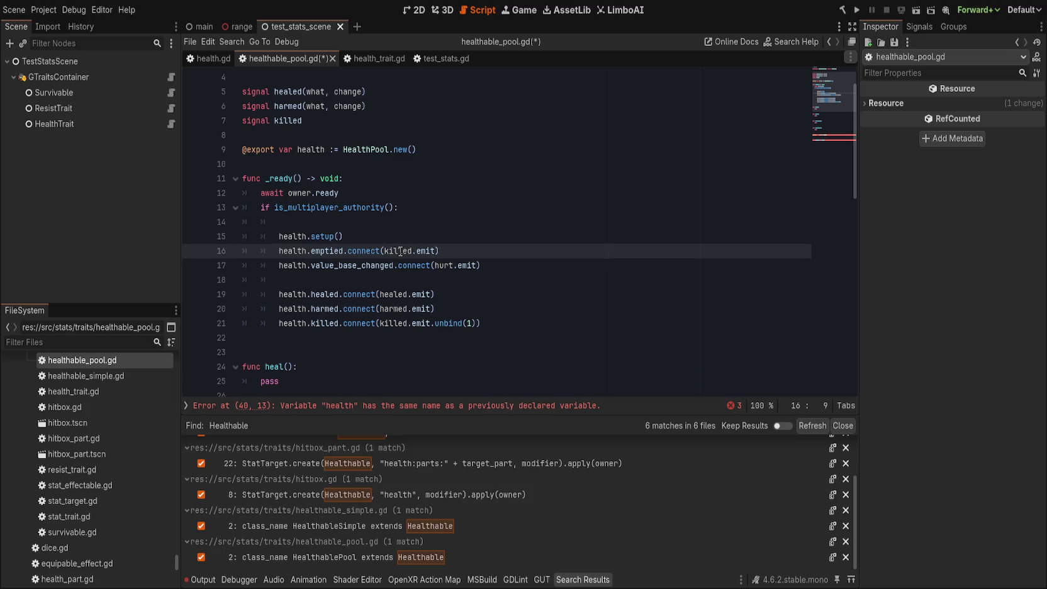
{"action": "key", "text": "ctrl+shift+k"}
{"action": "key", "text": "ctrl+shift+k"}
{"action": "key", "text": "ctrl+shift+k"}
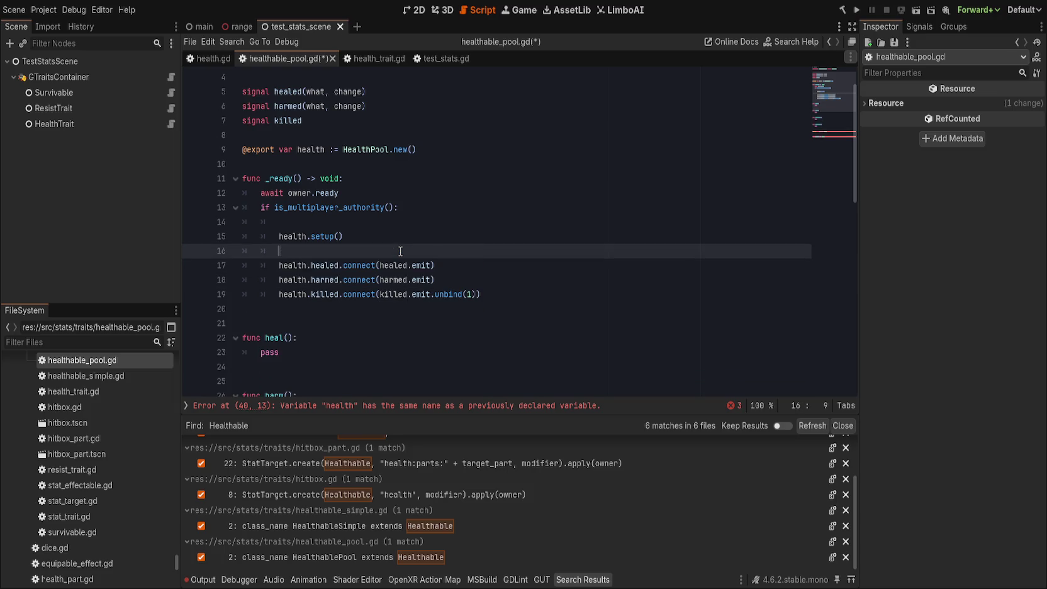
{"action": "key", "text": "Up"}
{"action": "key", "text": "Up"}
{"action": "key", "text": "ctrl+shift+k"}
- Delete the duplicate health variable and old _ready at the script's end, then save
{"action": "scroll", "coordinate": [400, 251], "scroll_direction": "down", "scroll_amount": 5}
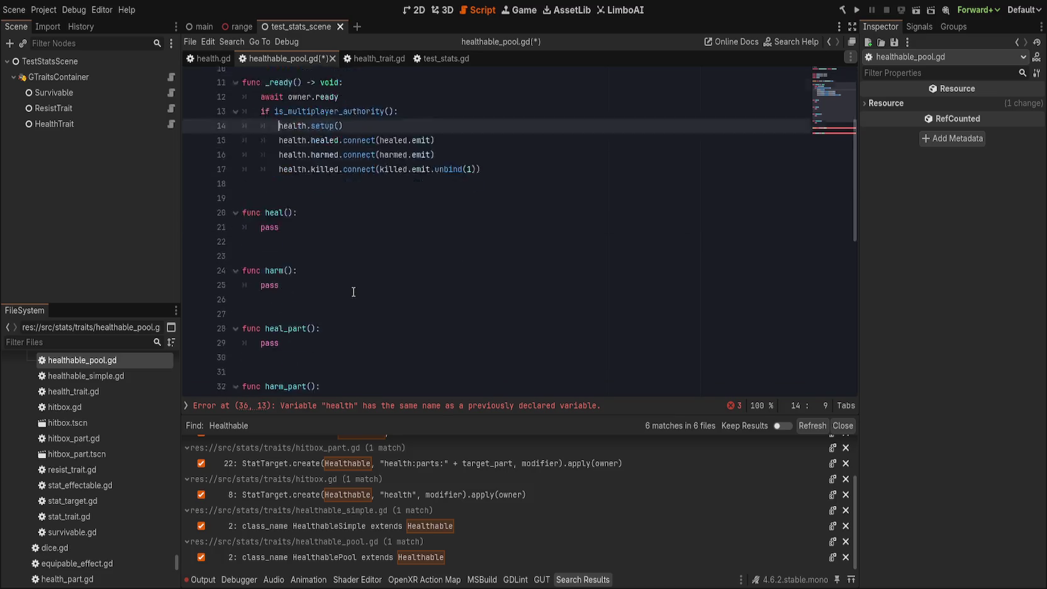
{"action": "left_click", "coordinate": [480, 384]}
{"action": "scroll", "coordinate": [466, 365], "scroll_direction": "down", "scroll_amount": 4}
{"action": "key", "text": "ctrl+shift+k"}
{"action": "key", "text": "ctrl+shift+k"}
{"action": "key", "text": "ctrl+shift+k"}
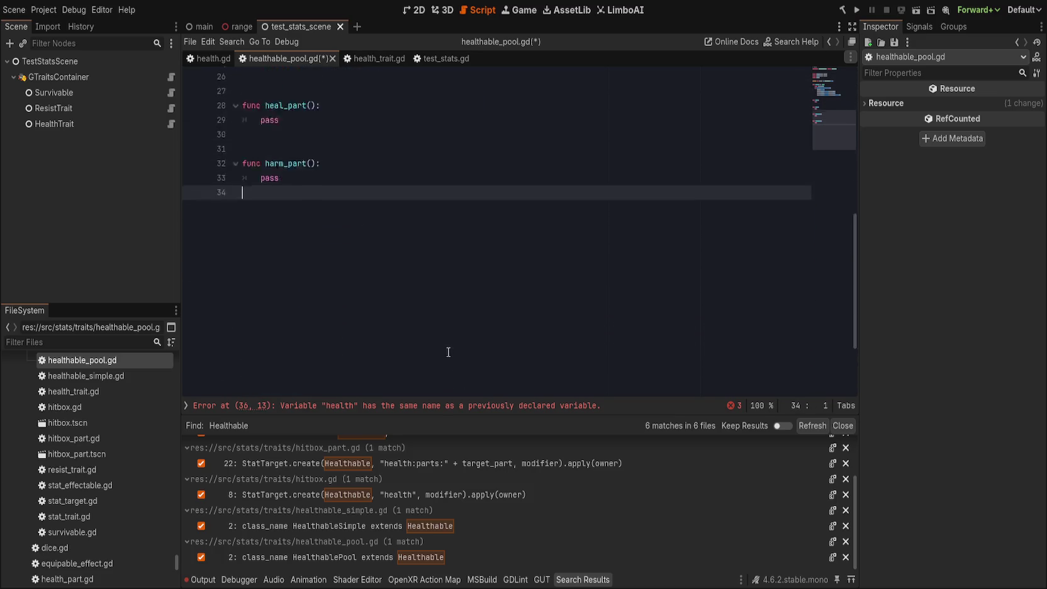
{"action": "key", "text": "ctrl+s"}
{"action": "scroll", "coordinate": [370, 248], "scroll_direction": "up", "scroll_amount": 4}
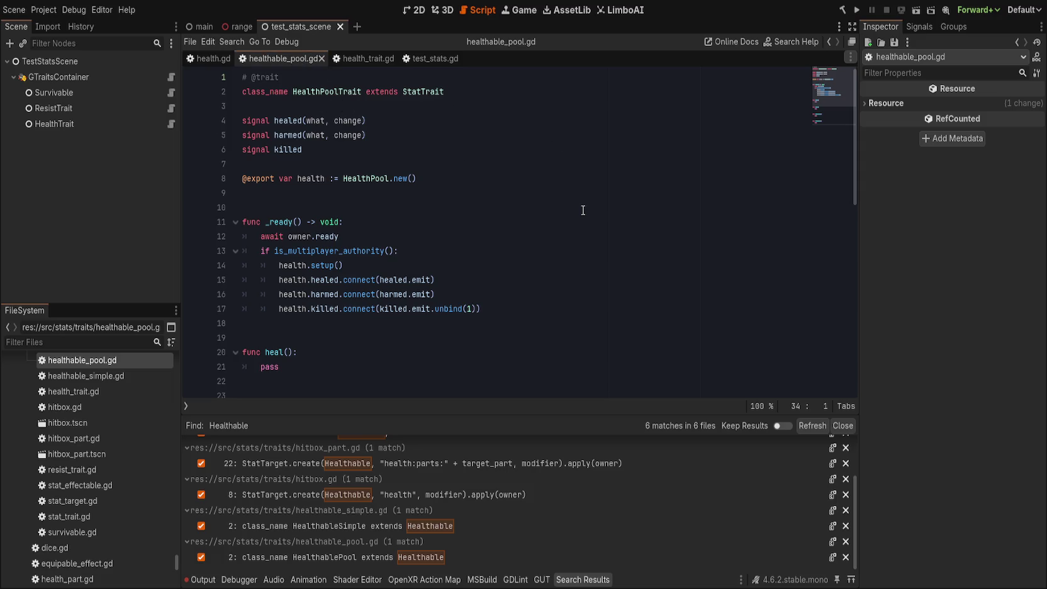
- Refresh and close the Healthable search results, then look over HealthPoolTrait's setup, connections and heal stub
{"action": "left_click", "coordinate": [812, 425]}
{"action": "left_click", "coordinate": [842, 426]}
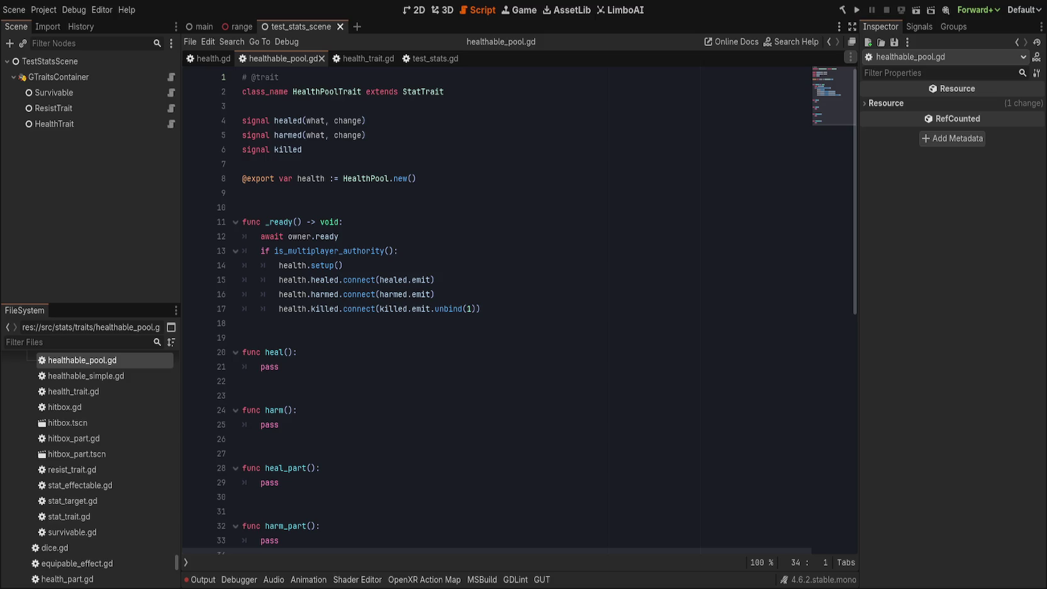
{"action": "left_click", "coordinate": [583, 295]}
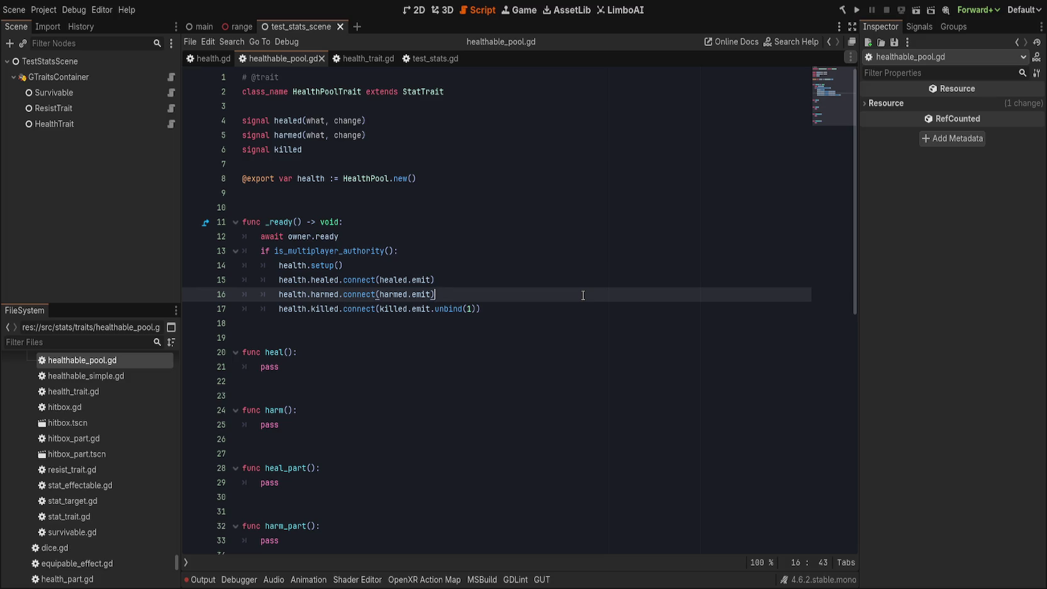
{"action": "left_click", "coordinate": [529, 265]}
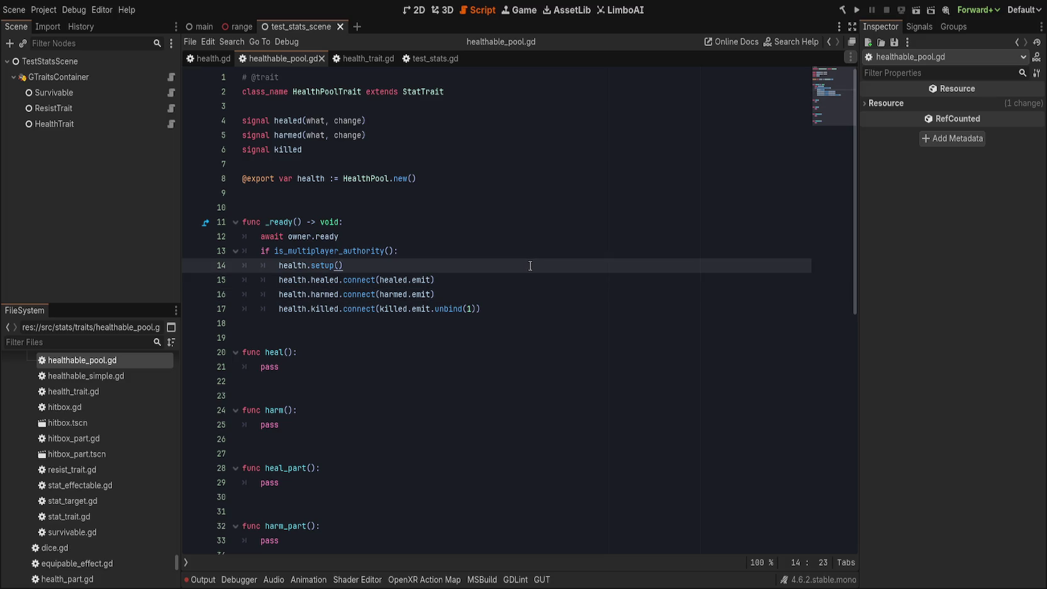
{"action": "left_click", "coordinate": [440, 354]}
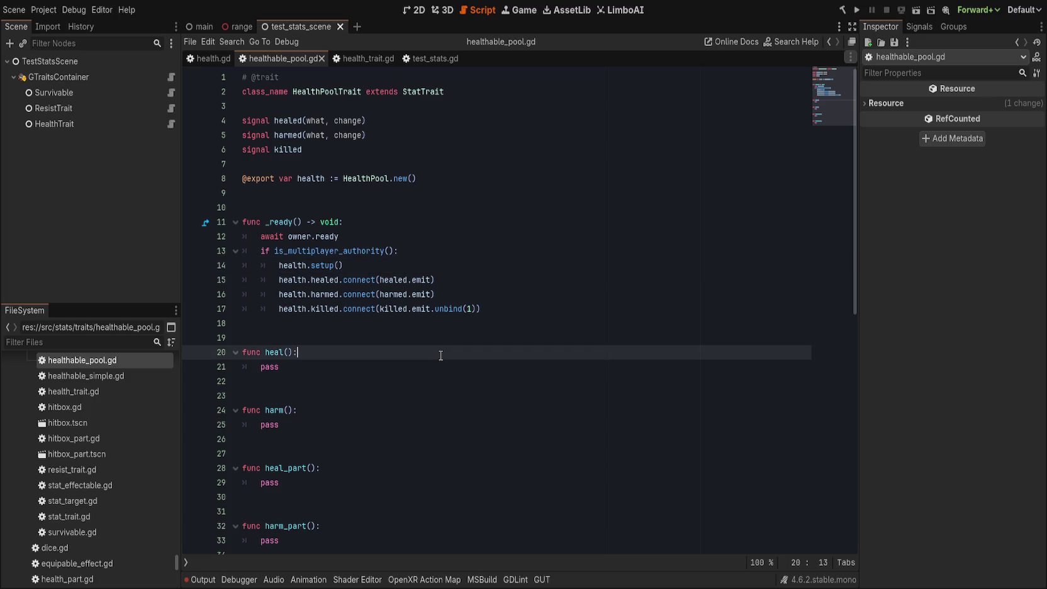
{"action": "scroll", "coordinate": [440, 356], "scroll_direction": "down", "scroll_amount": 1}
{"action": "scroll", "coordinate": [447, 355], "scroll_direction": "up", "scroll_amount": 1}
{"action": "left_click", "coordinate": [458, 365]}
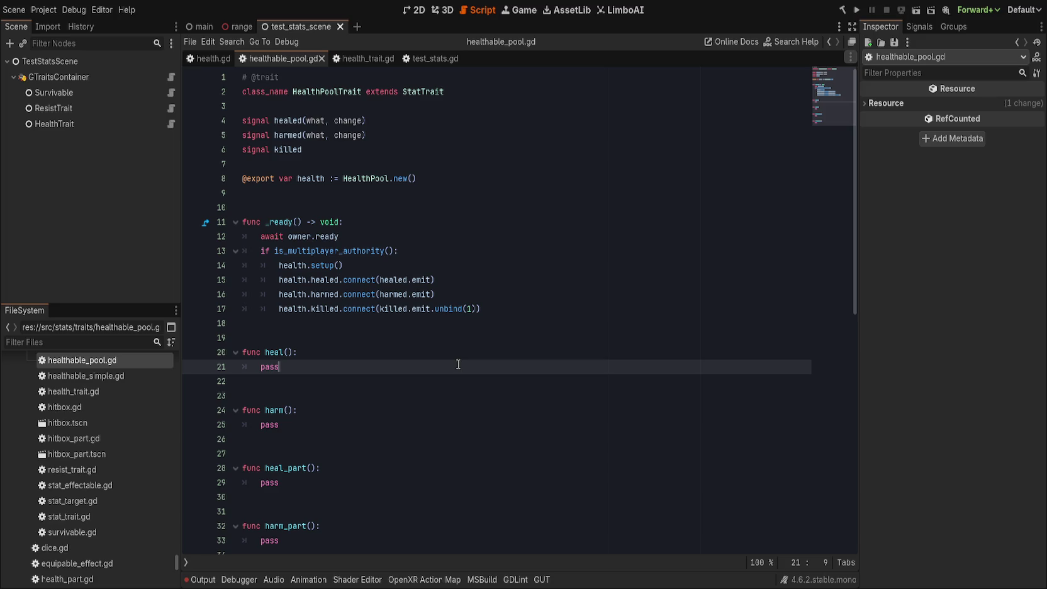
- Open the HealthPool class definition in health_pool.gd from the export line
{"action": "left_click", "coordinate": [370, 178]}
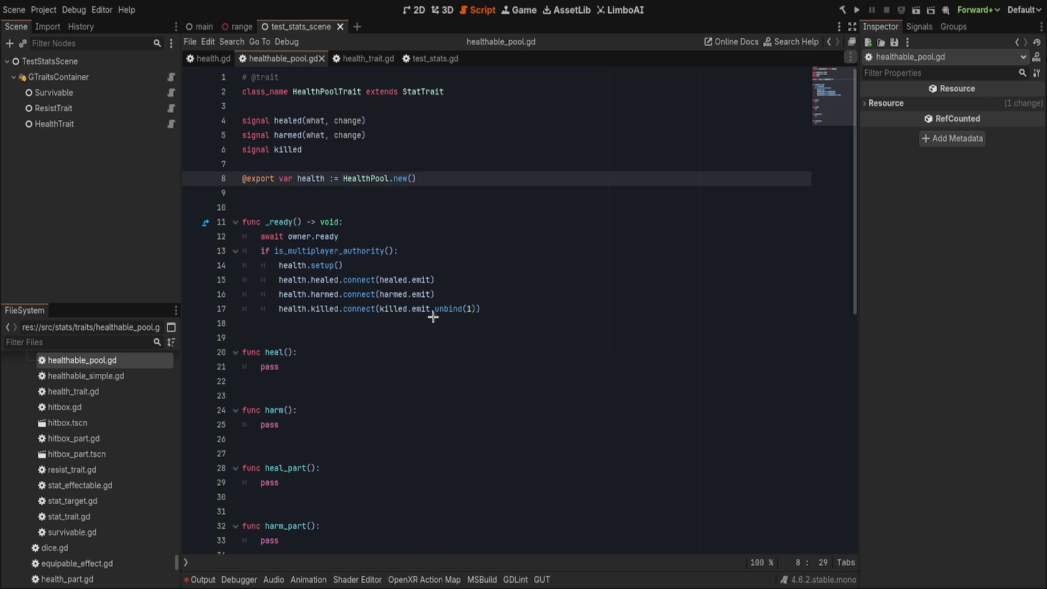
{"action": "key", "text": "F12"}
{"action": "scroll", "coordinate": [396, 404], "scroll_direction": "up", "scroll_amount": 7}
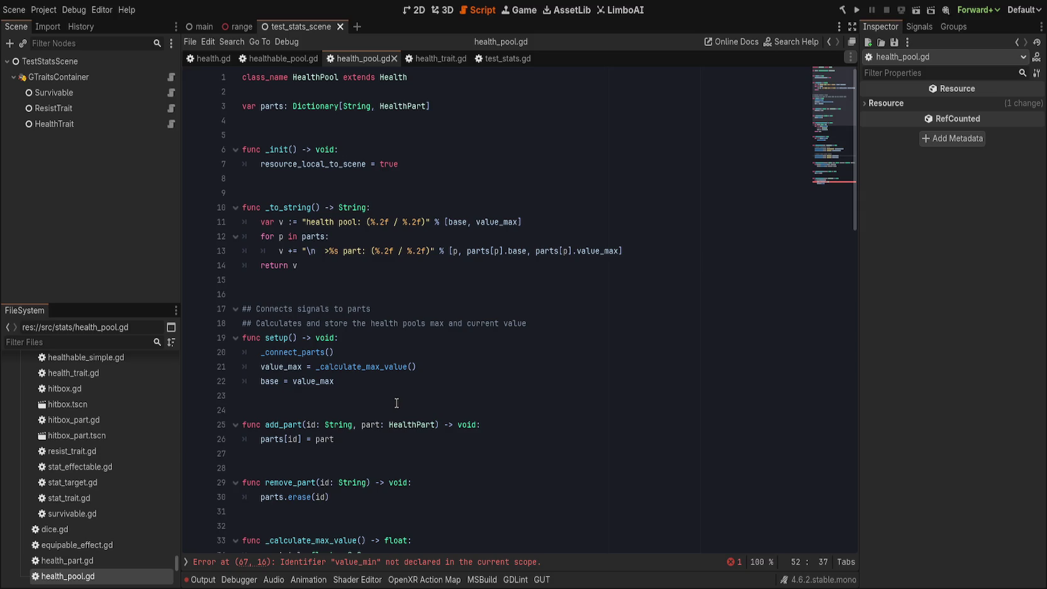
- Replace 'value_min - 1.0' with '-1.0' on line 67, save health_pool.gd, and return to healthable_pool.gd
{"action": "left_click", "coordinate": [425, 562]}
{"action": "double_click", "coordinate": [336, 396]}
{"action": "left_click_drag", "start_coordinate": [336, 396], "coordinate": [432, 400]}
{"action": "type", "text": "-1.0"}
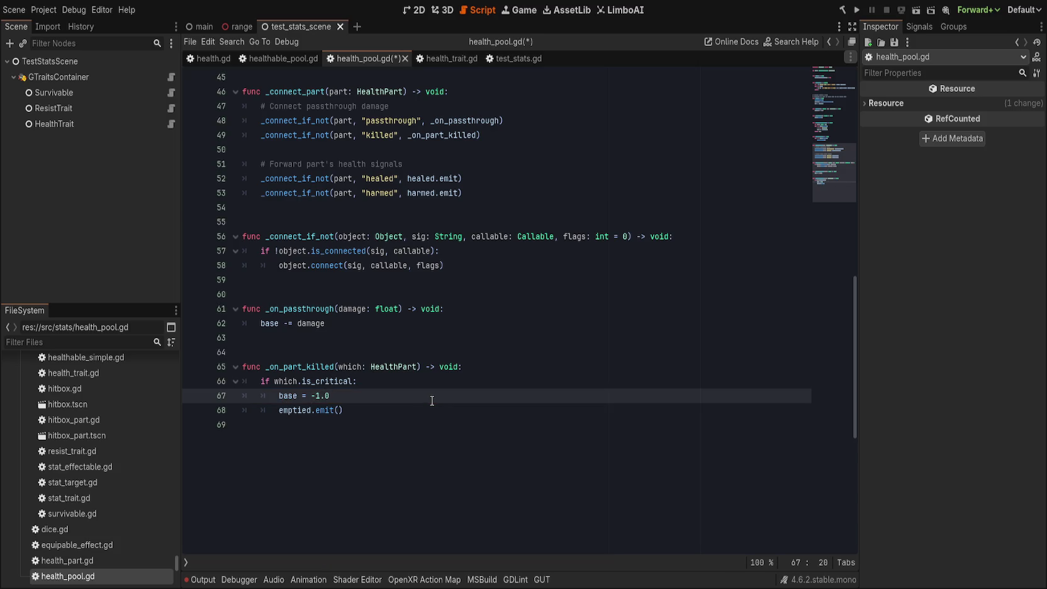
{"action": "scroll", "coordinate": [413, 407], "scroll_direction": "up", "scroll_amount": 4}
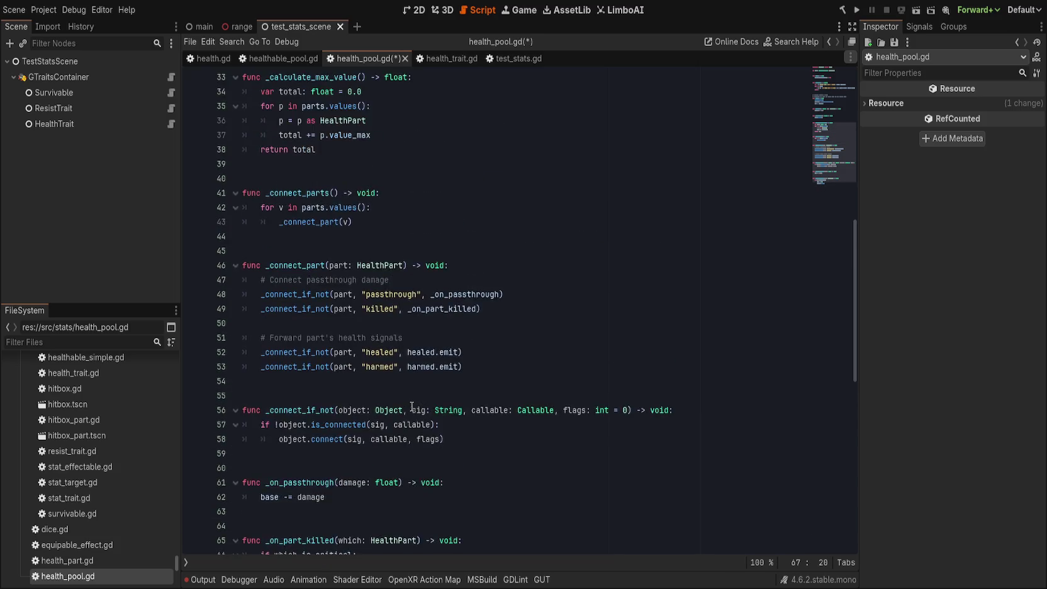
{"action": "scroll", "coordinate": [412, 408], "scroll_direction": "up", "scroll_amount": 10}
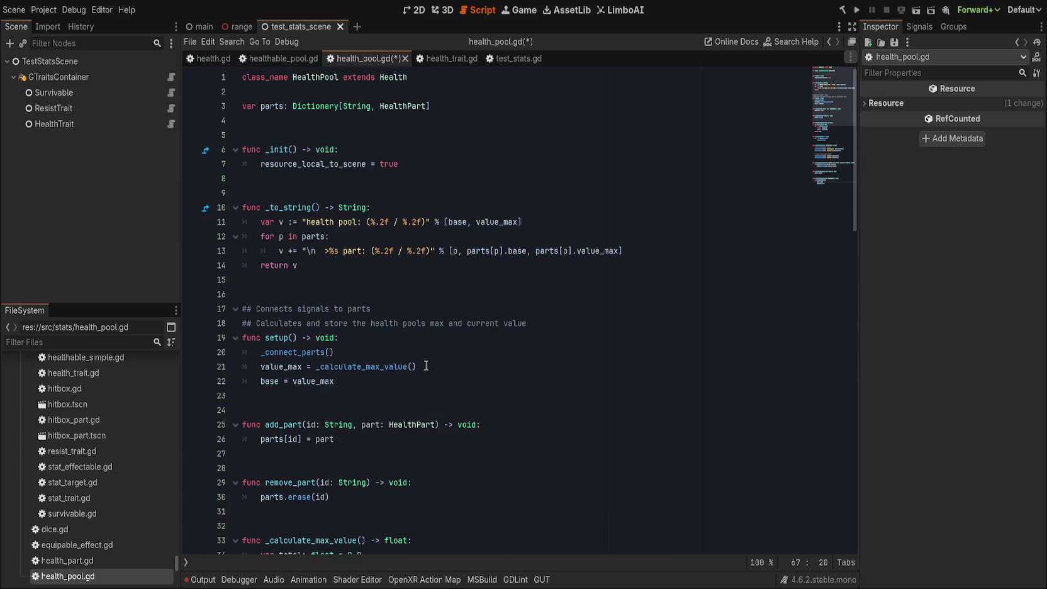
{"action": "left_click", "coordinate": [441, 310]}
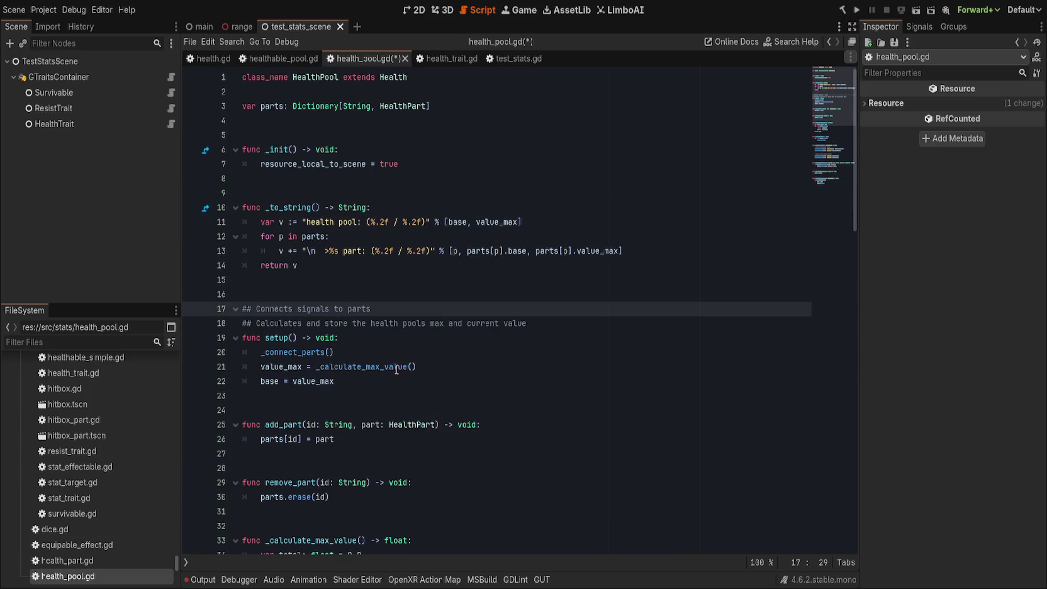
{"action": "key", "text": "ctrl+s"}
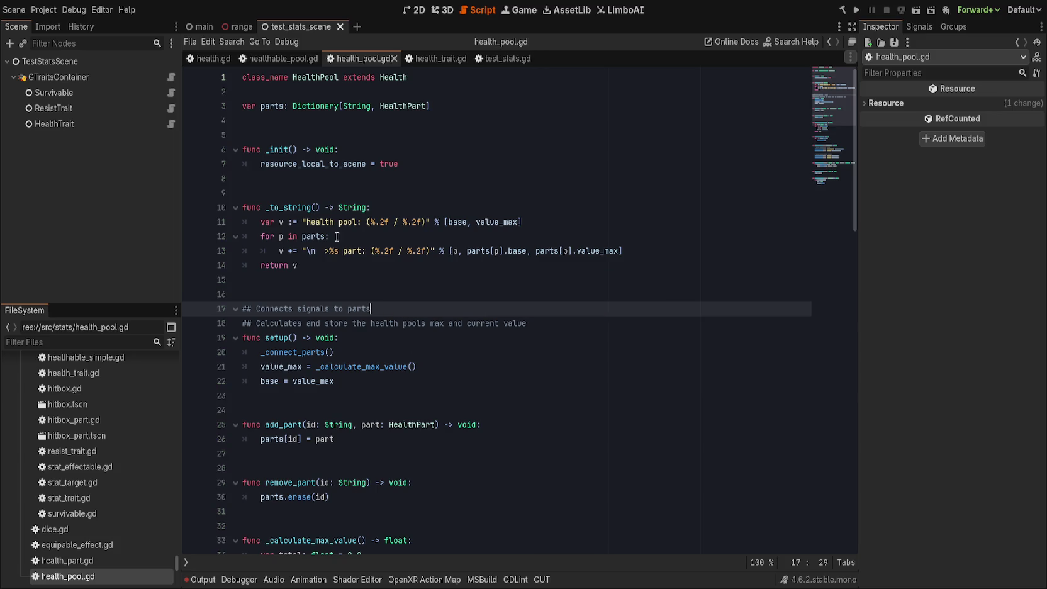
{"action": "left_click", "coordinate": [267, 57]}
{"action": "left_click", "coordinate": [456, 141]}
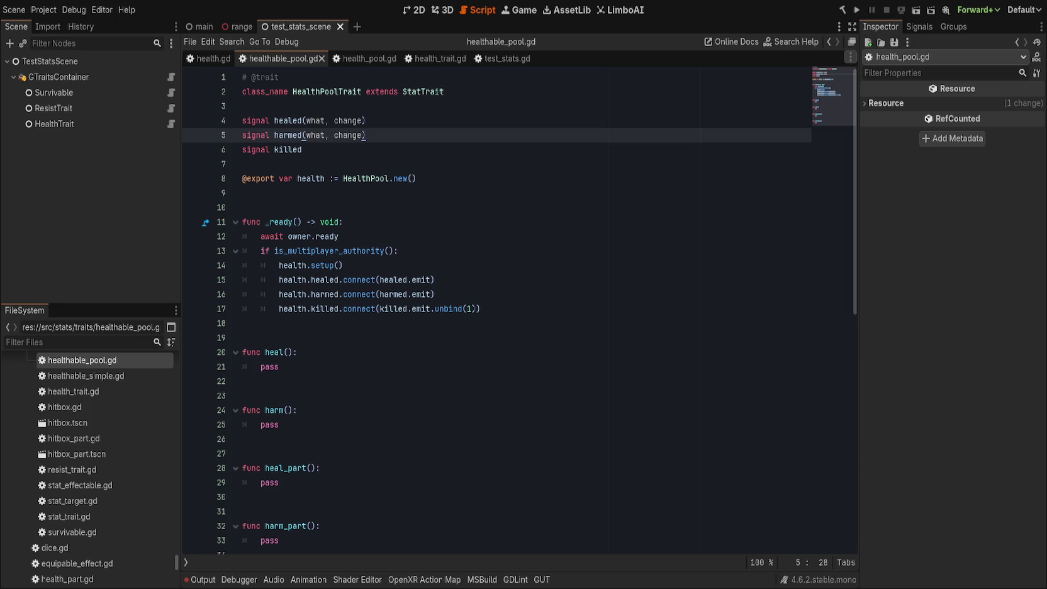
{"action": "left_click", "coordinate": [541, 281]}
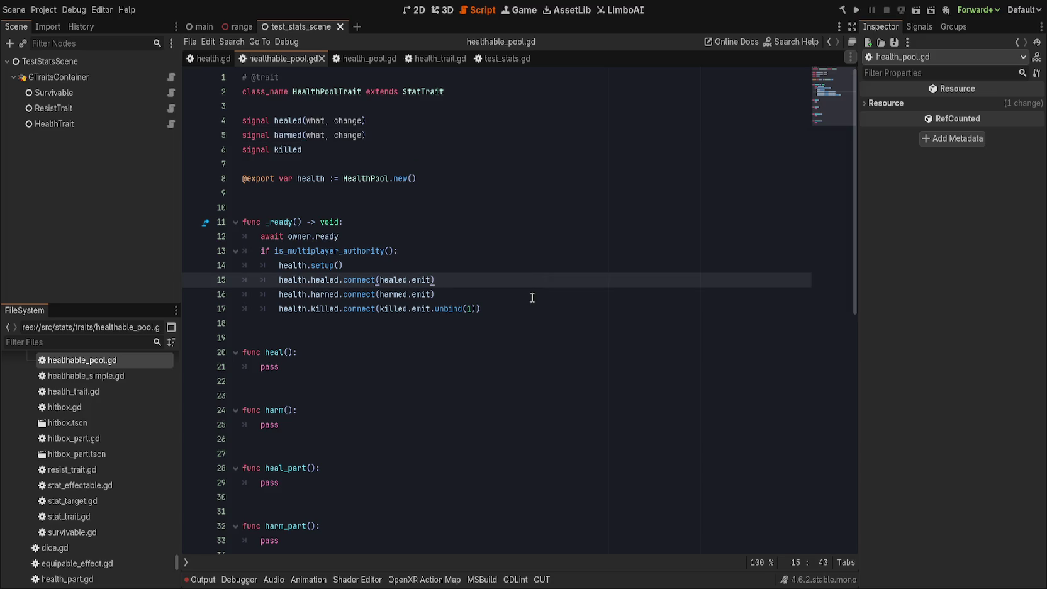
{"action": "left_click", "coordinate": [439, 367]}
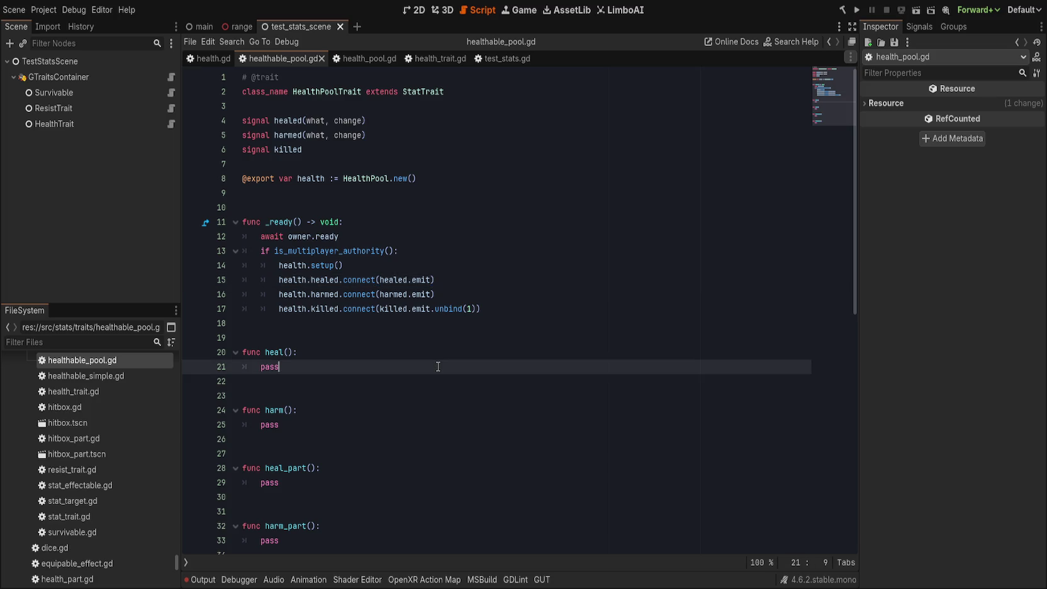
{"action": "scroll", "coordinate": [439, 366], "scroll_direction": "down", "scroll_amount": 2}
{"action": "scroll", "coordinate": [439, 367], "scroll_direction": "up", "scroll_amount": 2}
{"action": "left_click", "coordinate": [506, 303]}
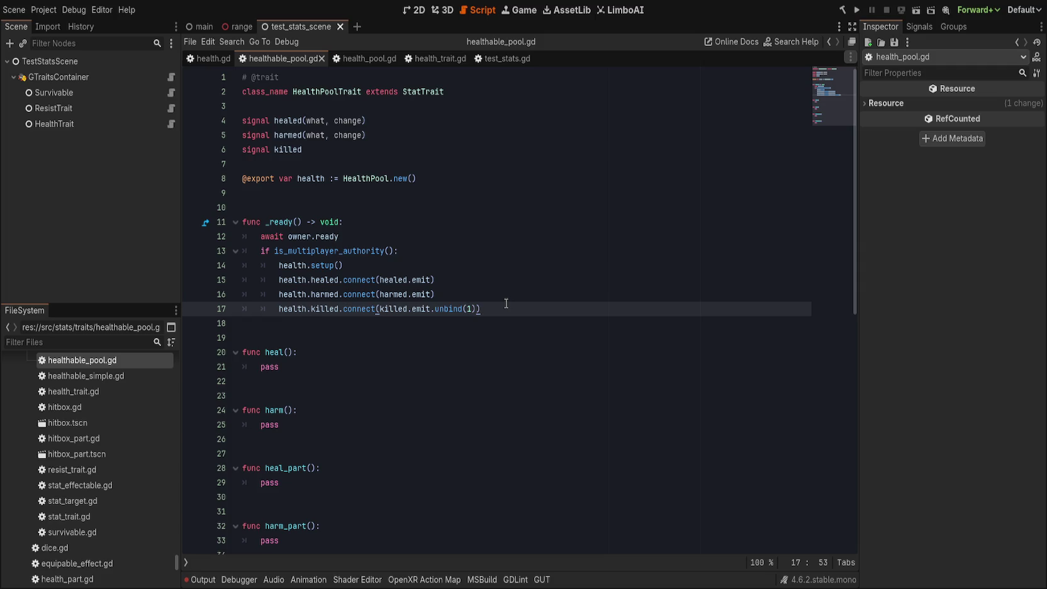
{"action": "left_click", "coordinate": [363, 58]}
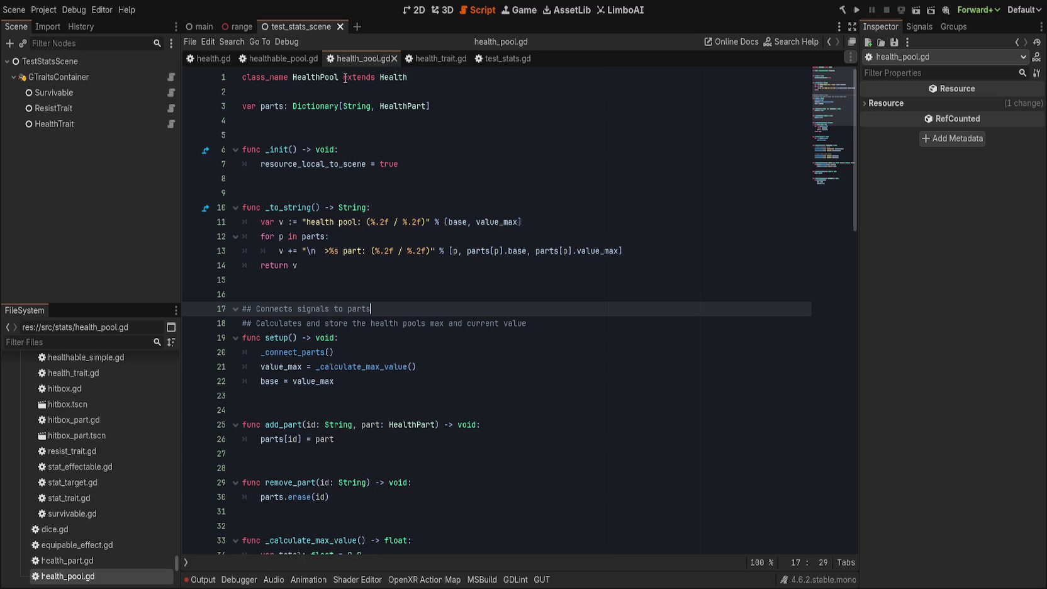
{"action": "key", "text": "ctrl+w"}
{"action": "left_click", "coordinate": [361, 58]}
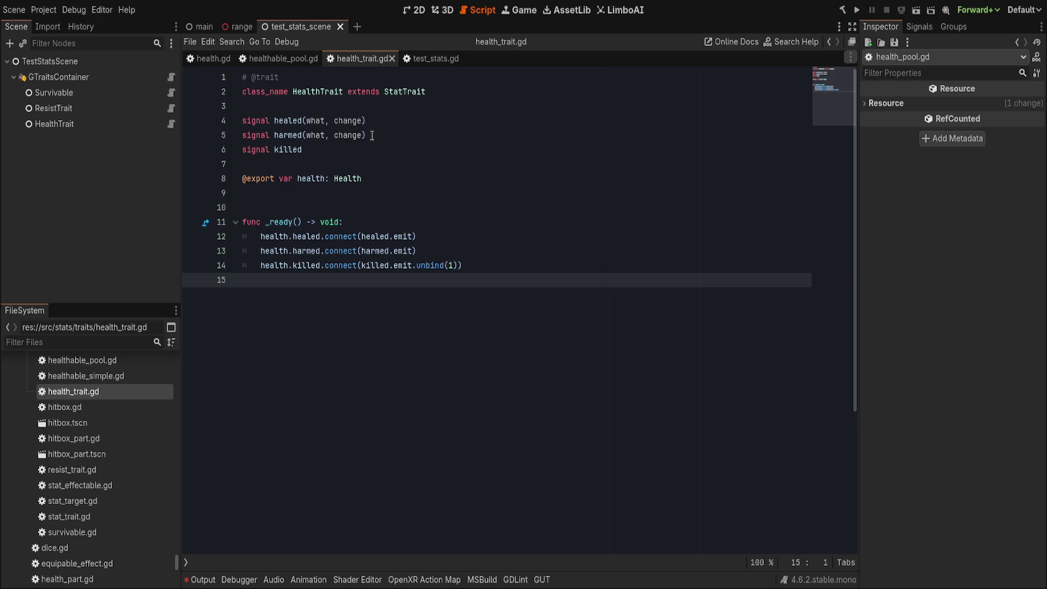
{"action": "left_click", "coordinate": [395, 178]}
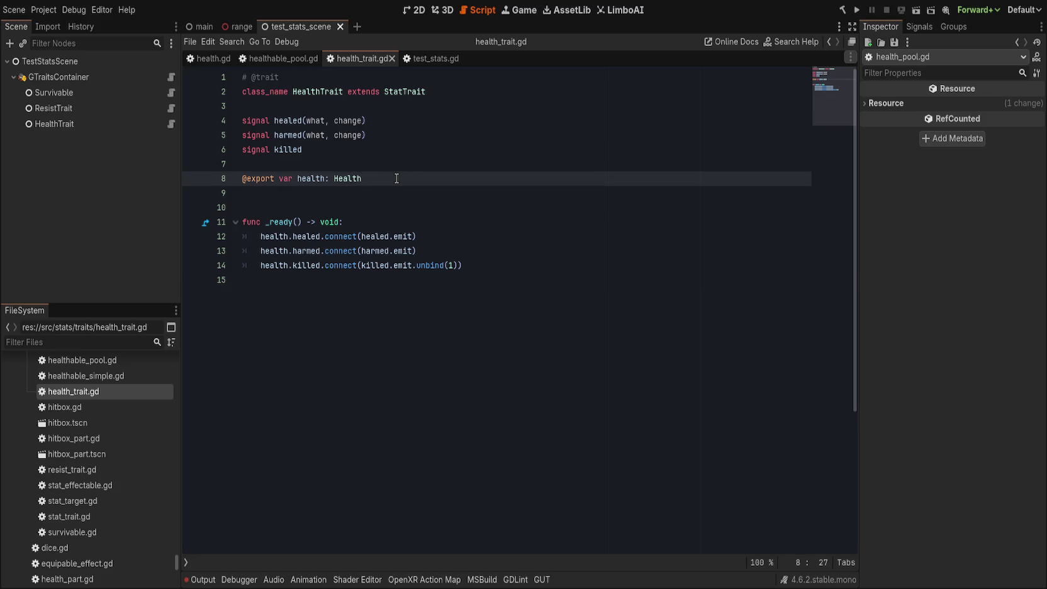
{"action": "left_click", "coordinate": [268, 58]}
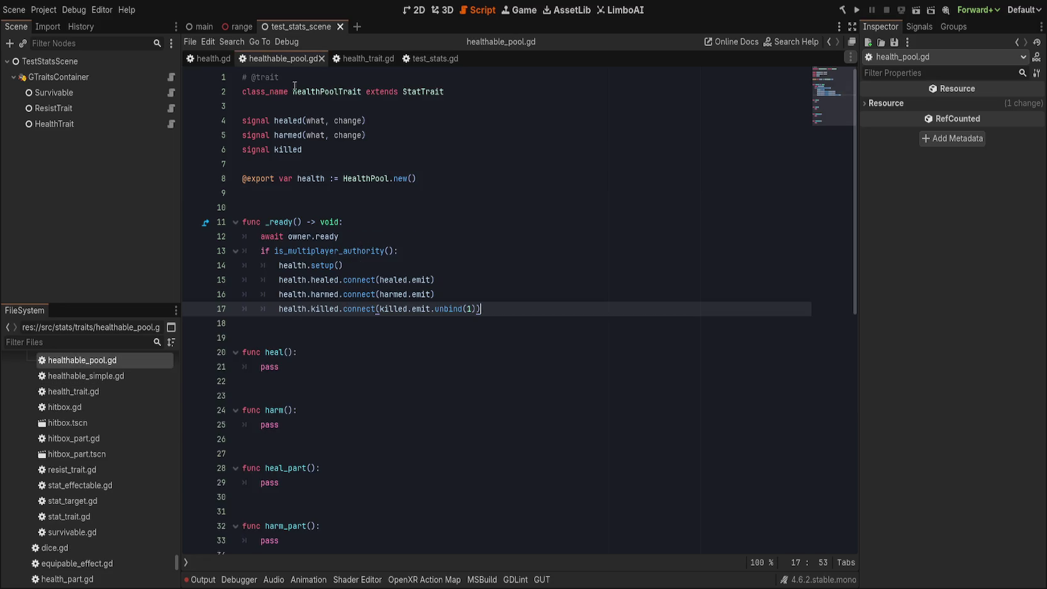
{"action": "left_click", "coordinate": [369, 59]}
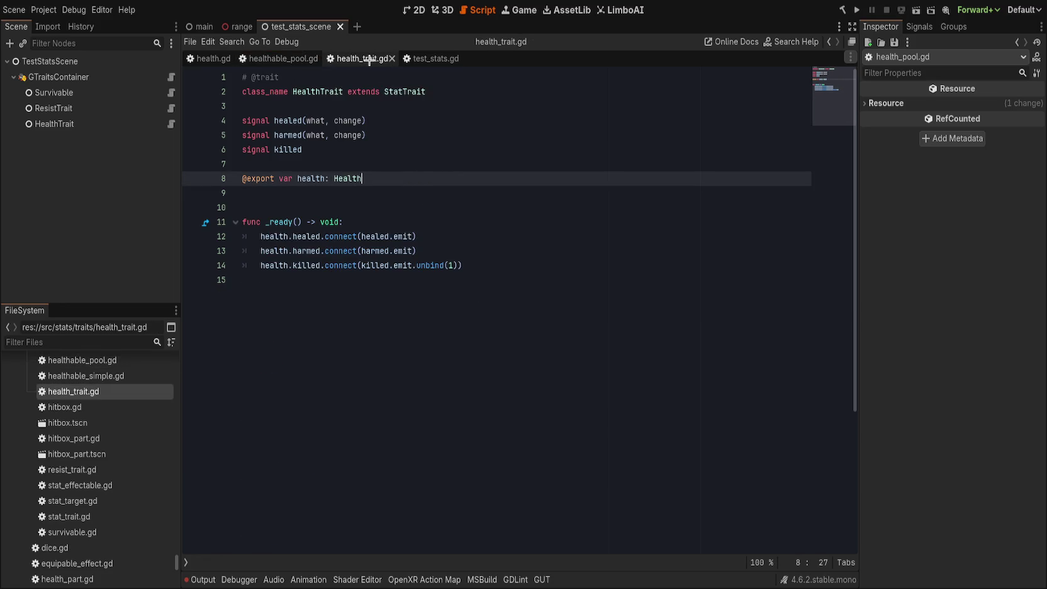
{"action": "left_click", "coordinate": [283, 58]}
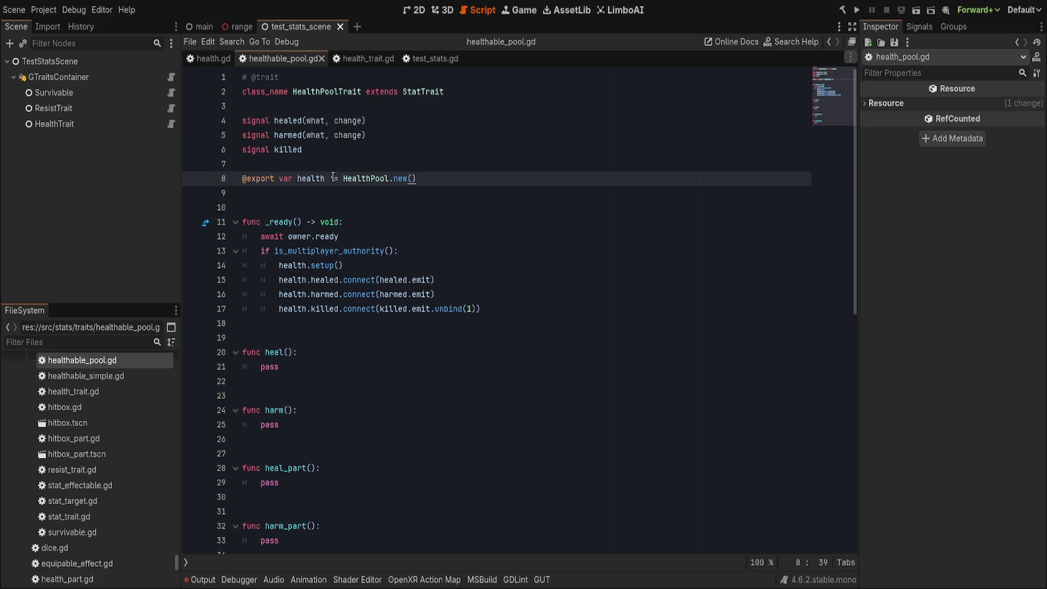
{"action": "double_click", "coordinate": [422, 94]}
- Change HealthPoolTrait's parent class from StatTrait to HealthTrait
{"action": "scroll", "coordinate": [321, 412], "scroll_direction": "down", "scroll_amount": 3}
{"action": "scroll", "coordinate": [333, 405], "scroll_direction": "up", "scroll_amount": 3}
{"action": "type", "text": "heald"}
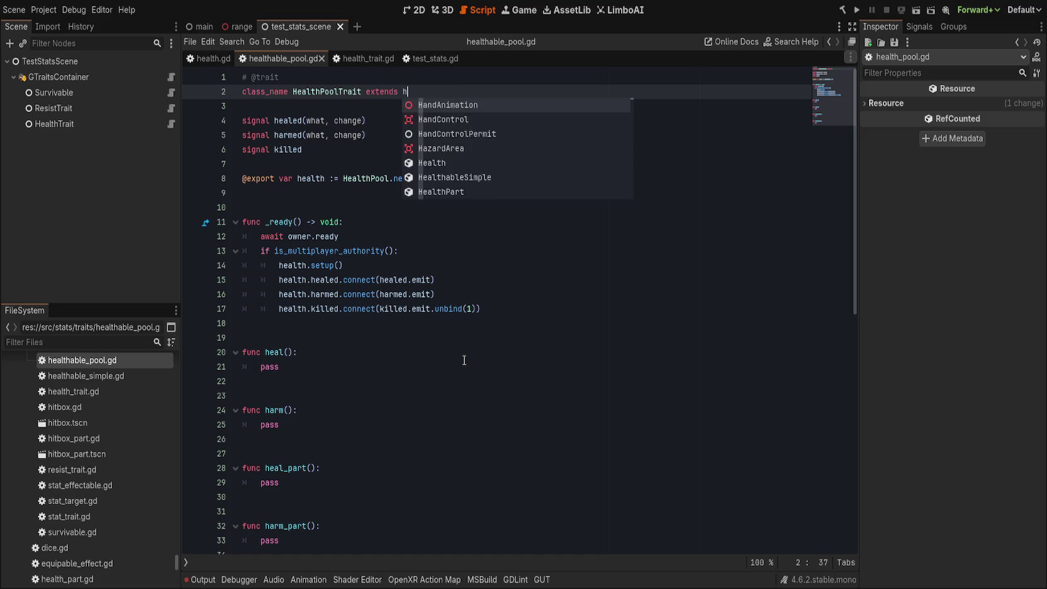
{"action": "key", "text": "BackSpace"}
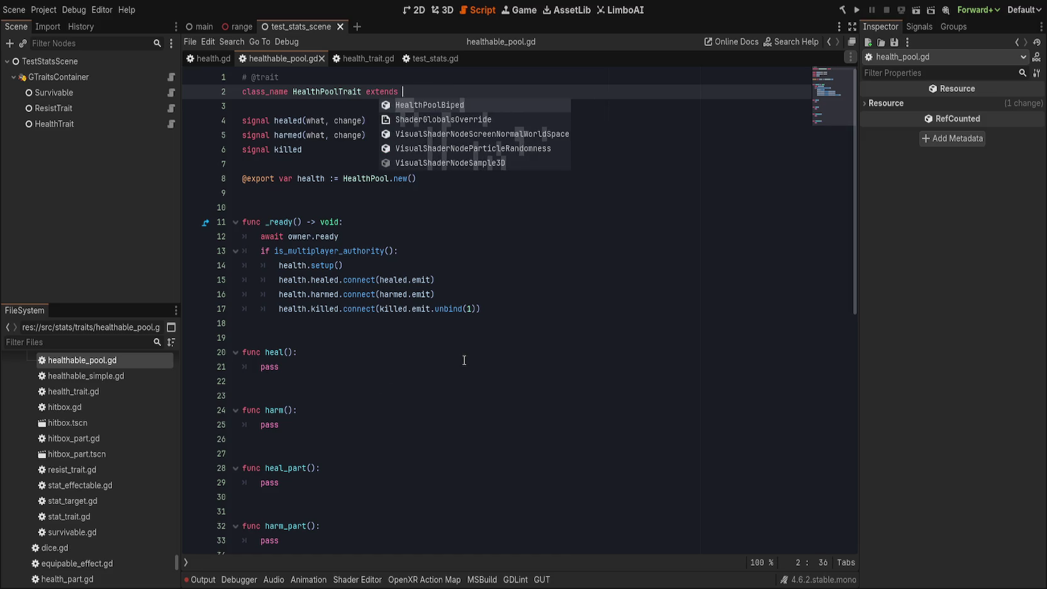
{"action": "type", "text": "thtr"}
{"action": "key", "text": "Return"}
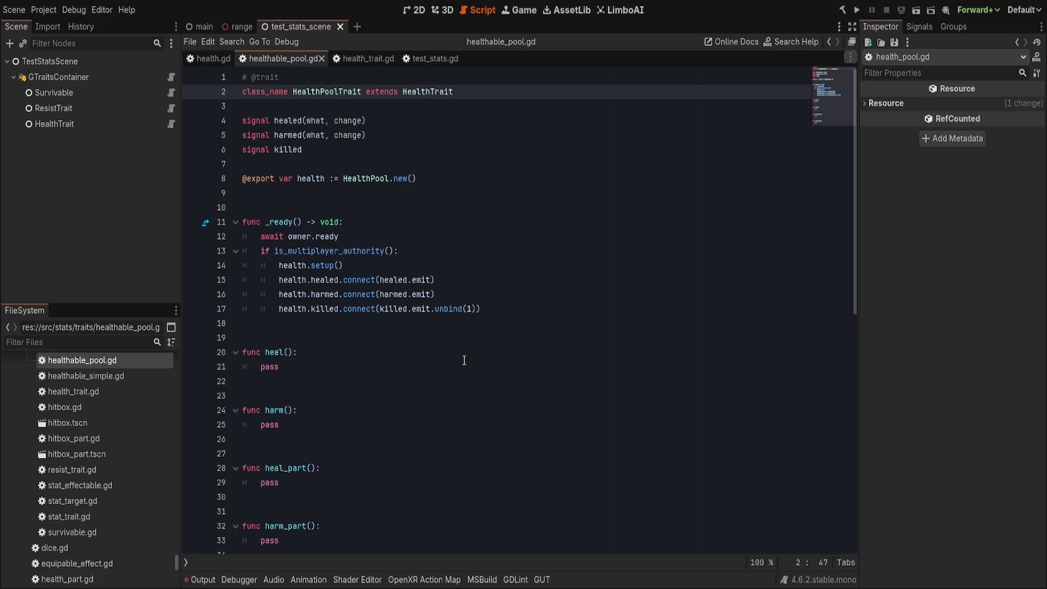
{"action": "left_click", "coordinate": [333, 179]}
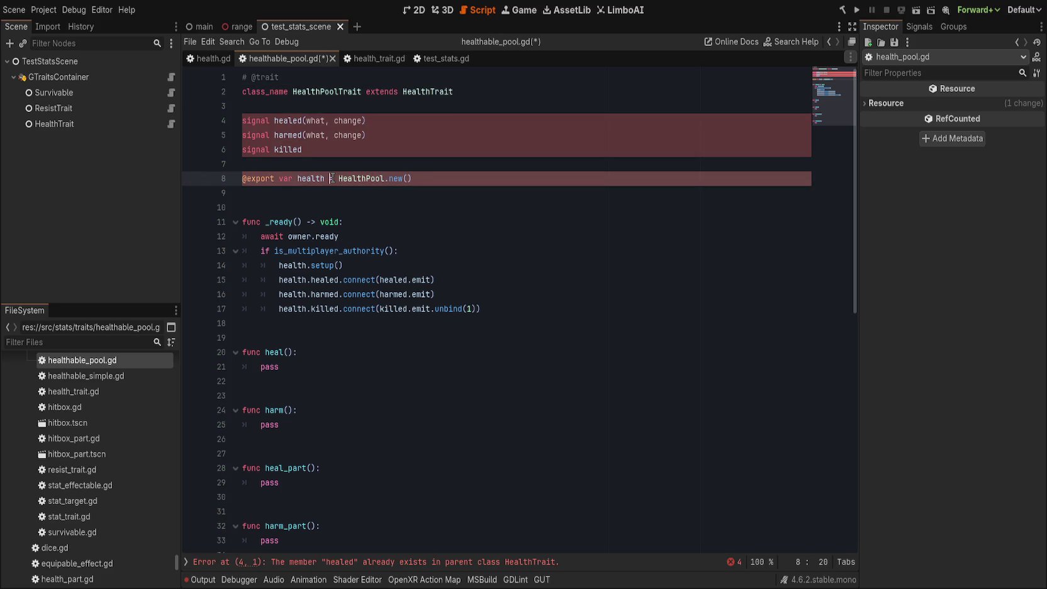
{"action": "left_click", "coordinate": [464, 121]}
{"action": "key", "text": "ctrl+shift+k"}
{"action": "key", "text": "ctrl+shift+k"}
{"action": "key", "text": "ctrl+shift+k"}
{"action": "key", "text": "ctrl+shift+k"}
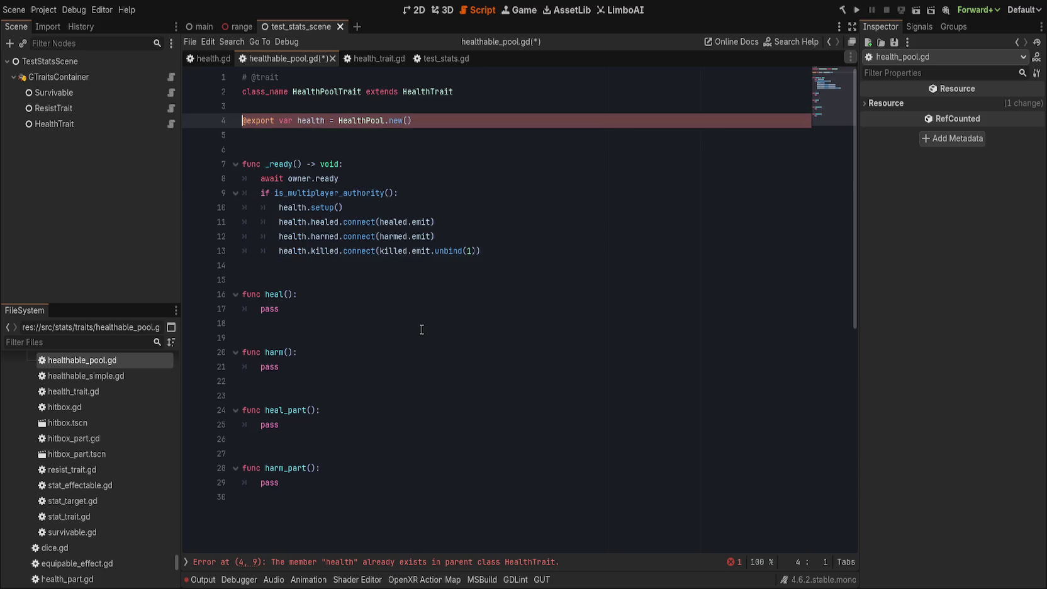
{"action": "left_click", "coordinate": [469, 568]}
{"action": "left_click", "coordinate": [471, 120]}
{"action": "key", "text": "ctrl+shift+k"}
{"action": "key", "text": "ctrl+shift+k"}
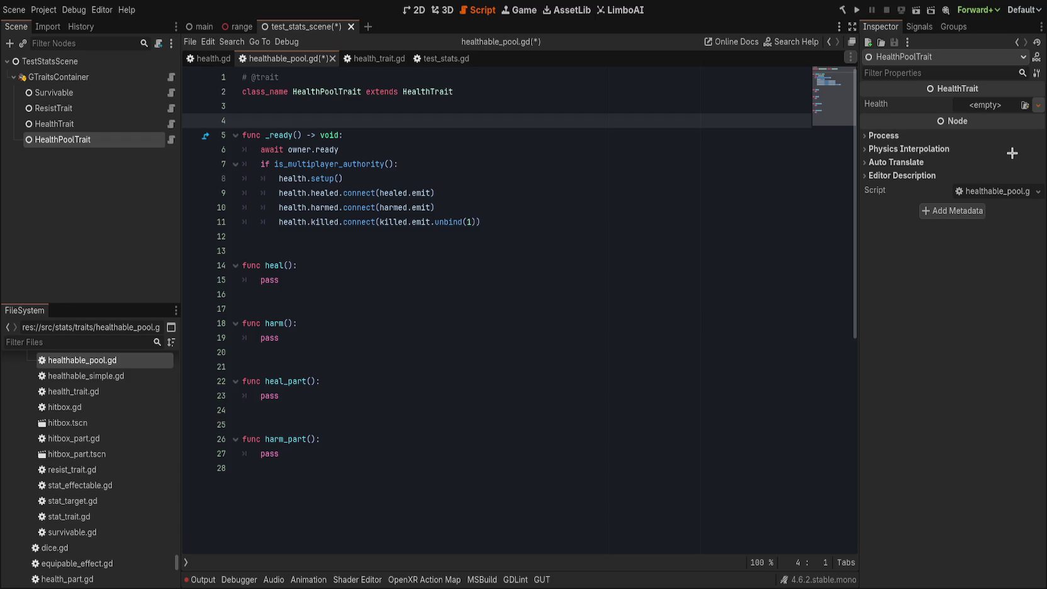
- Assign a new HealthPool resource to the node's Health property, then revert it to empty
{"action": "left_click", "coordinate": [984, 105]}
{"action": "left_click", "coordinate": [996, 188]}
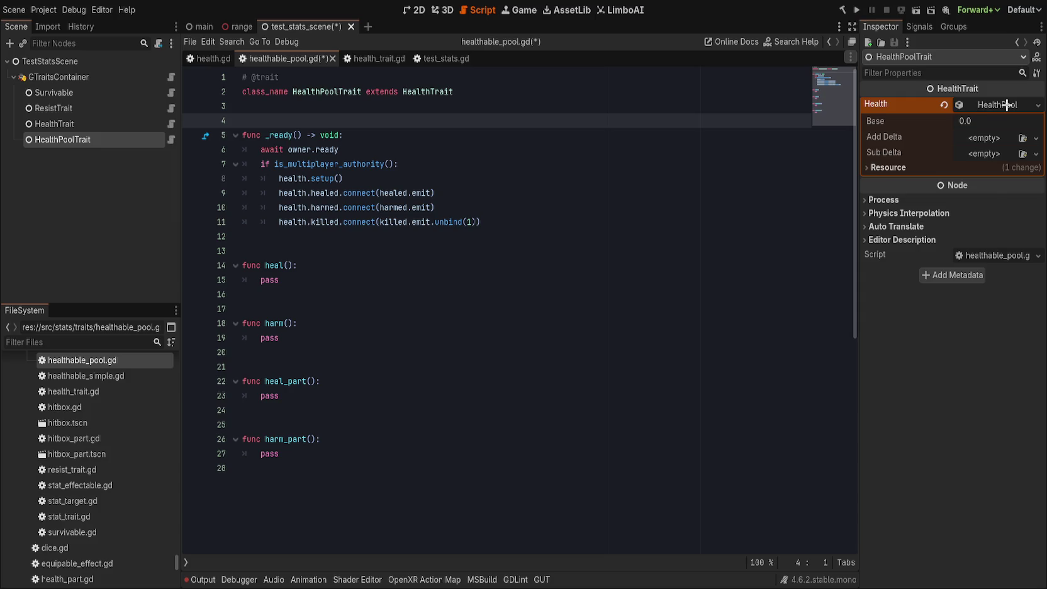
{"action": "left_click", "coordinate": [1003, 104]}
{"action": "left_click", "coordinate": [943, 105]}
- Try a new Health resource on Health, leave it empty, and switch to health_trait.gd
{"action": "left_click", "coordinate": [996, 105]}
{"action": "left_click", "coordinate": [995, 129]}
{"action": "left_click", "coordinate": [973, 106]}
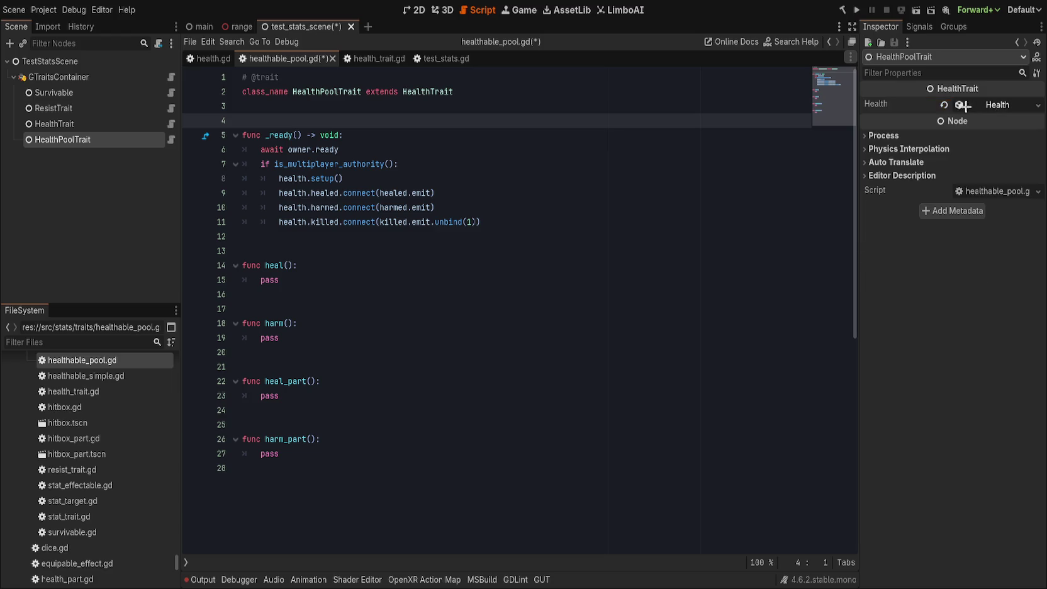
{"action": "left_click", "coordinate": [943, 105]}
{"action": "key", "text": "ctrl+z"}
{"action": "key", "text": "ctrl+shift+z"}
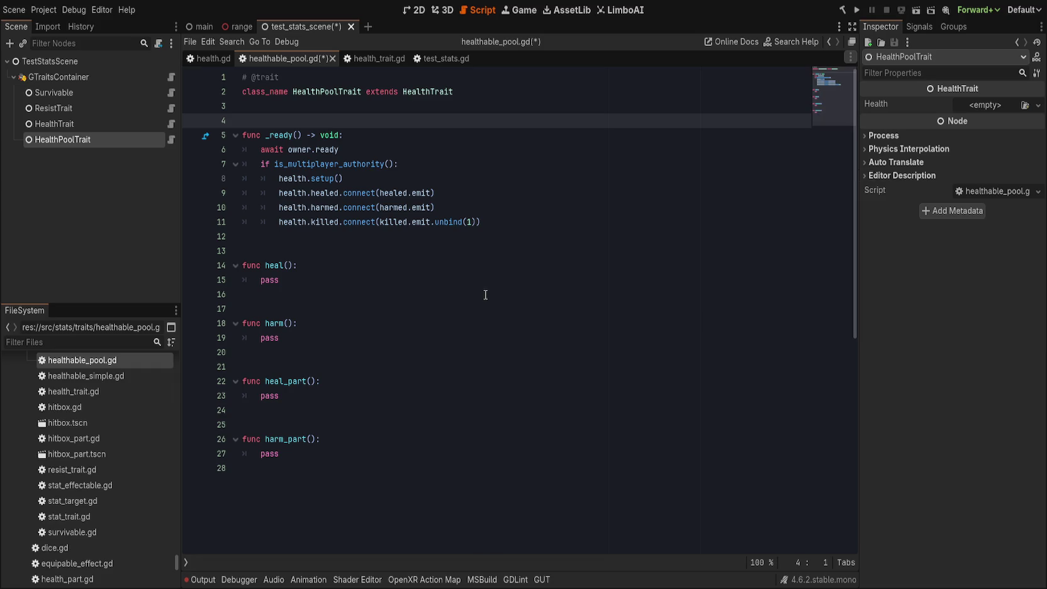
{"action": "left_click", "coordinate": [551, 93]}
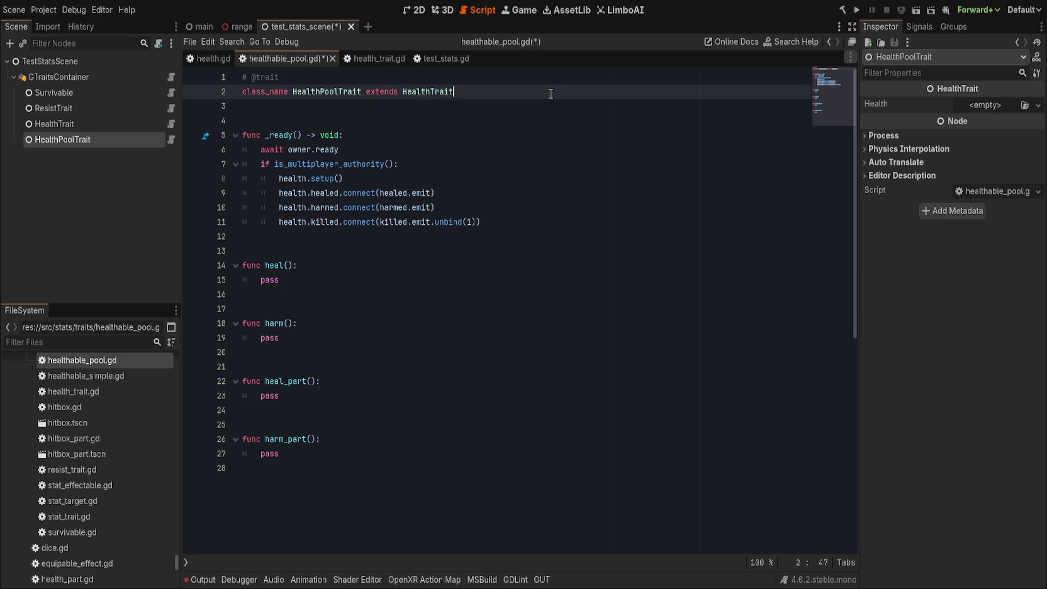
{"action": "left_click", "coordinate": [364, 59]}
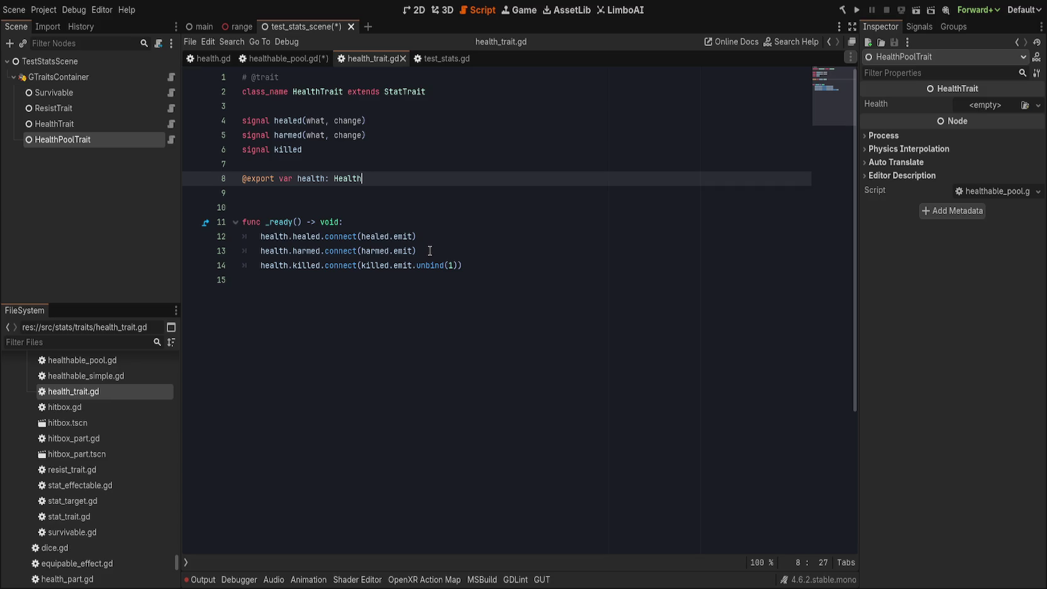
- Review the healed, harmed and killed connection lines 12–14 in health_trait.gd, then return to healthable_pool.gd
{"action": "left_click", "coordinate": [430, 251]}
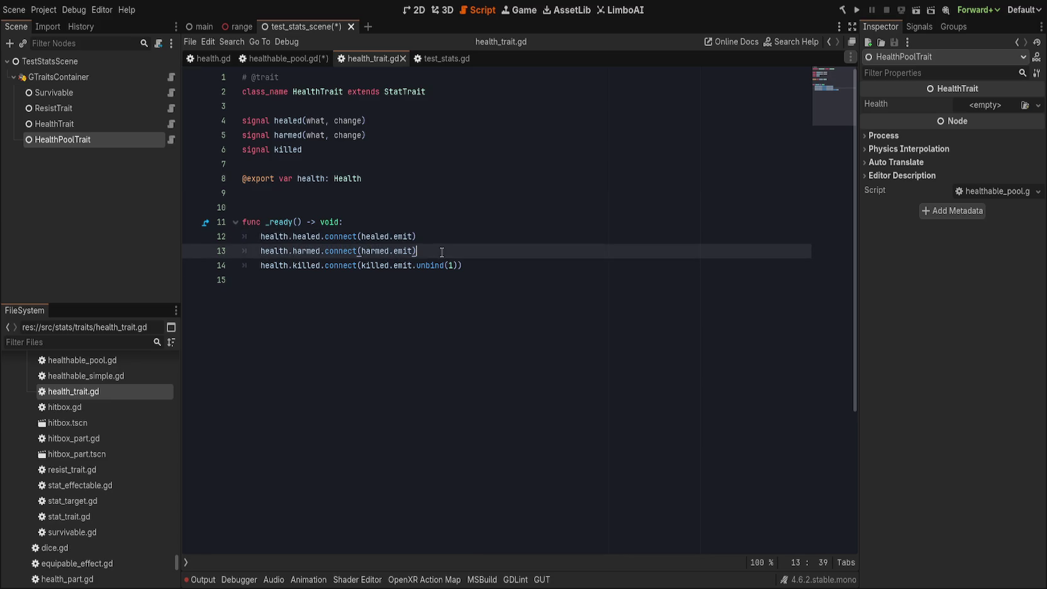
{"action": "left_click", "coordinate": [468, 261]}
{"action": "left_click", "coordinate": [499, 251]}
{"action": "left_click", "coordinate": [500, 241]}
{"action": "left_click", "coordinate": [507, 261]}
{"action": "left_click", "coordinate": [509, 251]}
{"action": "left_click", "coordinate": [506, 224]}
{"action": "left_click", "coordinate": [511, 261]}
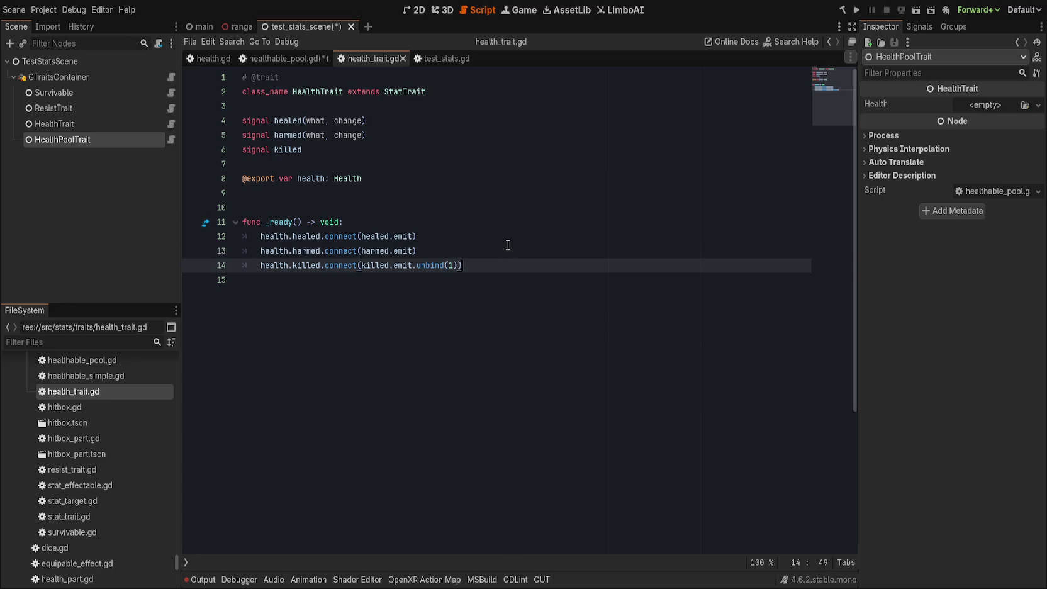
{"action": "left_click", "coordinate": [509, 234]}
{"action": "left_click", "coordinate": [511, 251]}
{"action": "left_click", "coordinate": [517, 259]}
{"action": "left_click", "coordinate": [291, 57]}
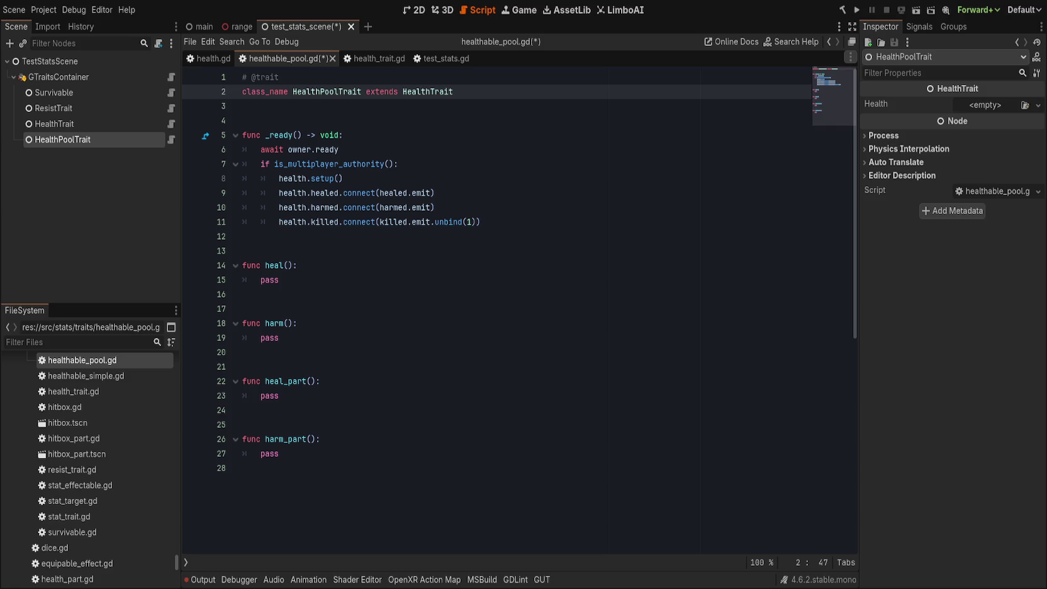
{"action": "left_click", "coordinate": [485, 76]}
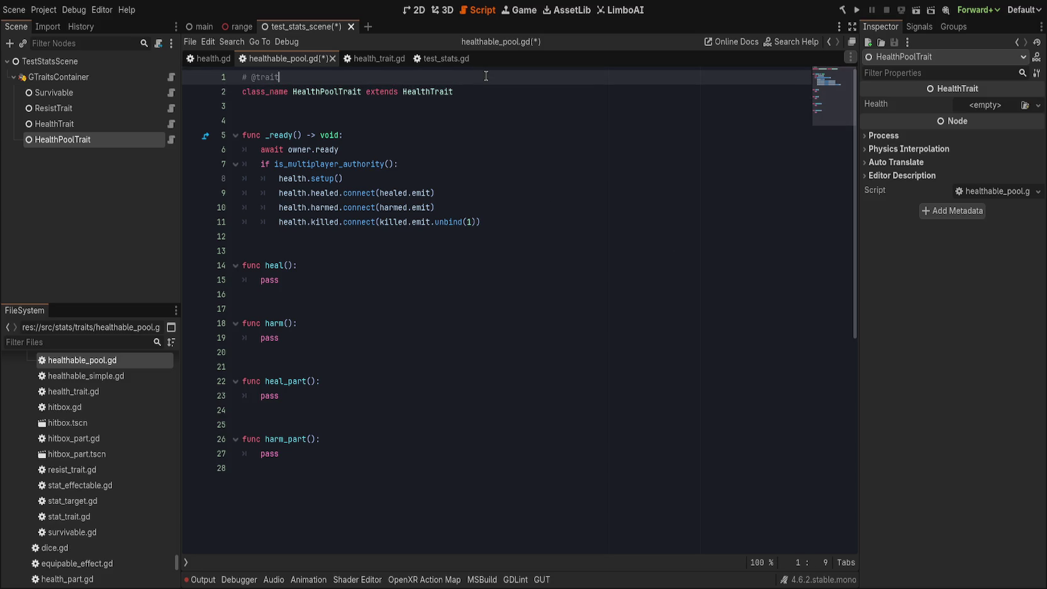
{"action": "key", "text": "Home"}
{"action": "key", "text": "Return"}
{"action": "key", "text": "Up"}
{"action": "type", "text": "@tool"}
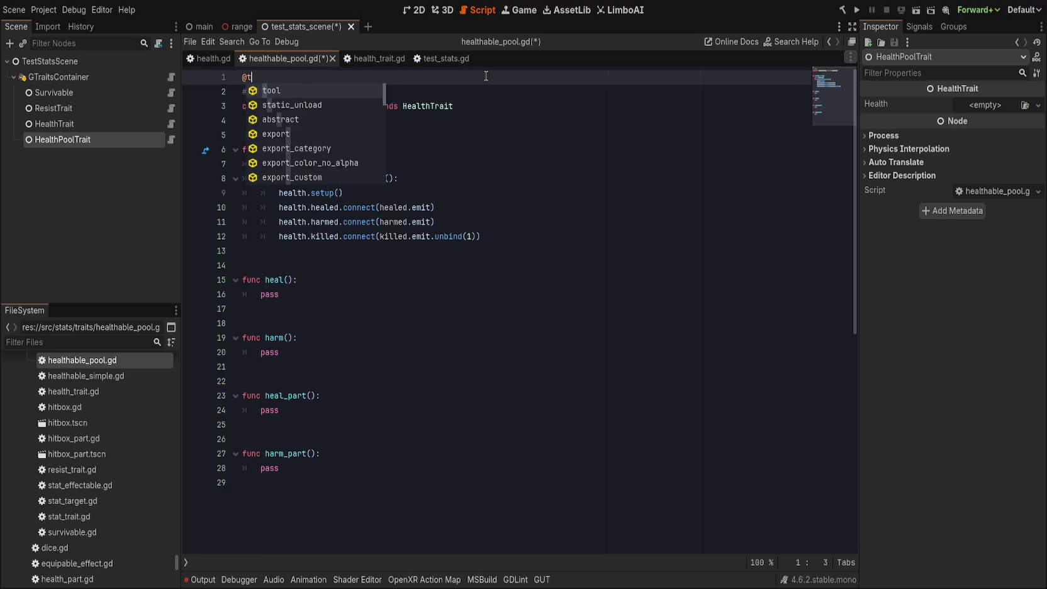
{"action": "key", "text": "Escape"}
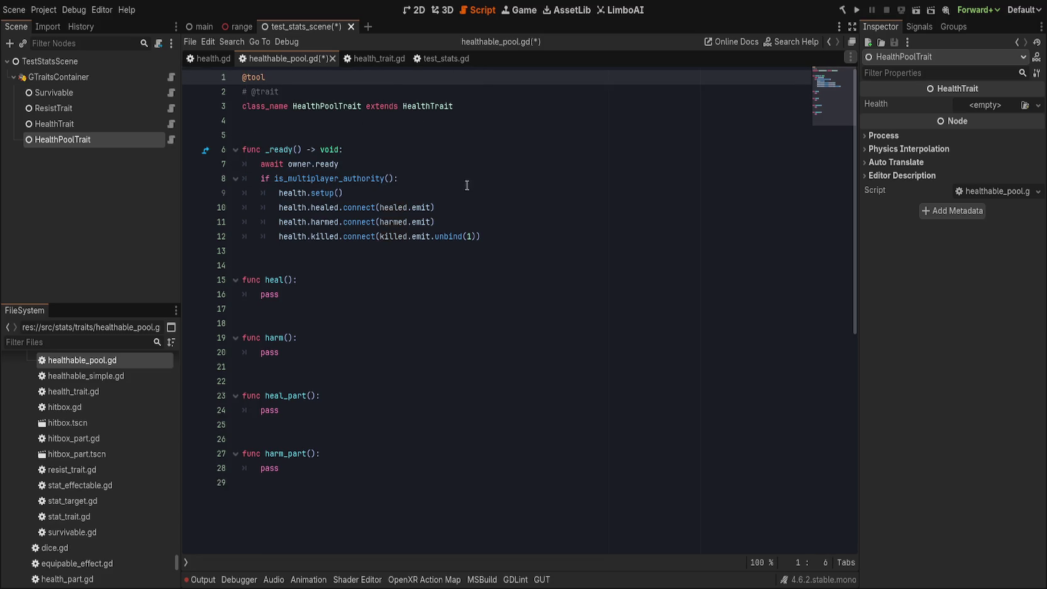
- Add a _validate_property(property: Dictionary) -> void function below the class declaration
{"action": "left_click", "coordinate": [546, 251]}
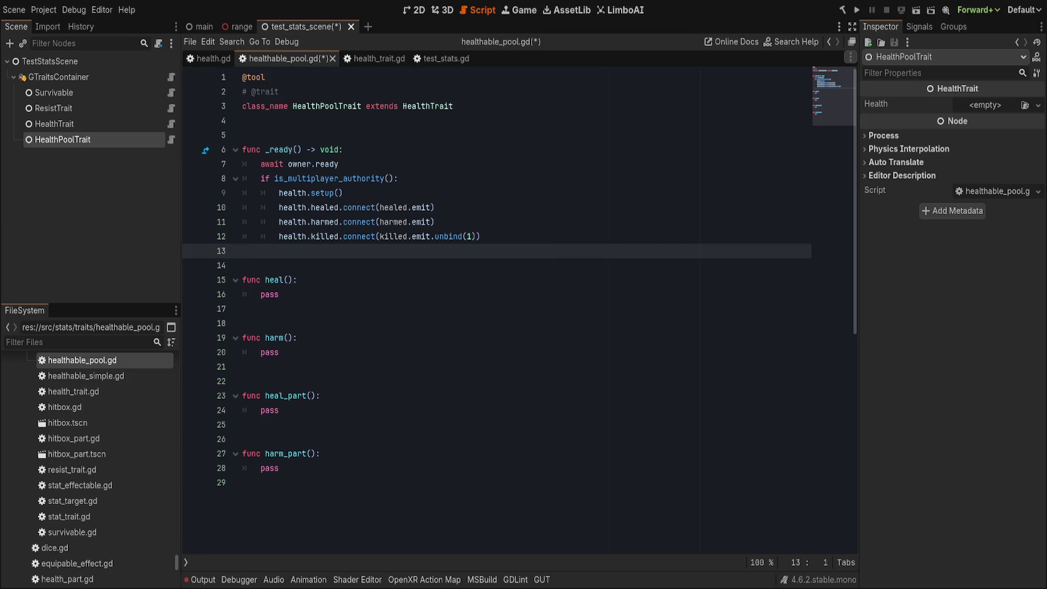
{"action": "left_click", "coordinate": [459, 121]}
{"action": "key", "text": "Return"}
{"action": "key", "text": "Return"}
{"action": "type", "text": "func "}
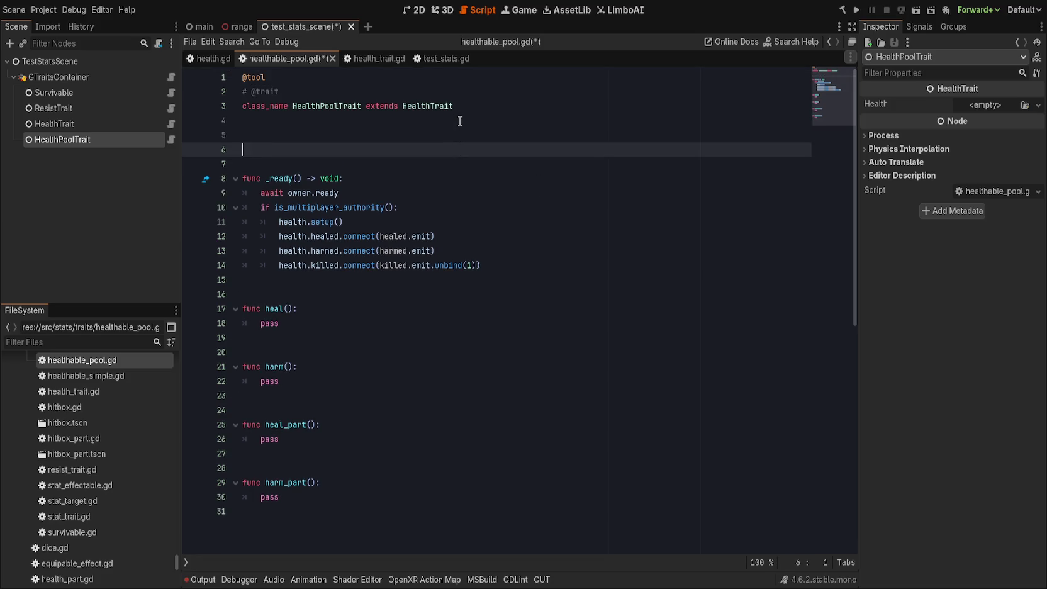
{"action": "type", "text": "_v"}
{"action": "key", "text": "Return"}
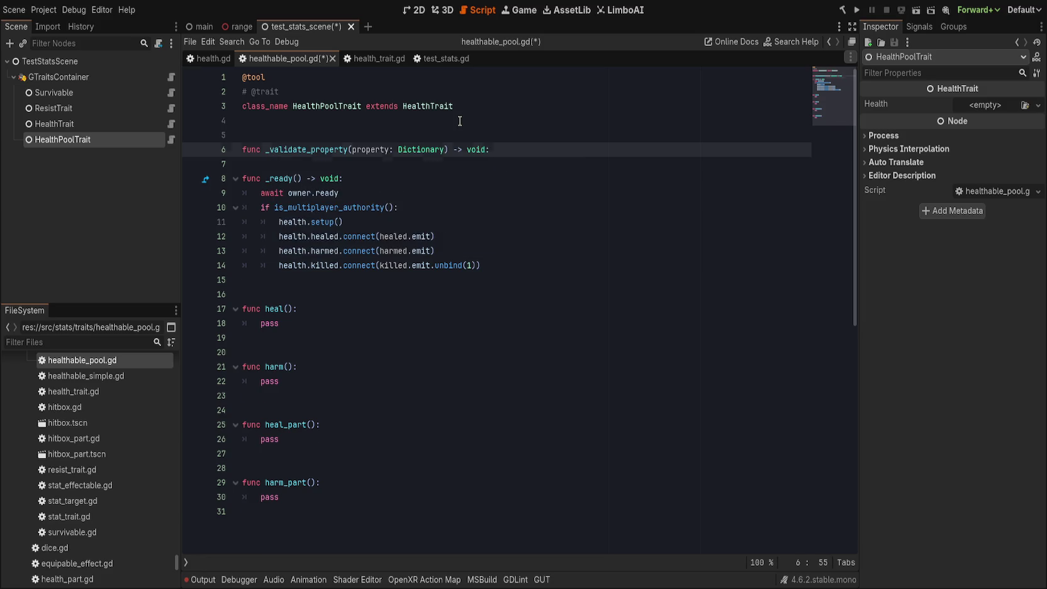
- Type the condition 'if property.name == "health" and is not HealthPool:' in the function body
{"action": "key", "text": "Return"}
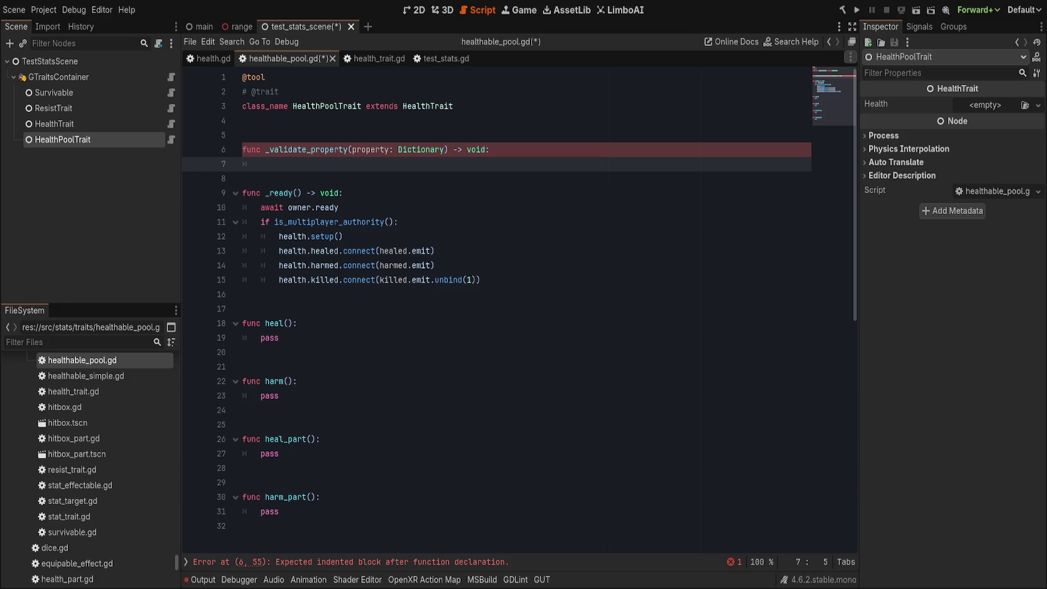
{"action": "key", "text": "Return"}
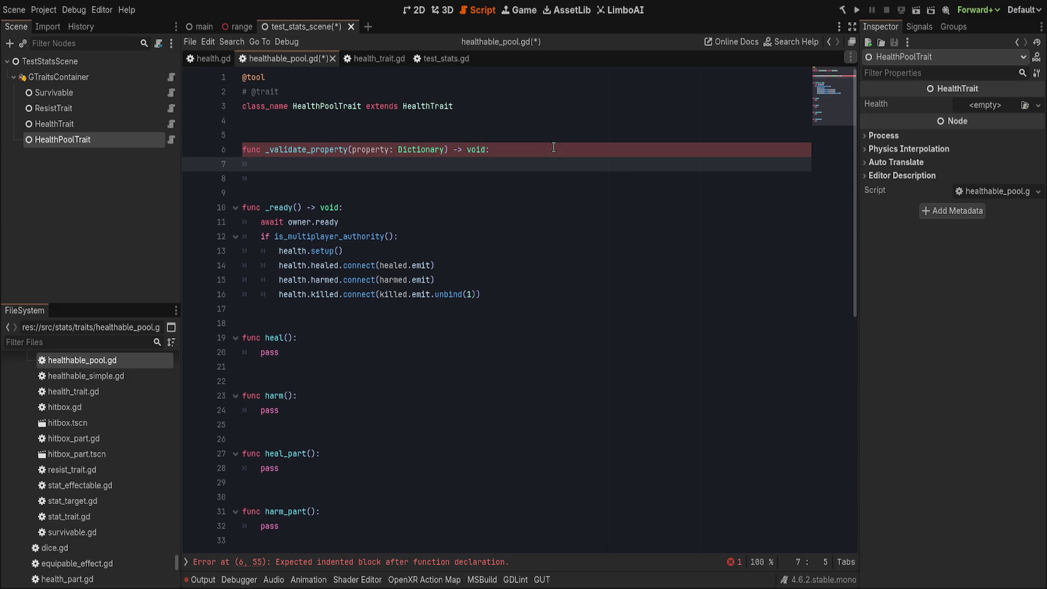
{"action": "type", "text": "if property.n"}
{"action": "type", "text": "ame ="}
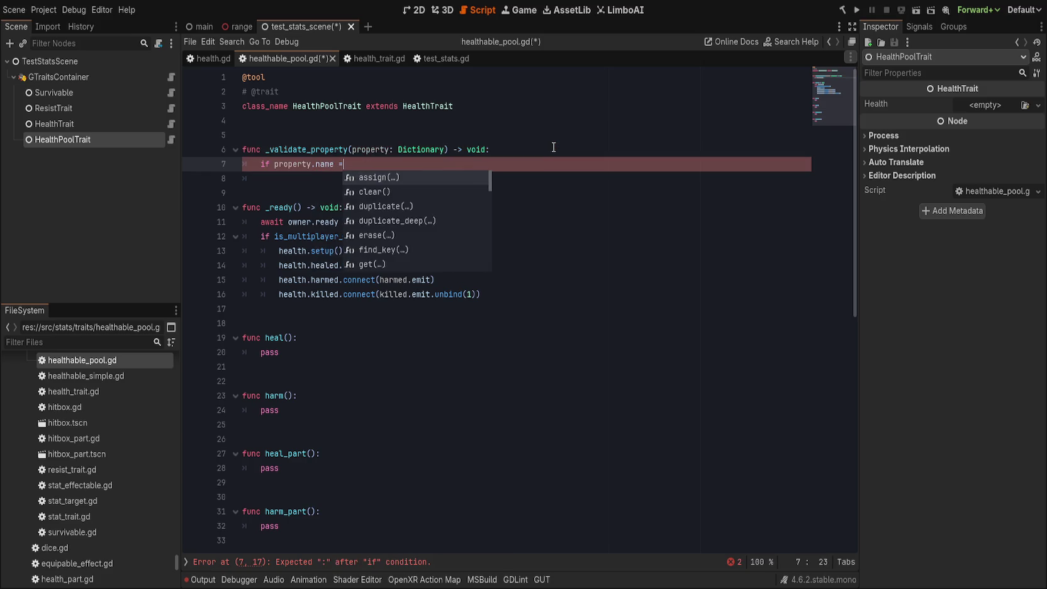
{"action": "type", "text": "= \"health\""}
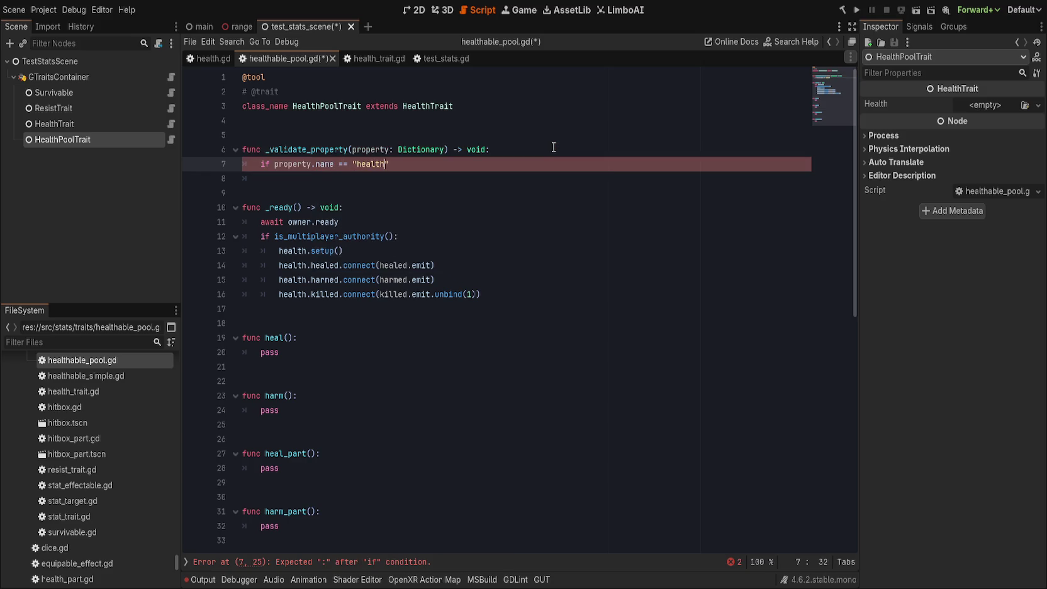
{"action": "type", "text": " and "}
{"action": "type", "text": "is not HealthPool"}
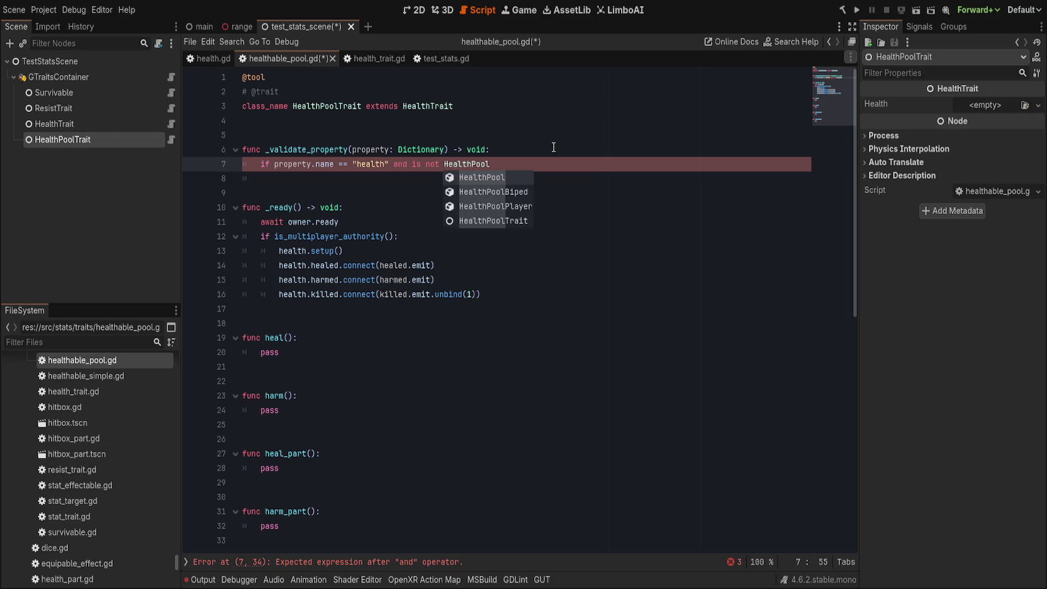
{"action": "type", "text": ":"}
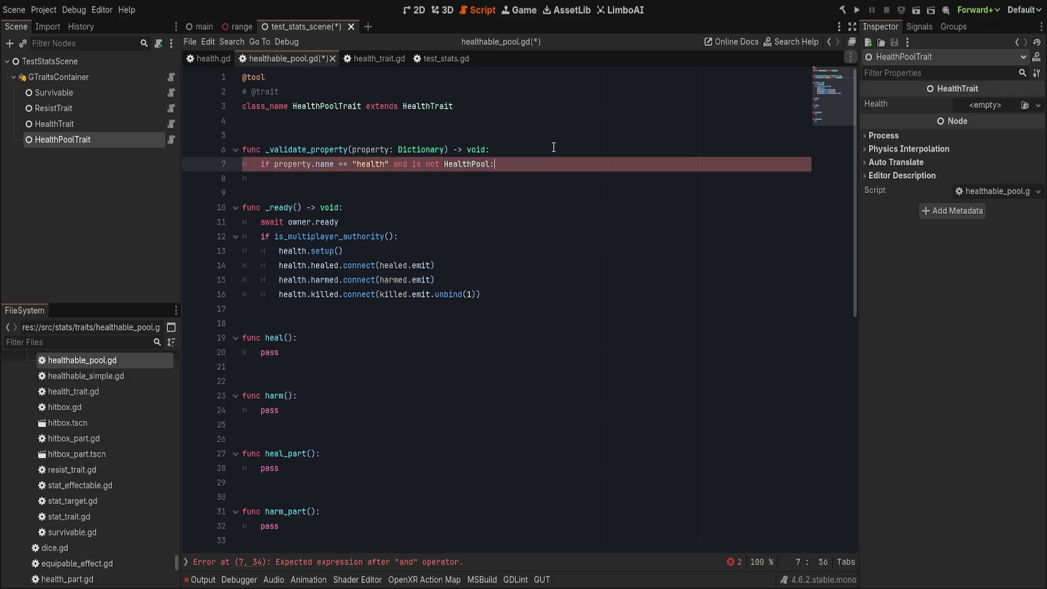
{"action": "key", "text": "Return"}
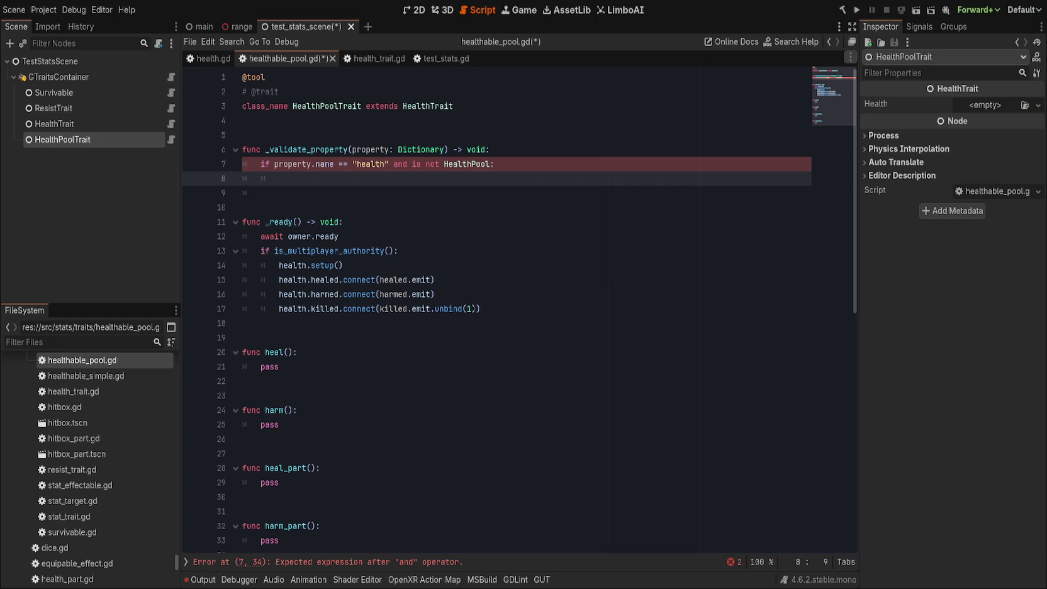
{"action": "left_click", "coordinate": [541, 168]}
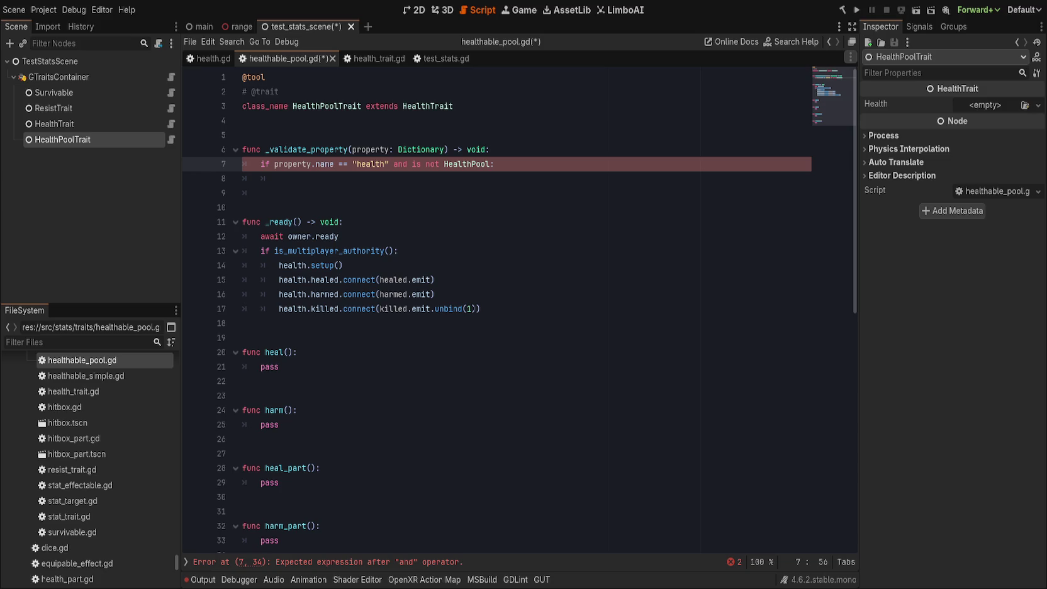
- Check get(property.name) is not HealthPool on line 7 and add set(property.name, HealthPool.new()) below
{"action": "left_click", "coordinate": [412, 165]}
{"action": "type", "text": "get"}
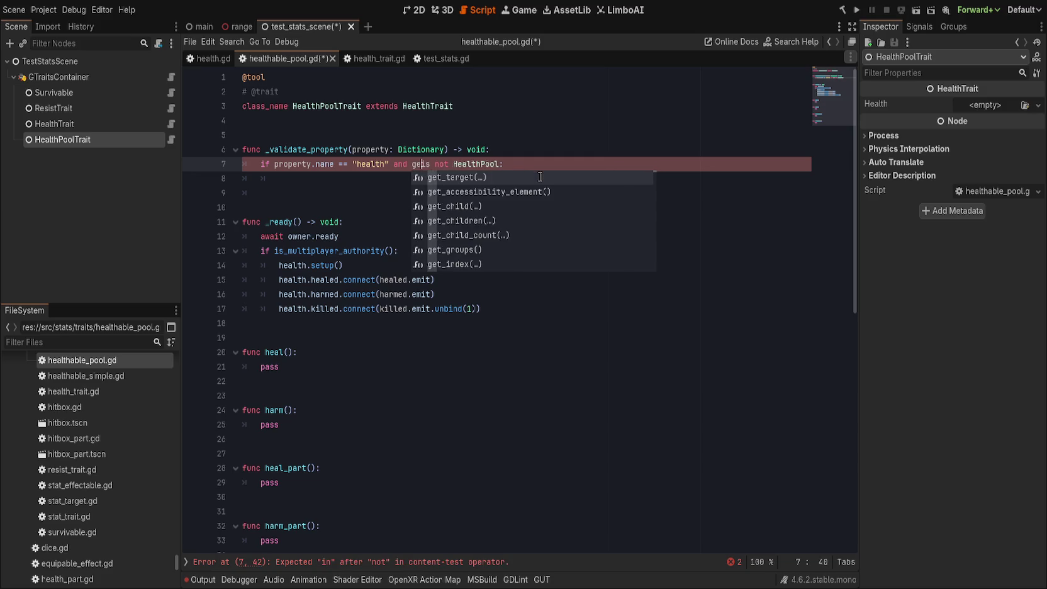
{"action": "type", "text": "(property.name"}
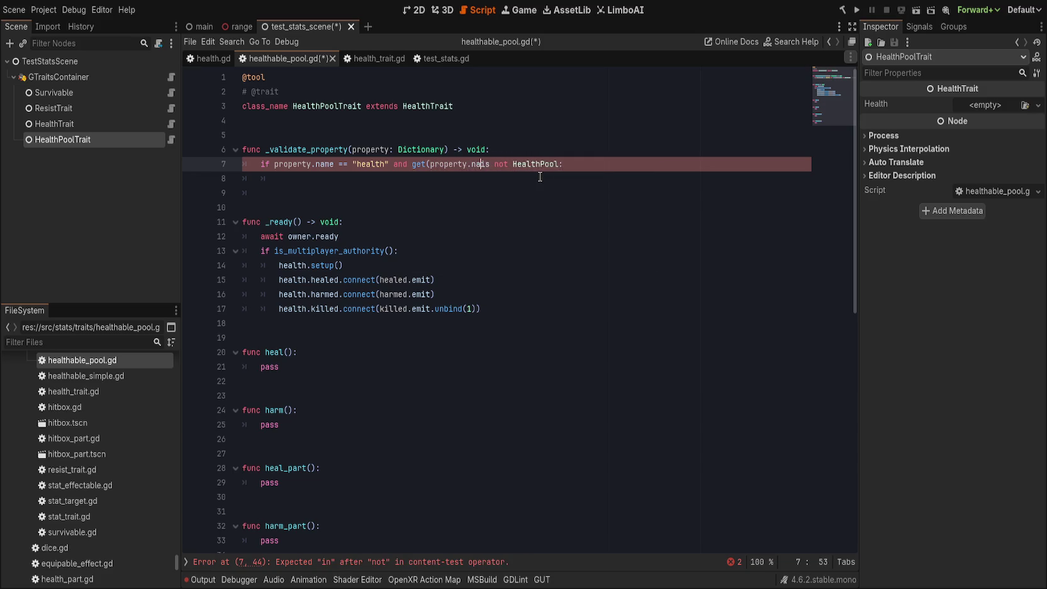
{"action": "type", "text": ")"}
{"action": "key", "text": "End"}
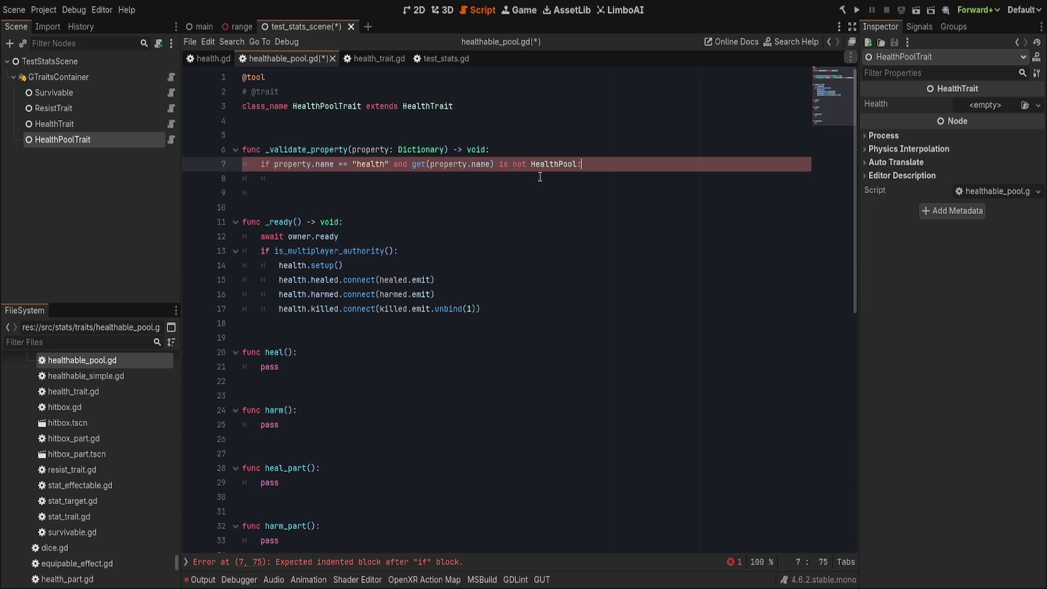
{"action": "key", "text": "Down"}
{"action": "type", "text": "set(property"}
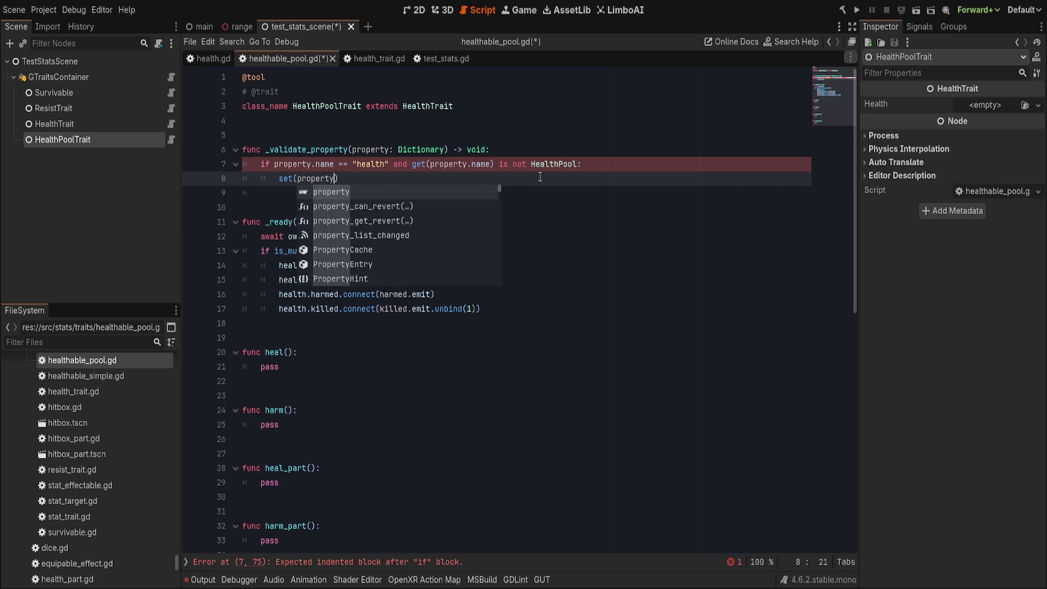
{"action": "type", "text": ".name, HealthPool.new())"}
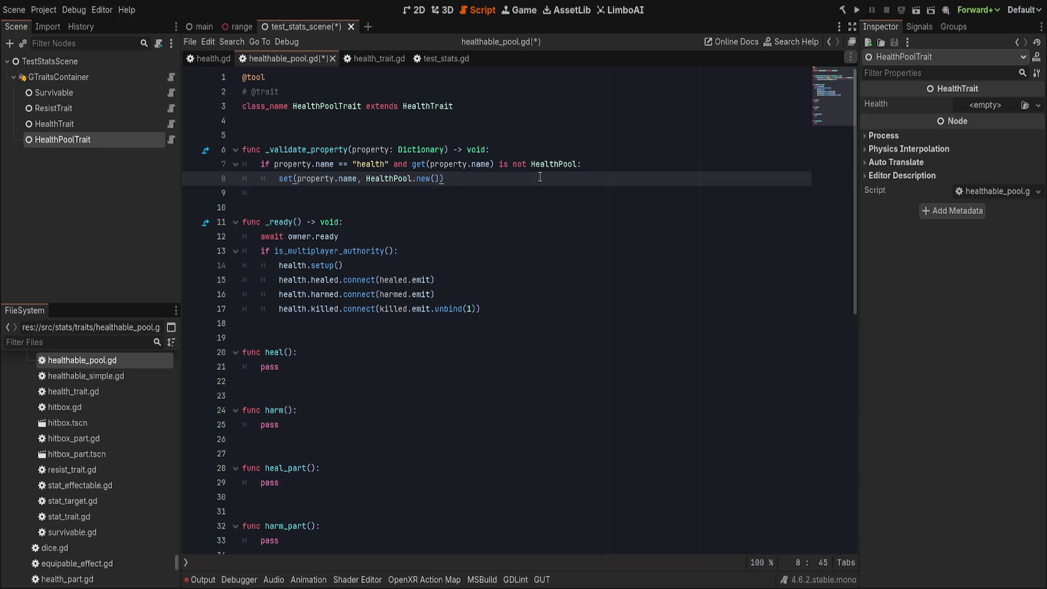
{"action": "key", "text": "Down"}
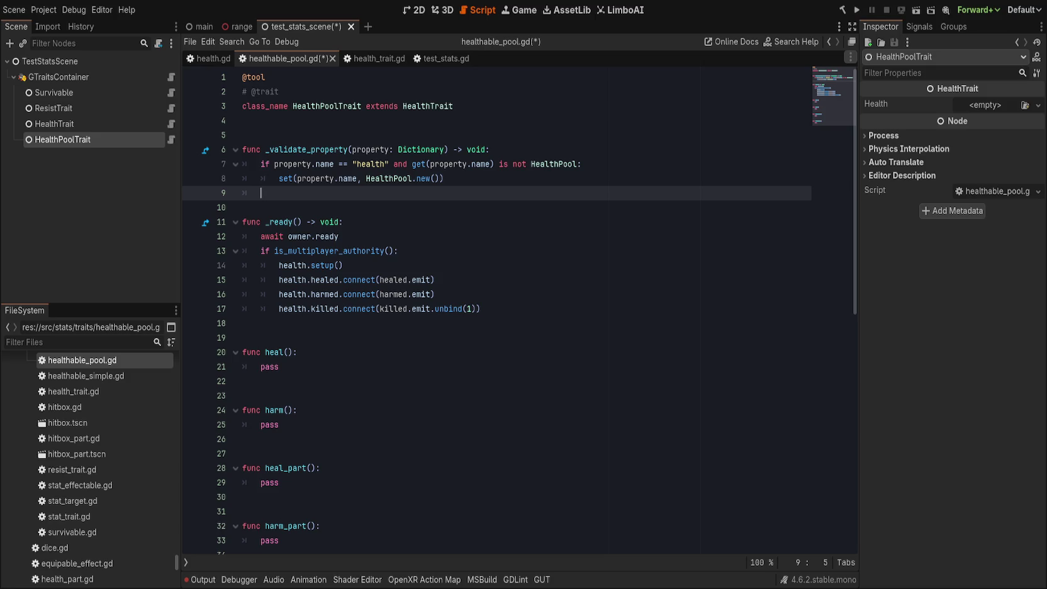
- Save healthable_pool.gd with its new _validate_property that swaps in a HealthPool
{"action": "left_click", "coordinate": [543, 178]}
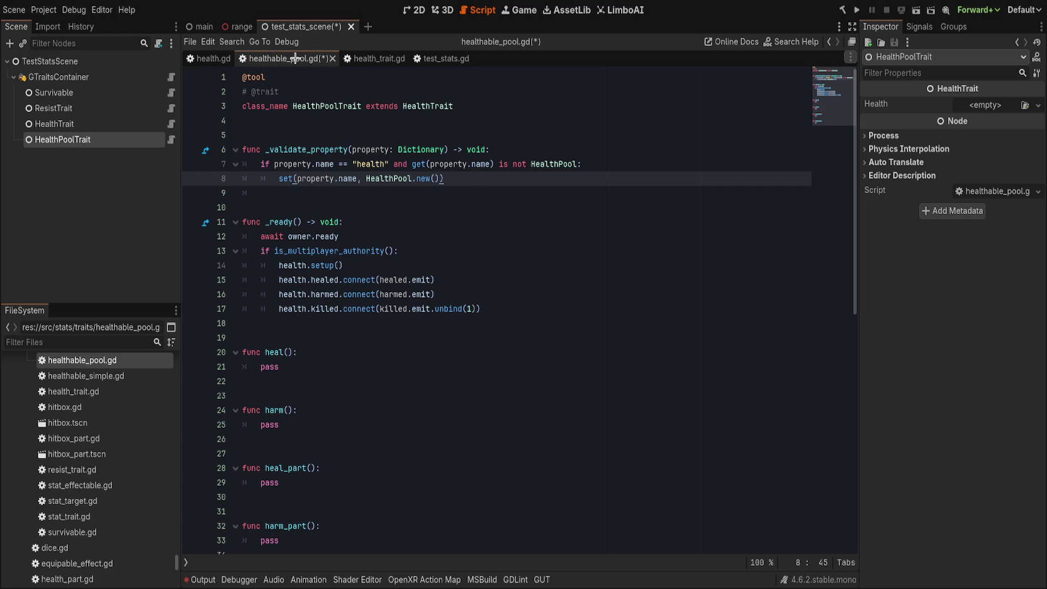
{"action": "key", "text": "ctrl+s"}
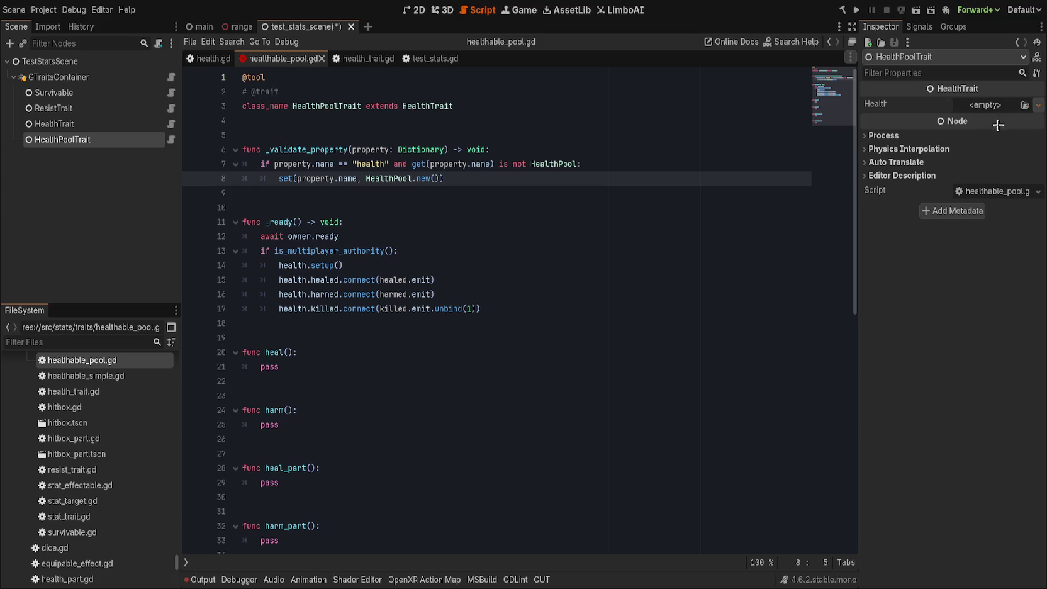
{"action": "left_click", "coordinate": [985, 106]}
{"action": "left_click", "coordinate": [501, 236]}
{"action": "left_click_drag", "start_coordinate": [499, 178], "coordinate": [434, 162]}
{"action": "left_click", "coordinate": [326, 136]}
{"action": "left_click", "coordinate": [324, 80]}
{"action": "left_click_drag", "start_coordinate": [304, 80], "coordinate": [242, 78]}
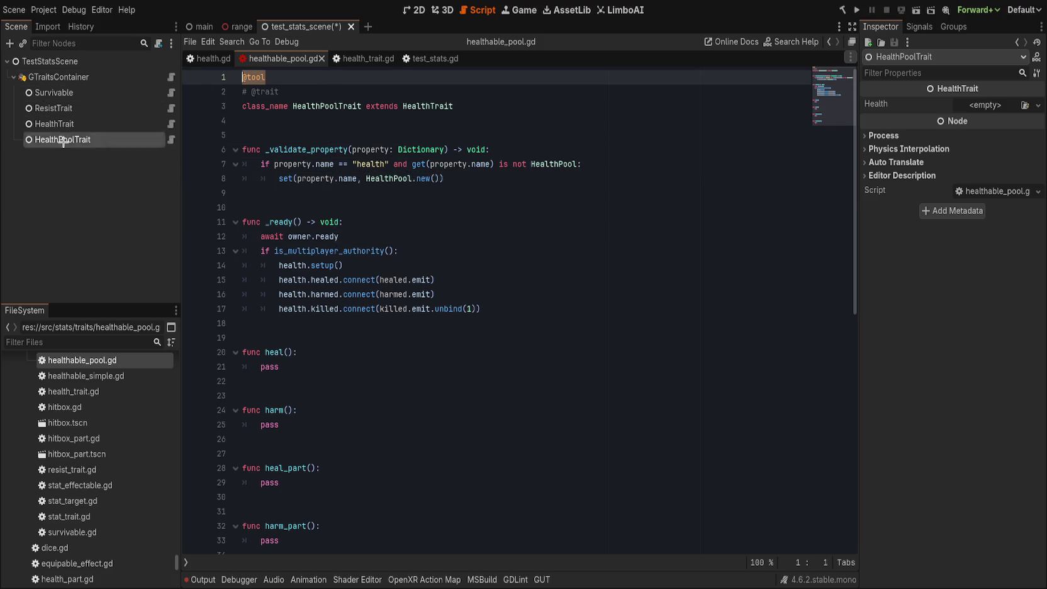
{"action": "left_click", "coordinate": [387, 239]}
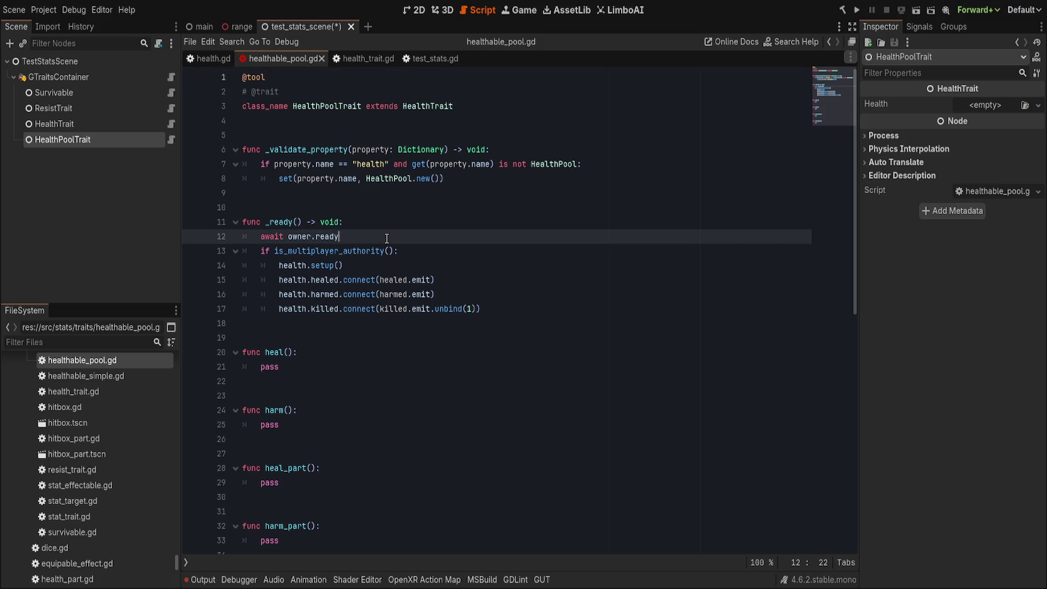
{"action": "left_click", "coordinate": [362, 57]}
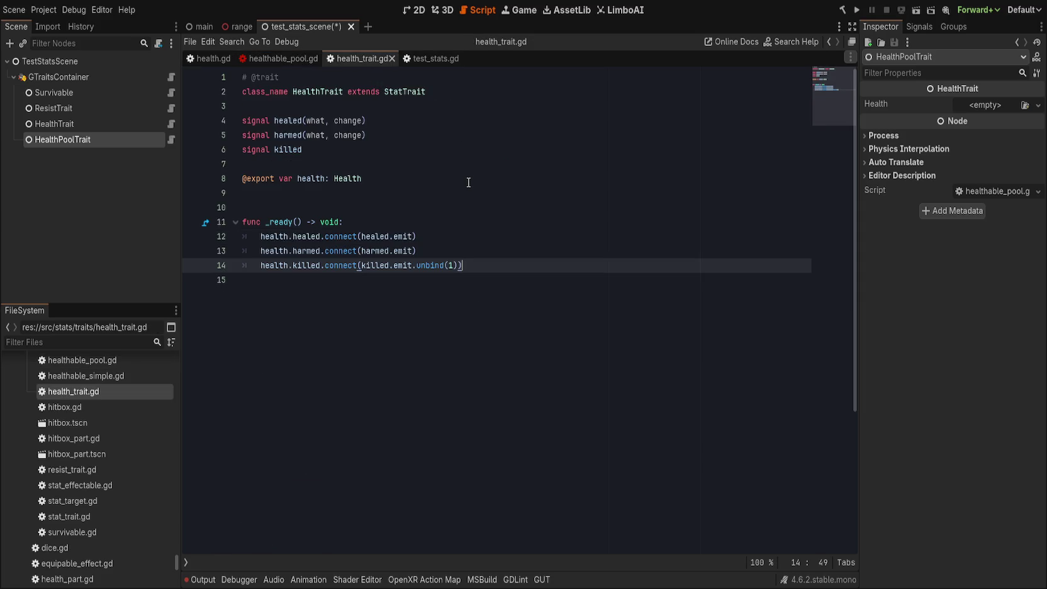
{"action": "left_click", "coordinate": [455, 82]}
{"action": "key", "text": "Return"}
{"action": "type", "text": "@"}
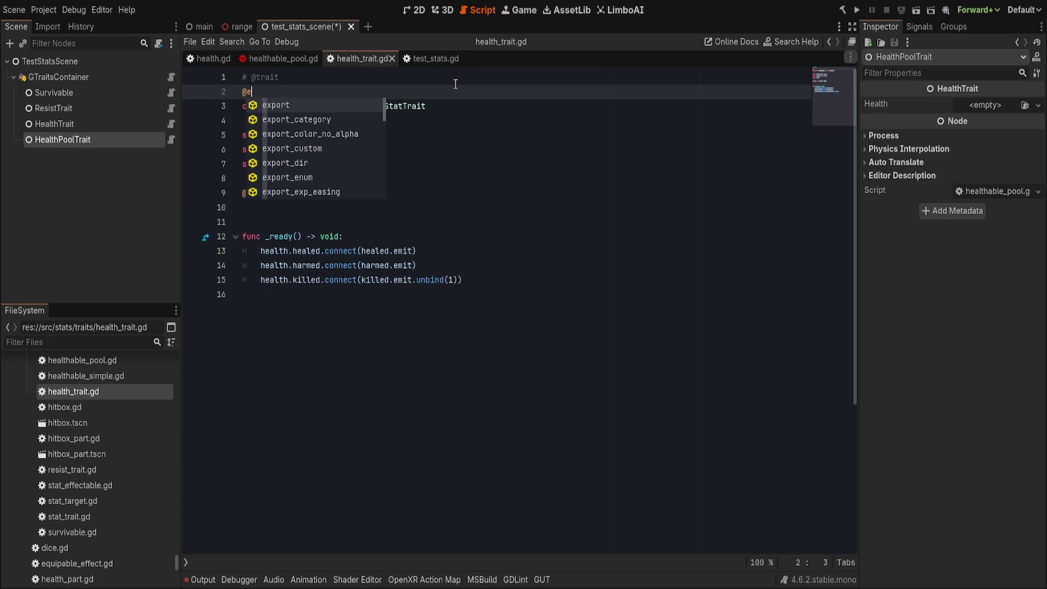
{"action": "type", "text": "abstract"}
{"action": "key", "text": "Return"}
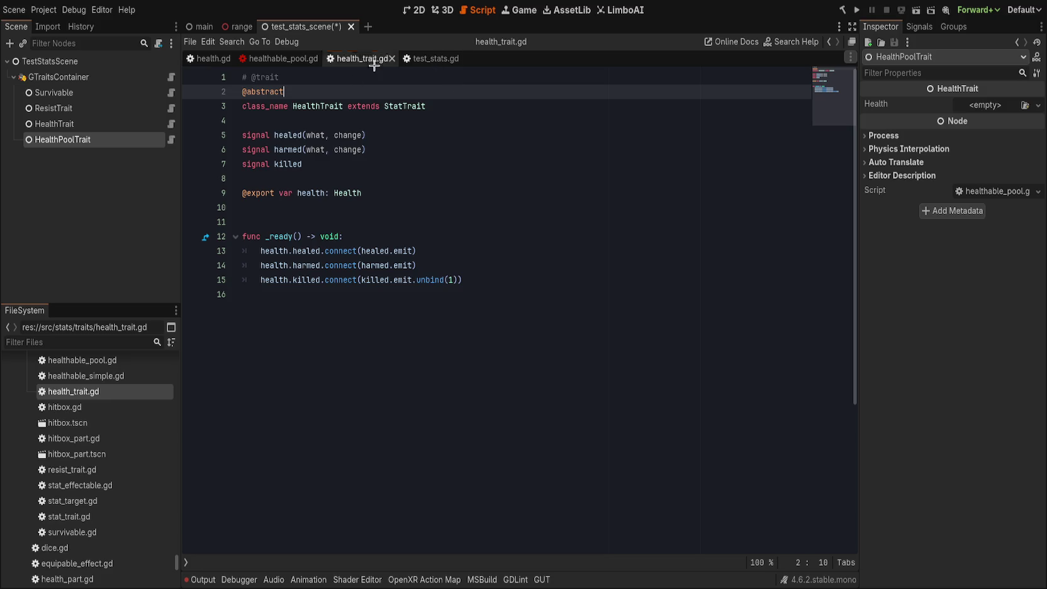
{"action": "left_click", "coordinate": [432, 189]}
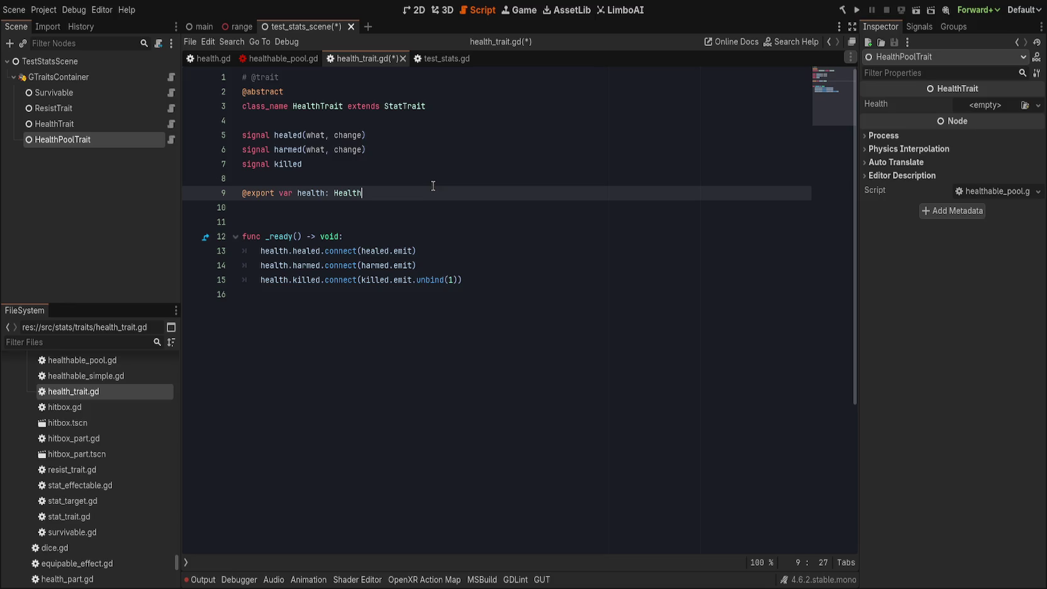
{"action": "key", "text": "ctrl+shift+k"}
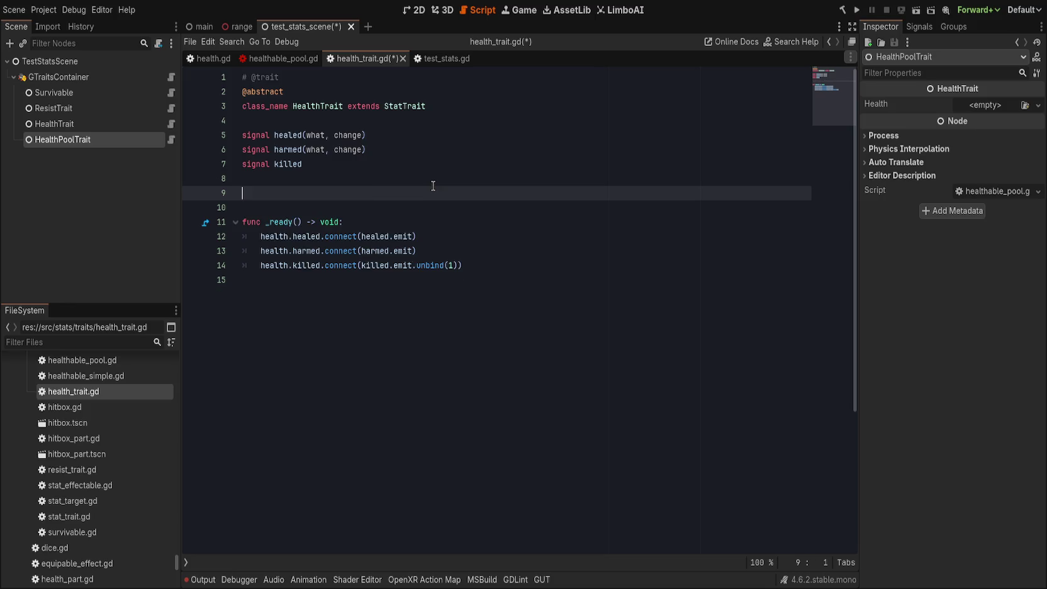
{"action": "left_click", "coordinate": [363, 211]}
{"action": "type", "text": "@export var health: Health"}
{"action": "left_click_drag", "start_coordinate": [267, 191], "coordinate": [678, 376]}
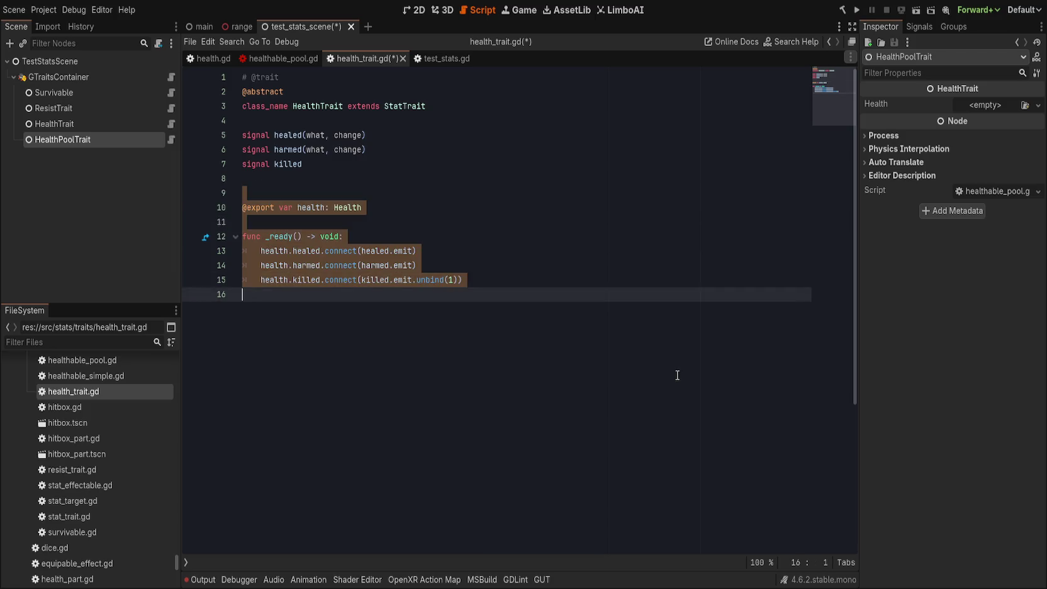
{"action": "key", "text": "Delete"}
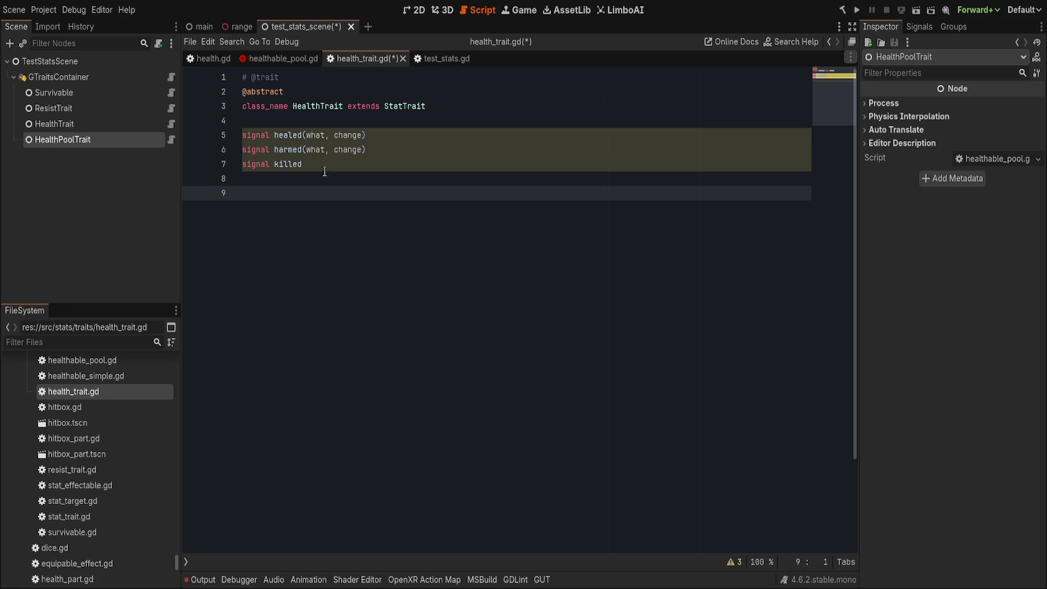
- Prefix the HealthTrait class name with 'Abstract'
{"action": "left_click", "coordinate": [321, 106]}
{"action": "key", "text": "ctrl+Left"}
{"action": "type", "text": "Abstract"}
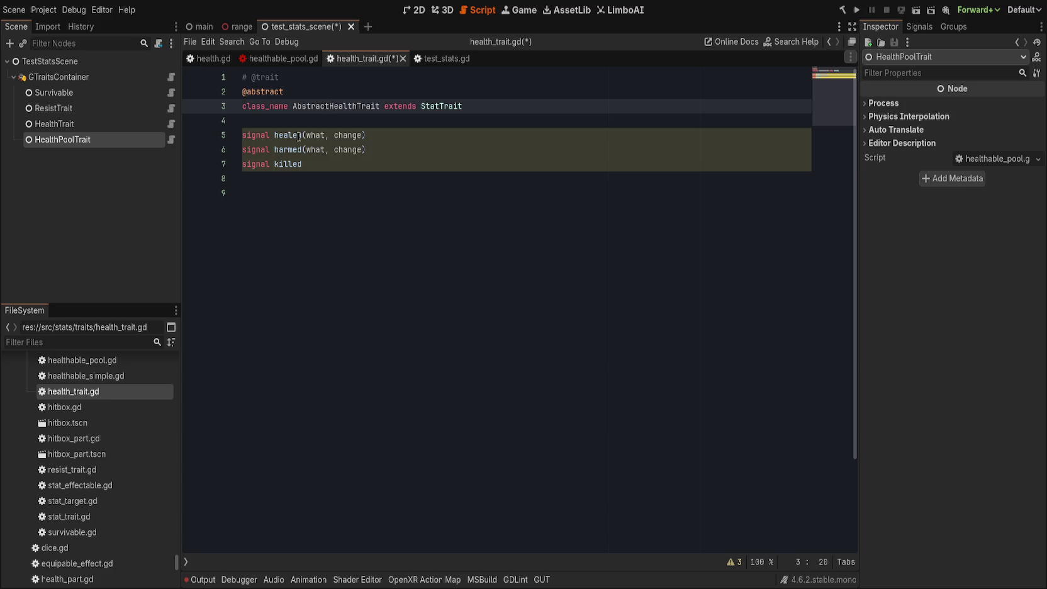
- Undo the abstract-class edits, save health_trait.gd, and select the traits folder
{"action": "left_click", "coordinate": [378, 208]}
{"action": "key", "text": "ctrl+z"}
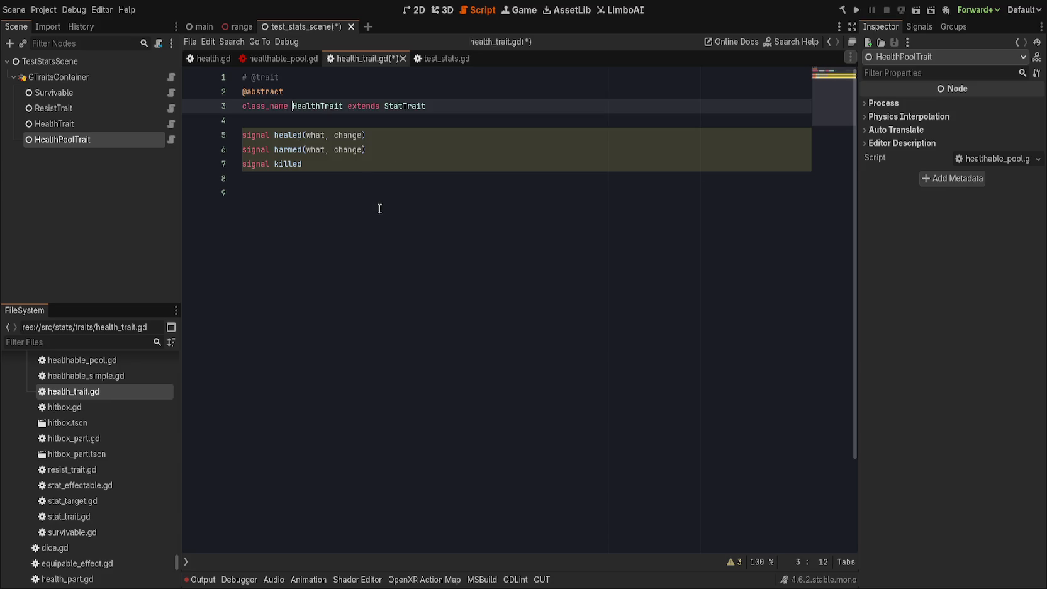
{"action": "key", "text": "ctrl+z"}
{"action": "key", "text": "ctrl+z"}
{"action": "key", "text": "ctrl+s"}
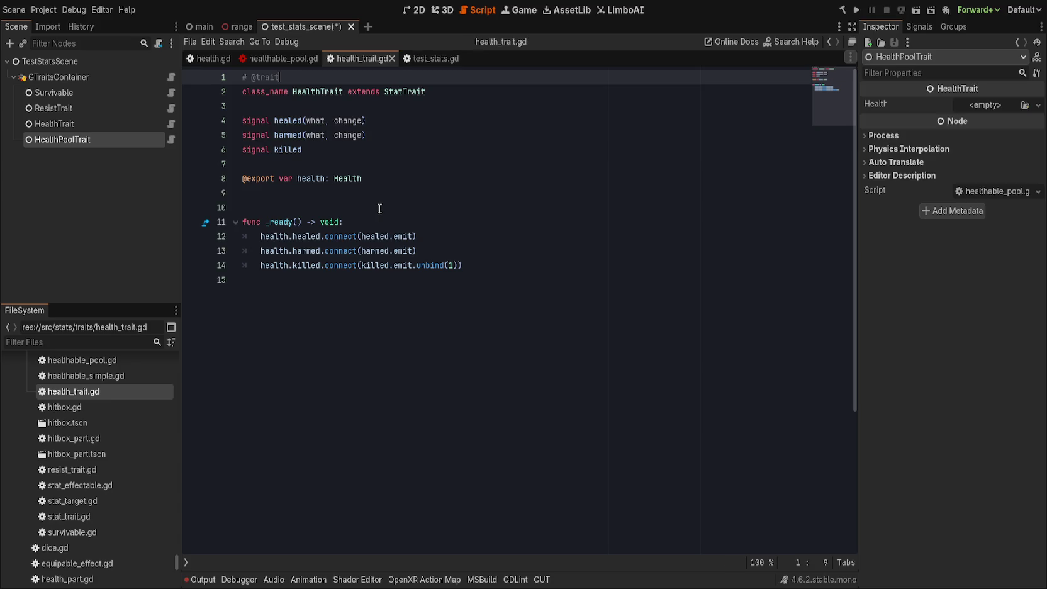
{"action": "scroll", "coordinate": [89, 390], "scroll_direction": "up", "scroll_amount": 2}
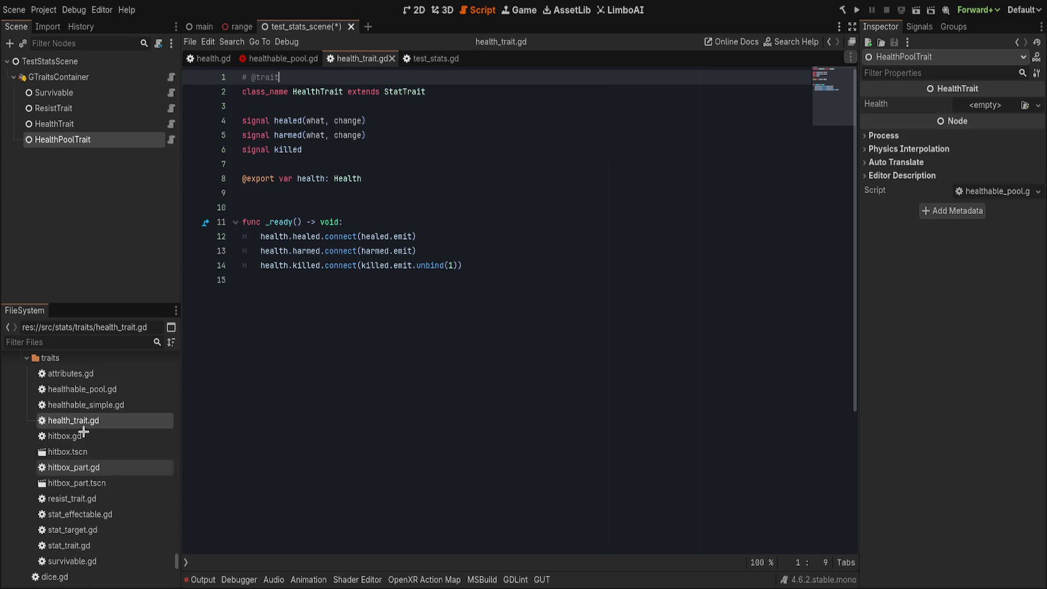
{"action": "left_click", "coordinate": [88, 358]}
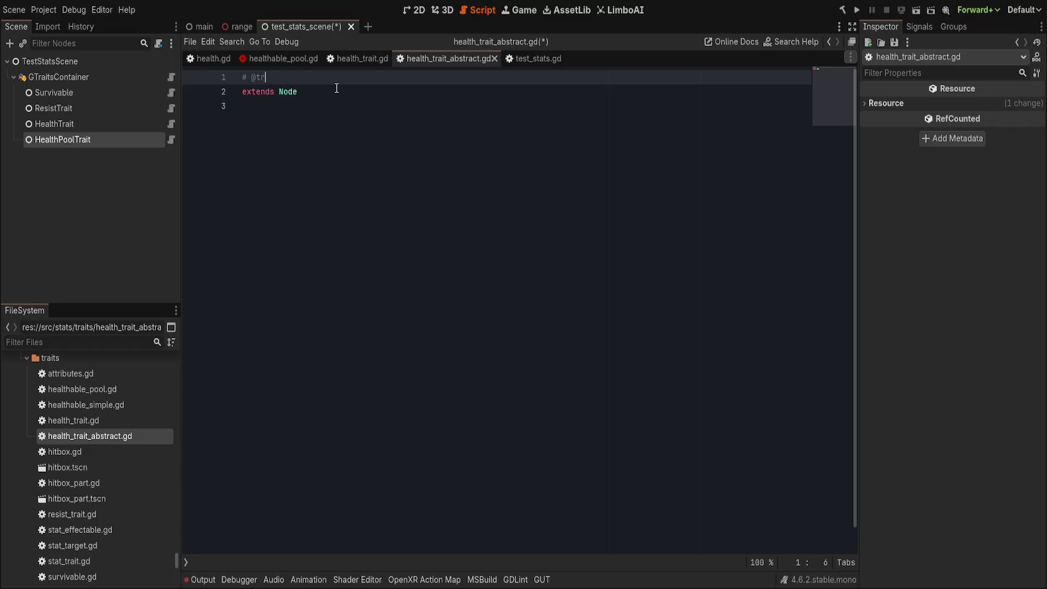
- Declare class_name HealthTraitAbstract extending StatTrait in the new health_trait_abstract.gd
{"action": "key", "text": "Down"}
{"action": "type", "text": "class_name Heala"}
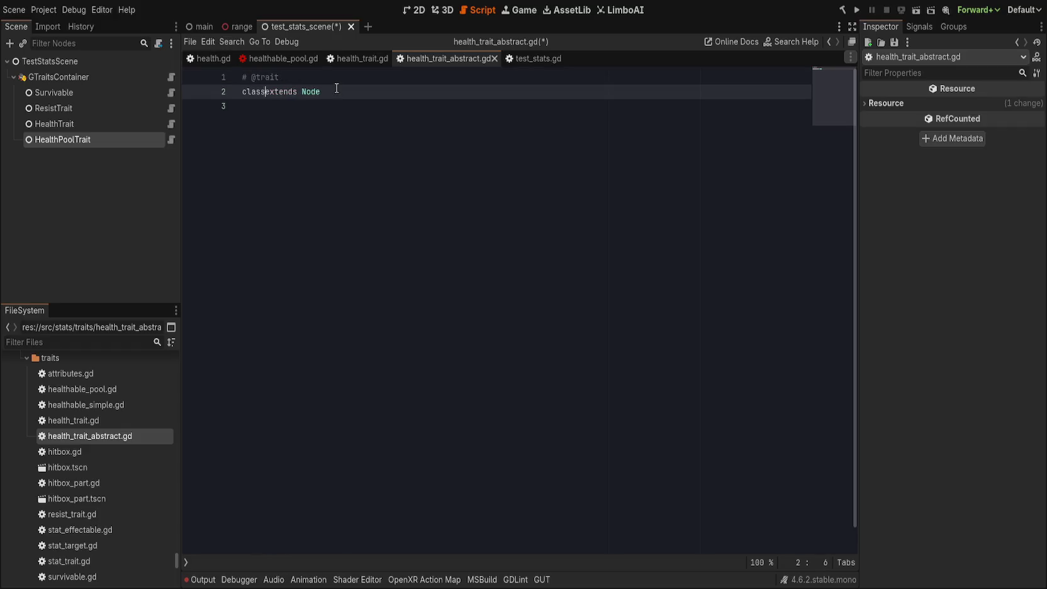
{"action": "key", "text": "BackSpace"}
{"action": "type", "text": "thTraitA"}
{"action": "type", "text": "bstract"}
{"action": "key", "text": "End"}
{"action": "key", "text": "BackSpace"}
{"action": "key", "text": "BackSpace"}
{"action": "key", "text": "BackSpace"}
{"action": "type", "text": "StatTrait"}
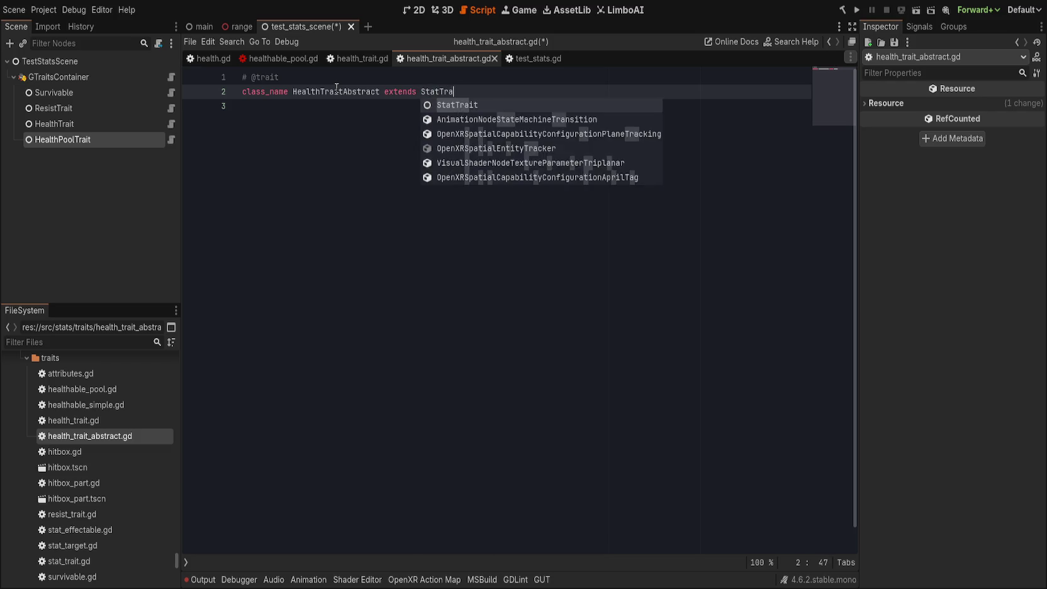
{"action": "key", "text": "Escape"}
- Move the healed, harmed and killed signals from health_trait.gd into health_trait_abstract.gd
{"action": "left_click", "coordinate": [345, 58]}
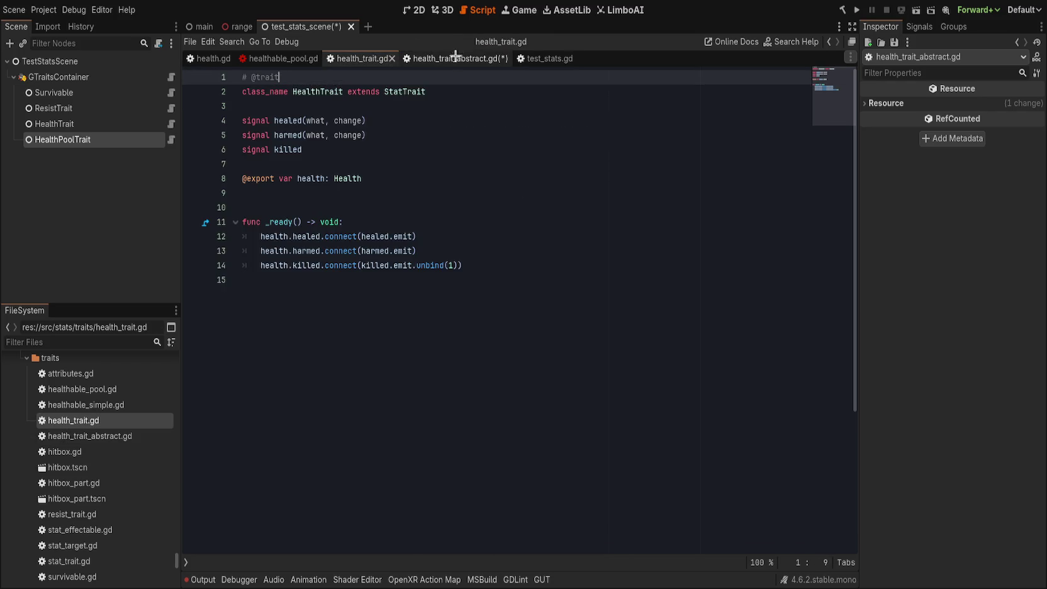
{"action": "left_click", "coordinate": [339, 152]}
{"action": "key", "text": "shift+Up"}
{"action": "key", "text": "shift+Up"}
{"action": "key", "text": "shift+Up"}
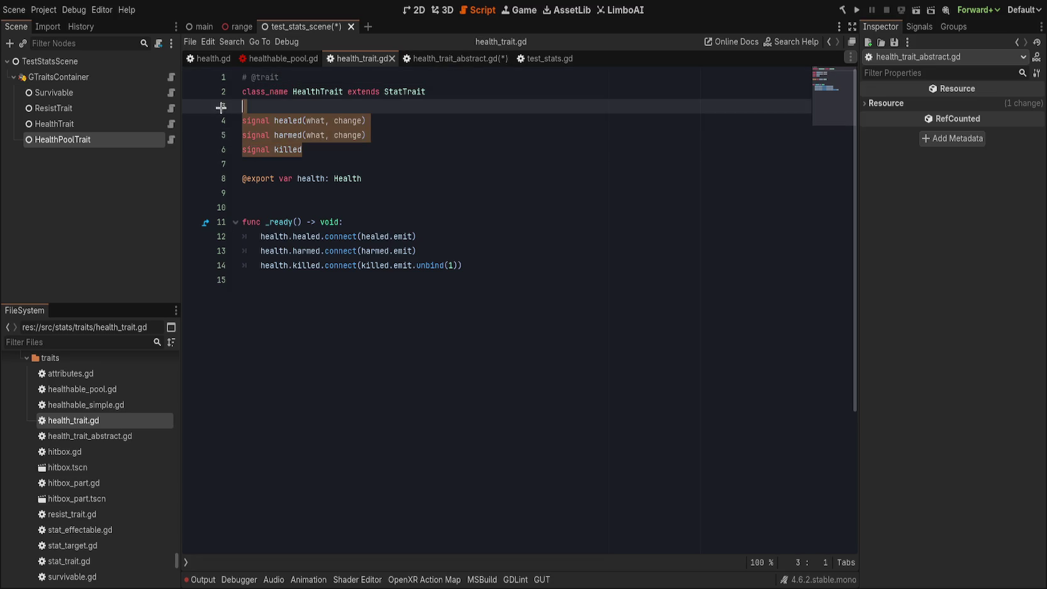
{"action": "key", "text": "ctrl+x"}
{"action": "left_click", "coordinate": [453, 58]}
{"action": "key", "text": "Down"}
{"action": "key", "text": "Return"}
{"action": "key", "text": "ctrl+v"}
{"action": "key", "text": "Up"}
{"action": "key", "text": "Up"}
{"action": "key", "text": "Home"}
{"action": "key", "text": "BackSpace"}
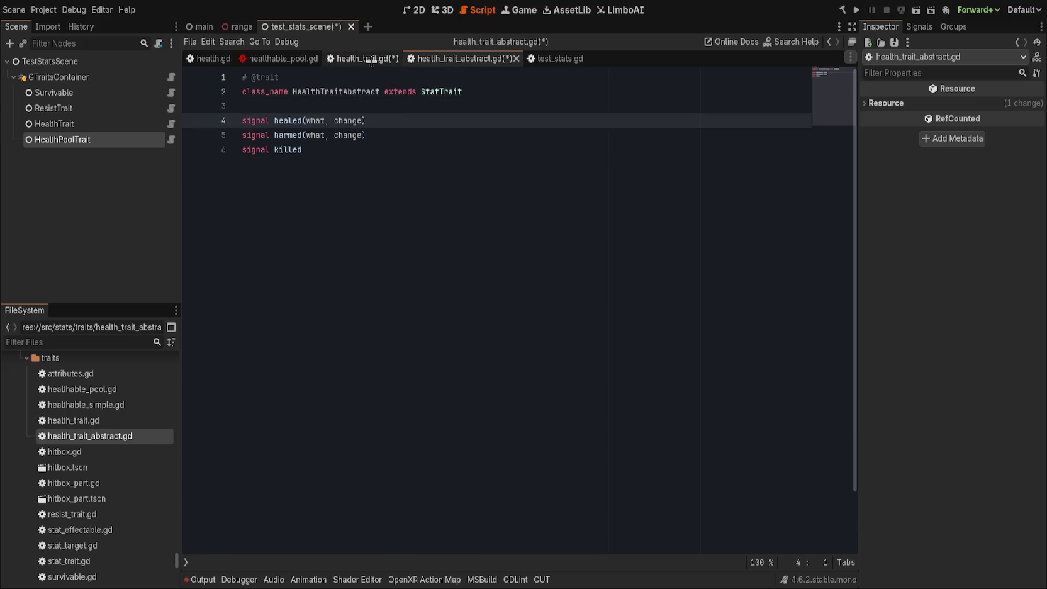
{"action": "left_click", "coordinate": [388, 186], "text": "shift"}
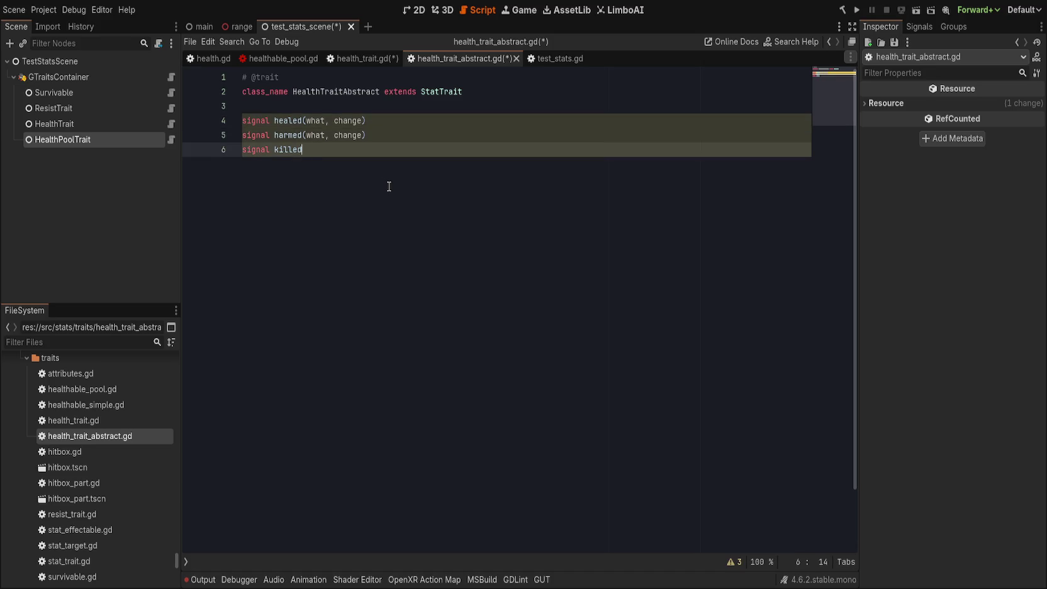
{"action": "left_click", "coordinate": [349, 105]}
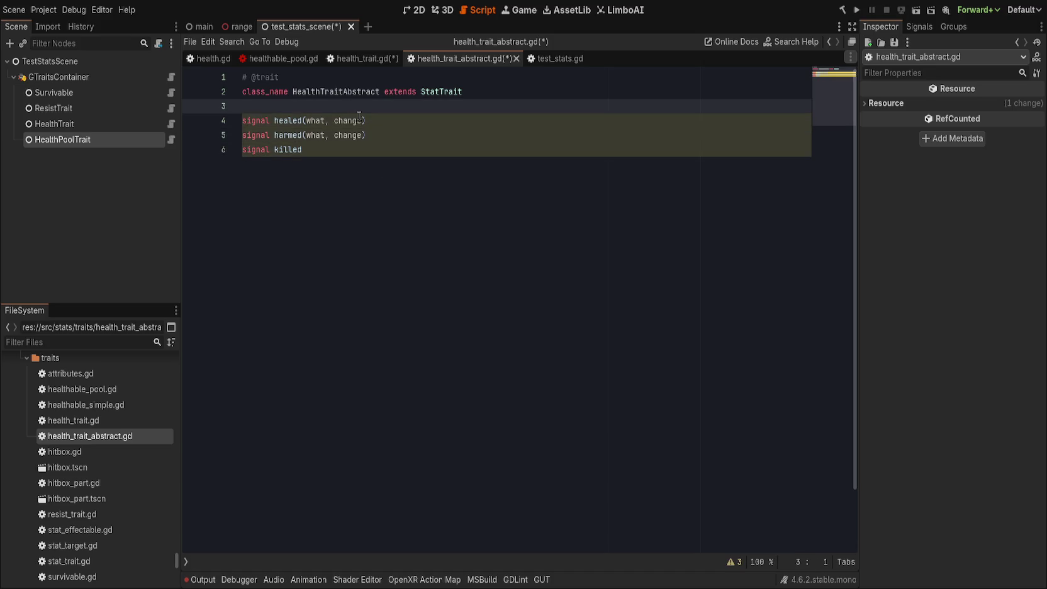
{"action": "key", "text": "Return"}
{"action": "type", "text": "@"}
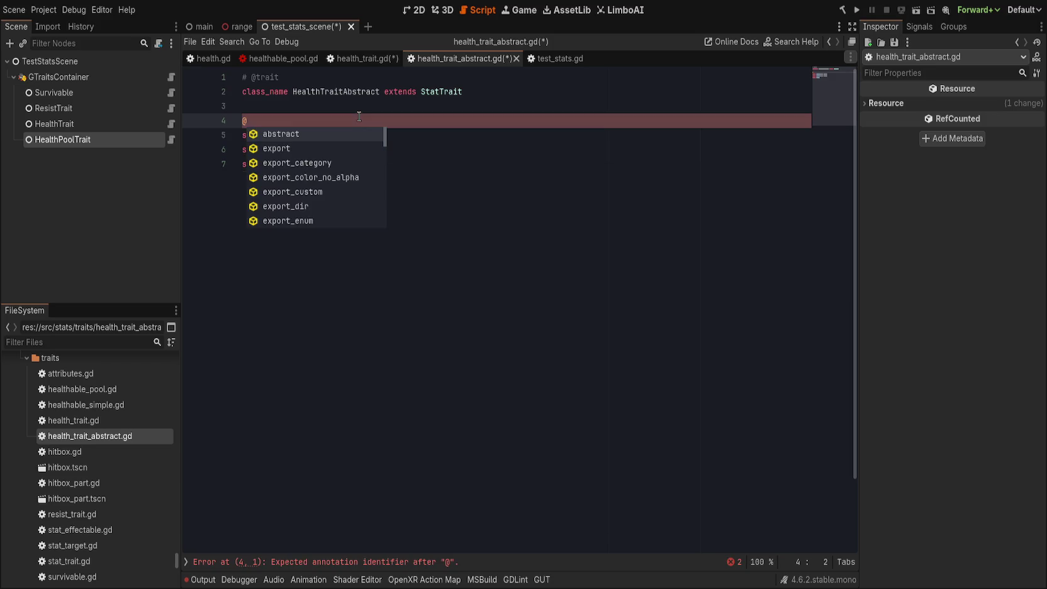
{"action": "key", "text": "Return"}
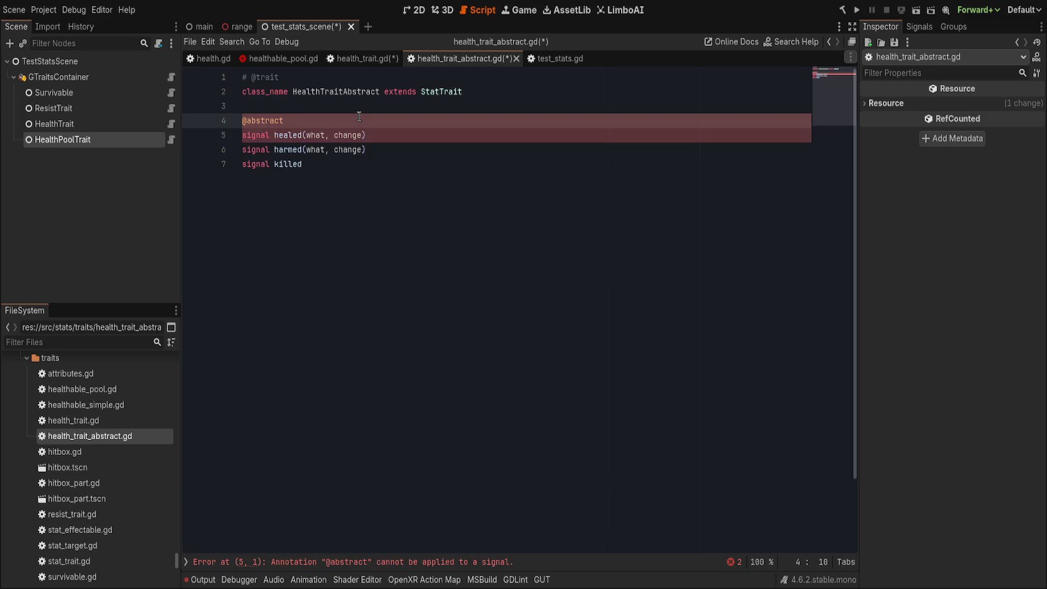
{"action": "key", "text": "shift+Home"}
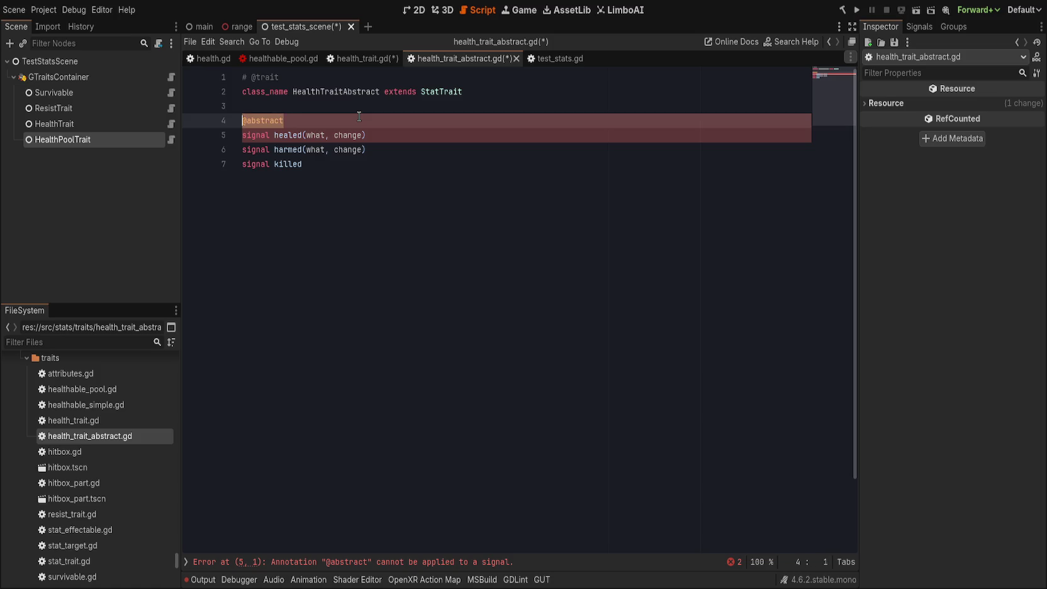
{"action": "type", "text": "@"}
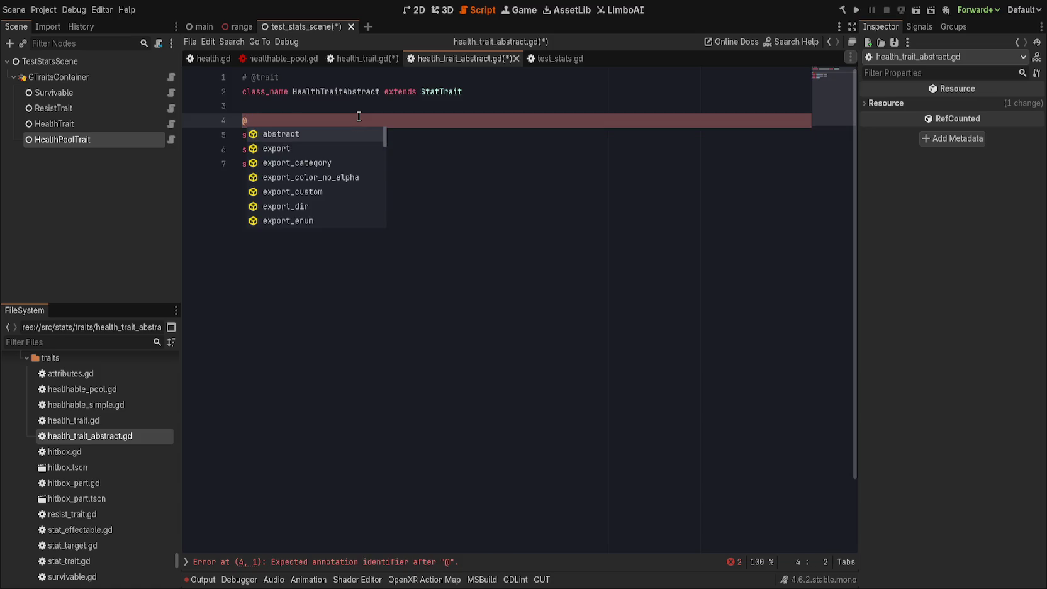
{"action": "type", "text": "ignore"}
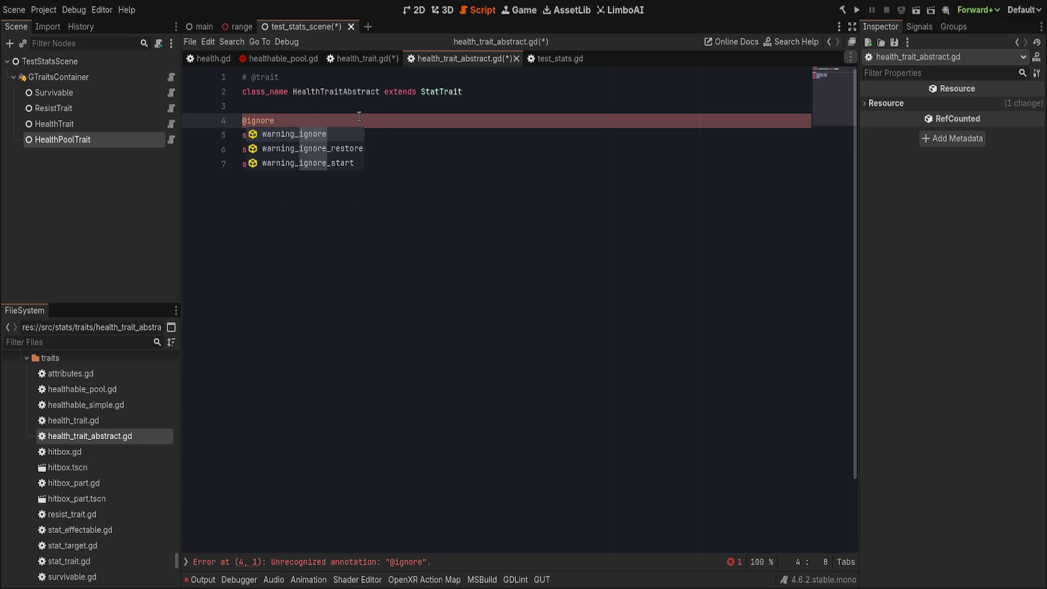
{"action": "key", "text": "Down"}
{"action": "key", "text": "Down"}
{"action": "key", "text": "Return"}
{"action": "type", "text": "unu"}
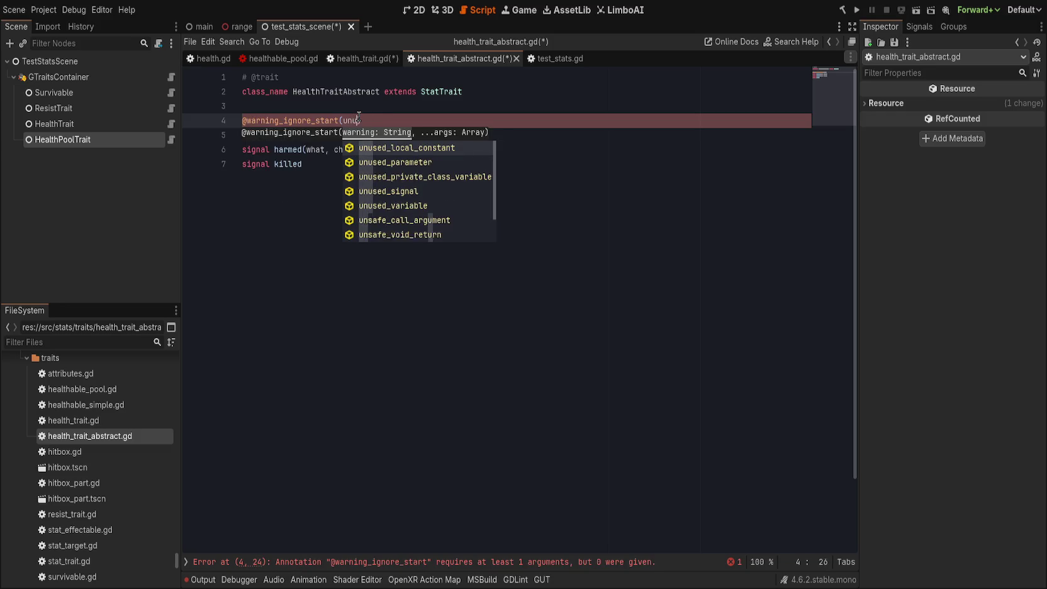
{"action": "type", "text": "sedsi"}
{"action": "type", "text": "\"unused_"}
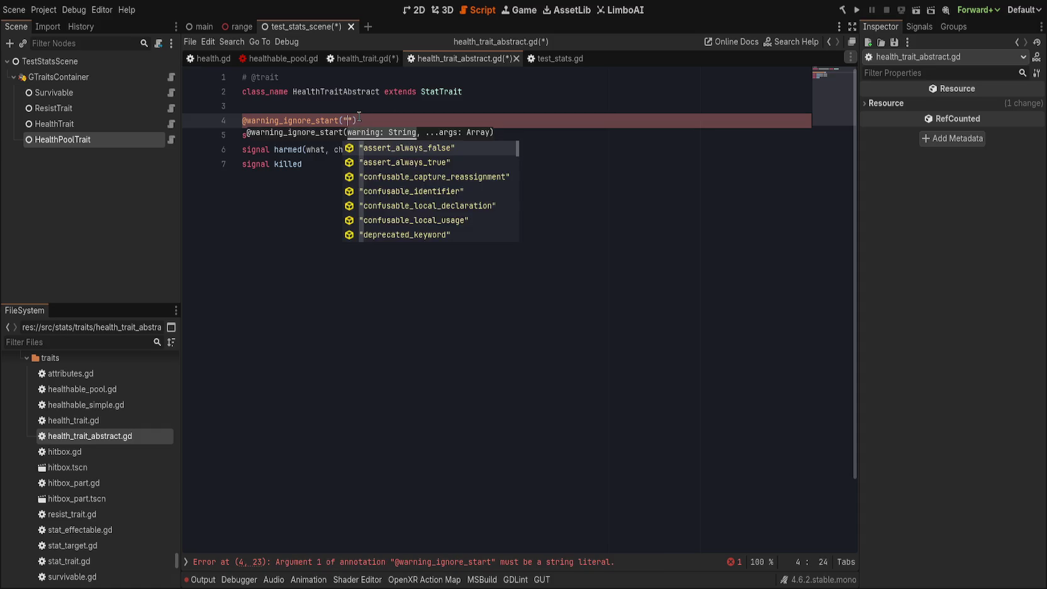
{"action": "type", "text": "s"}
{"action": "key", "text": "Return"}
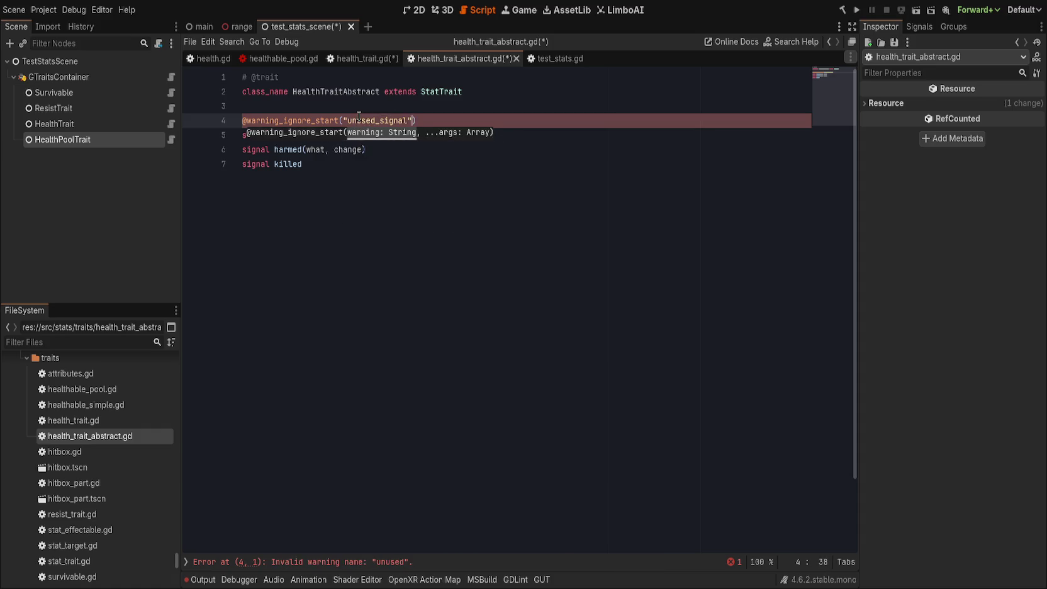
{"action": "key", "text": "ctrl+shift+Left"}
{"action": "key", "text": "ctrl+shift+Left"}
{"action": "key", "text": "ctrl+shift+Left"}
{"action": "key", "text": "ctrl+shift+Right"}
{"action": "key", "text": "ctrl+shift+Right"}
{"action": "key", "text": "ctrl+shift+Right"}
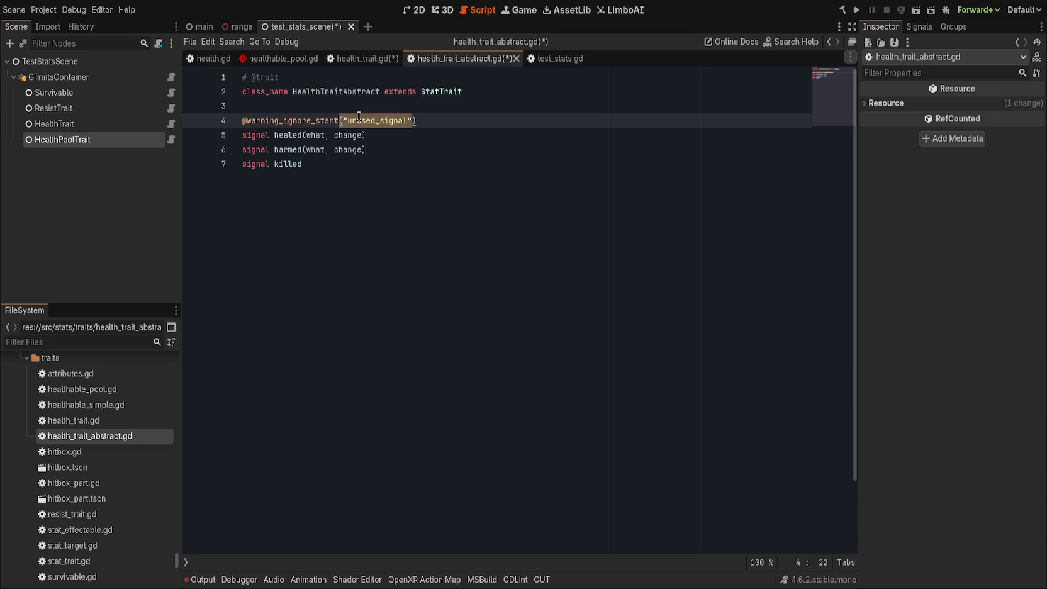
{"action": "key", "text": "Down"}
{"action": "key", "text": "Down"}
{"action": "key", "text": "Down"}
{"action": "key", "text": "Return"}
{"action": "type", "text": "@warning_"}
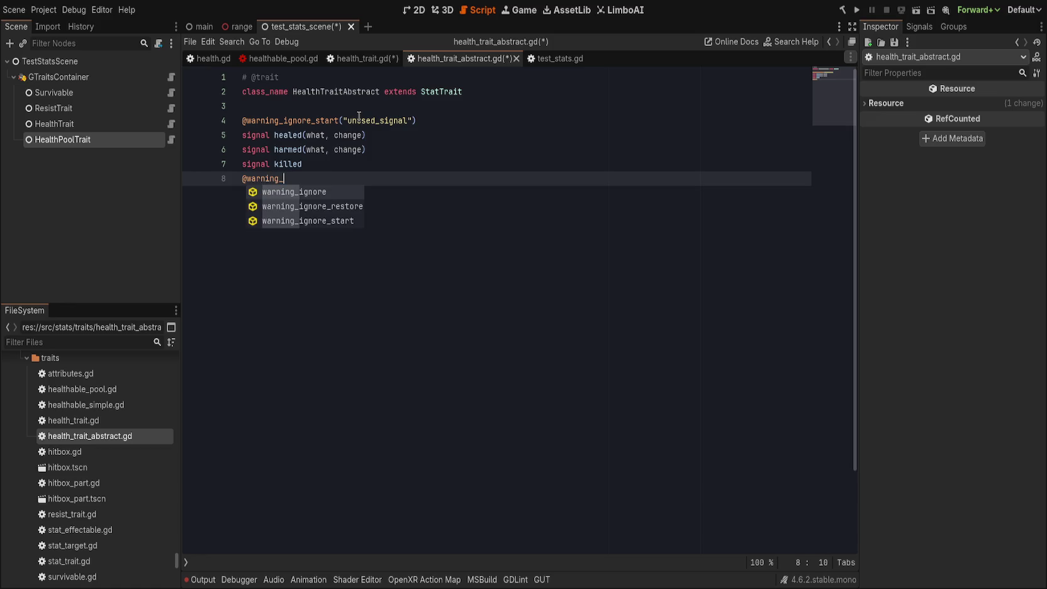
{"action": "key", "text": "Down"}
{"action": "key", "text": "Return"}
{"action": "key", "text": "ctrl+v"}
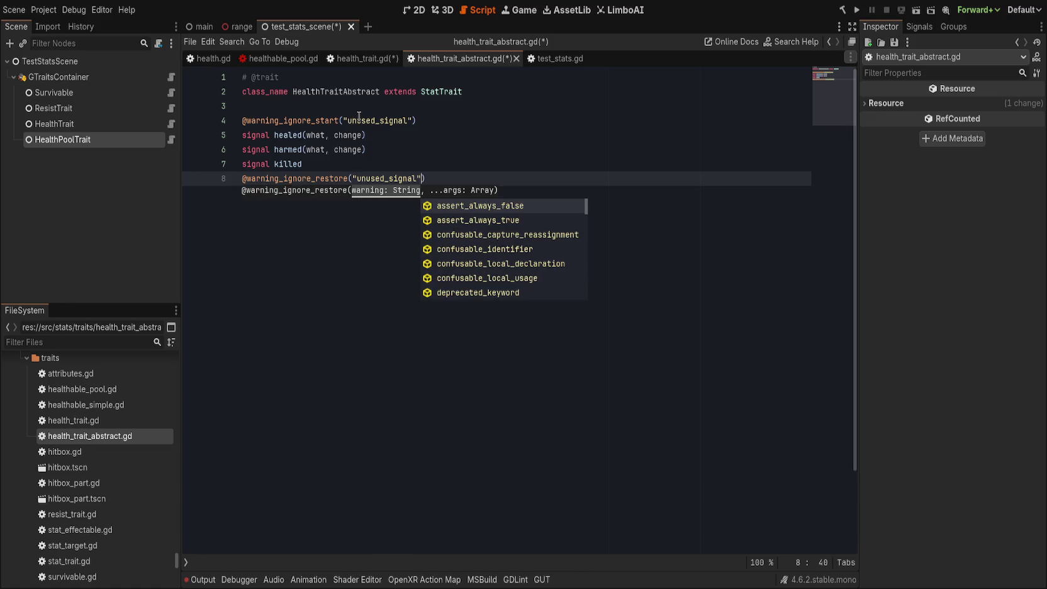
{"action": "key", "text": "Escape"}
{"action": "left_click", "coordinate": [415, 108]}
{"action": "key", "text": "ctrl+s"}
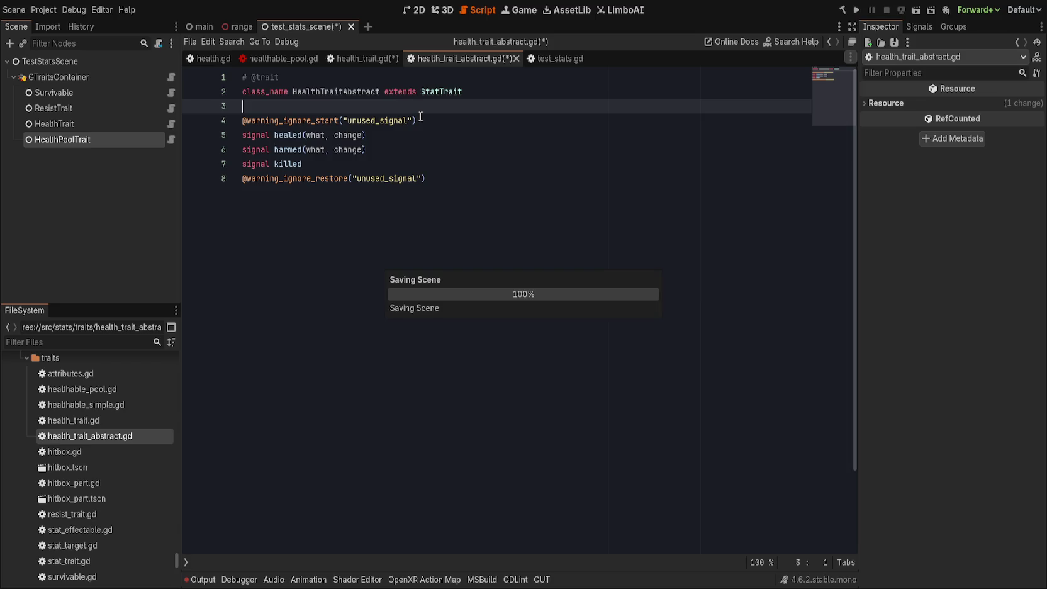
- Select the HealthTraitAbstract class name, then StatTrait as health_trait.gd's parent class
{"action": "double_click", "coordinate": [323, 94]}
{"action": "key", "text": "ctrl+c"}
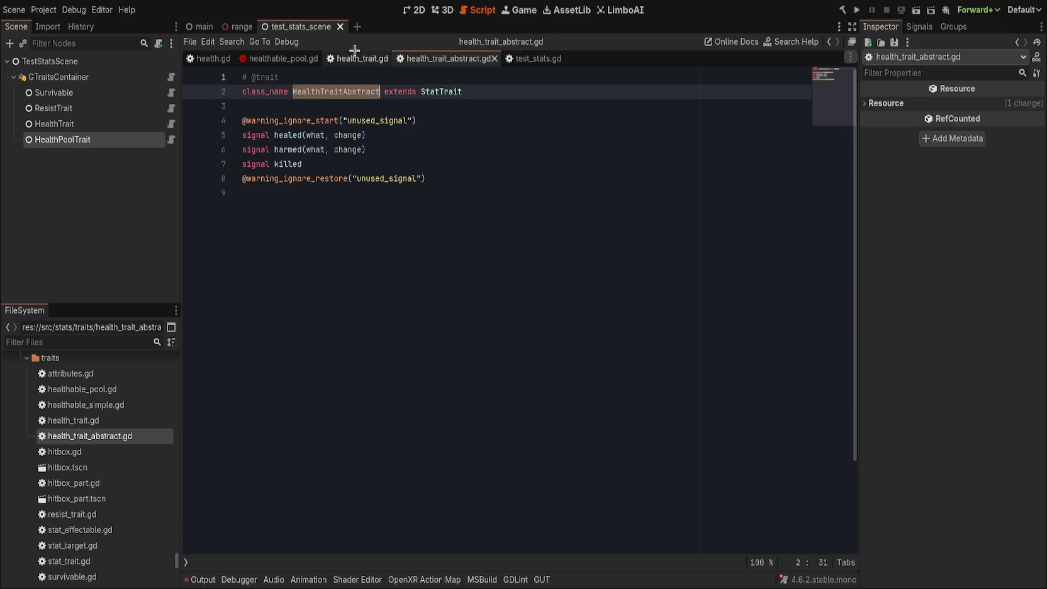
{"action": "left_click", "coordinate": [355, 58]}
{"action": "double_click", "coordinate": [419, 92]}
- Make both HealthTrait and HealthPoolTrait extend HealthTraitAbstract
{"action": "key", "text": "ctrl+v"}
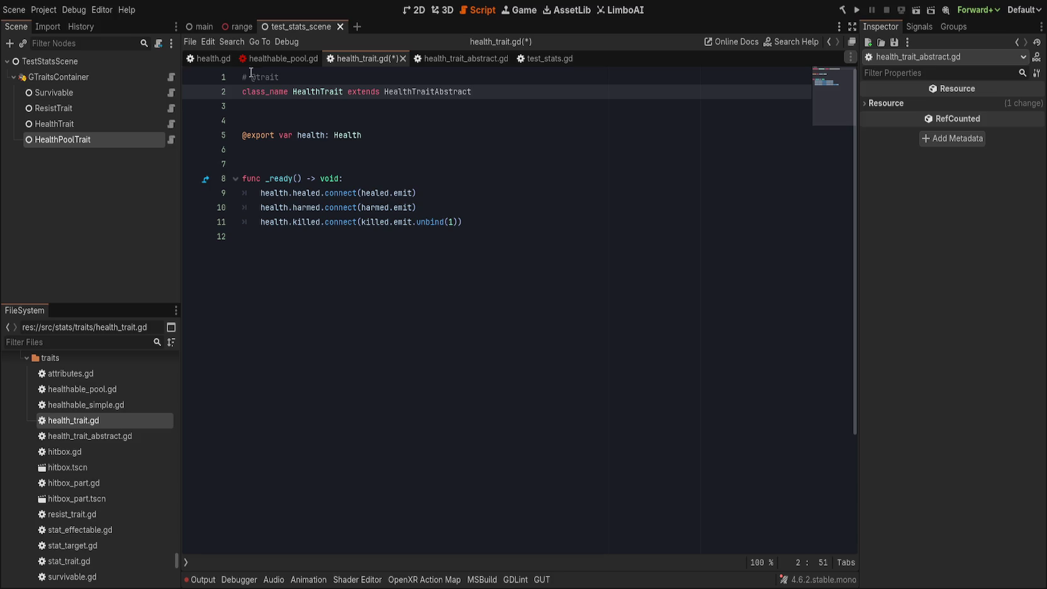
{"action": "left_click", "coordinate": [287, 59]}
{"action": "key", "text": "shift+End"}
{"action": "key", "text": "Delete"}
{"action": "key", "text": "Delete"}
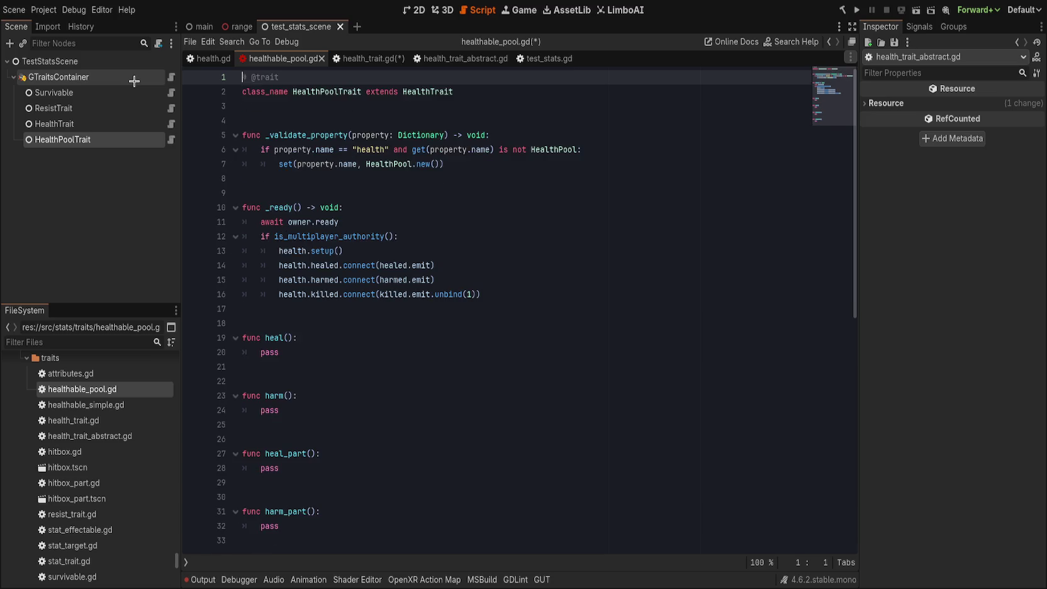
{"action": "key", "text": "Down"}
{"action": "key", "text": "End"}
{"action": "key", "text": "ctrl+BackSpace"}
{"action": "key", "text": "ctrl+v"}
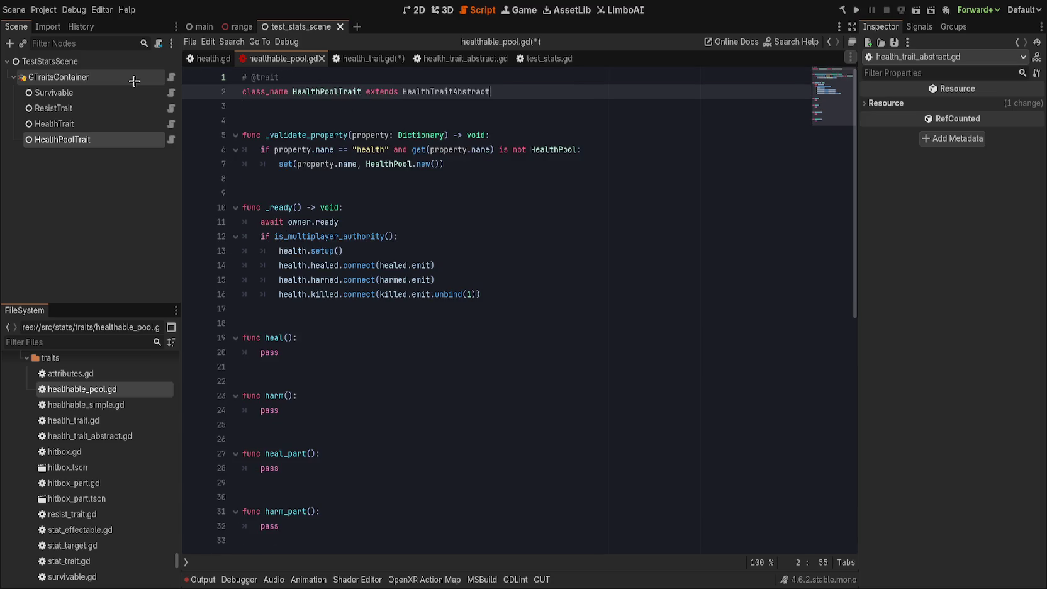
{"action": "left_click", "coordinate": [406, 178]}
{"action": "key", "text": "shift+Up"}
{"action": "key", "text": "shift+Up"}
{"action": "key", "text": "shift+Up"}
{"action": "key", "text": "Delete"}
{"action": "left_click", "coordinate": [512, 176]}
{"action": "left_click", "coordinate": [467, 134]}
{"action": "key", "text": "Delete"}
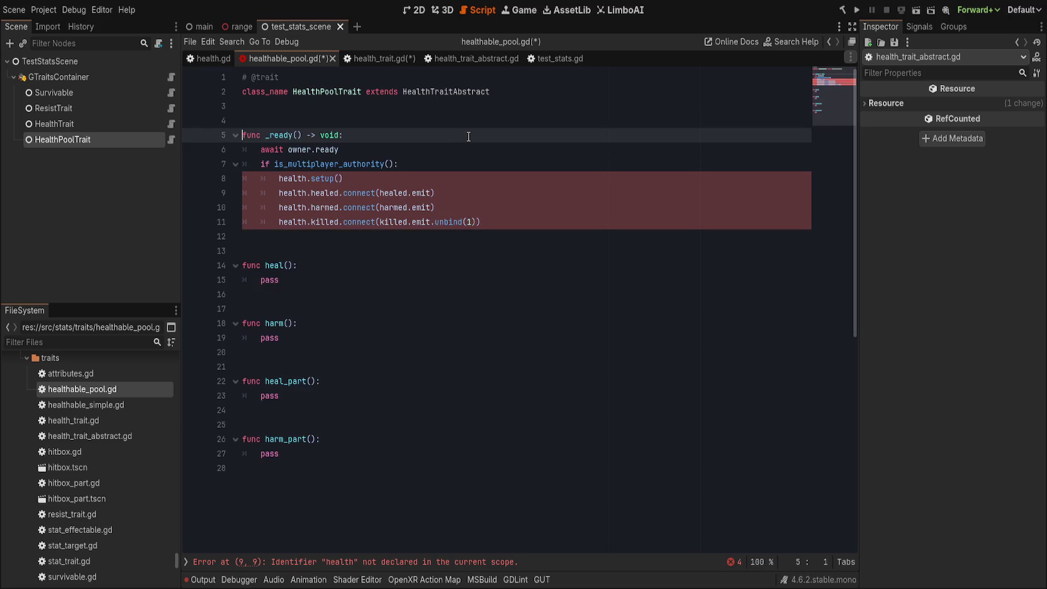
{"action": "left_click", "coordinate": [382, 111]}
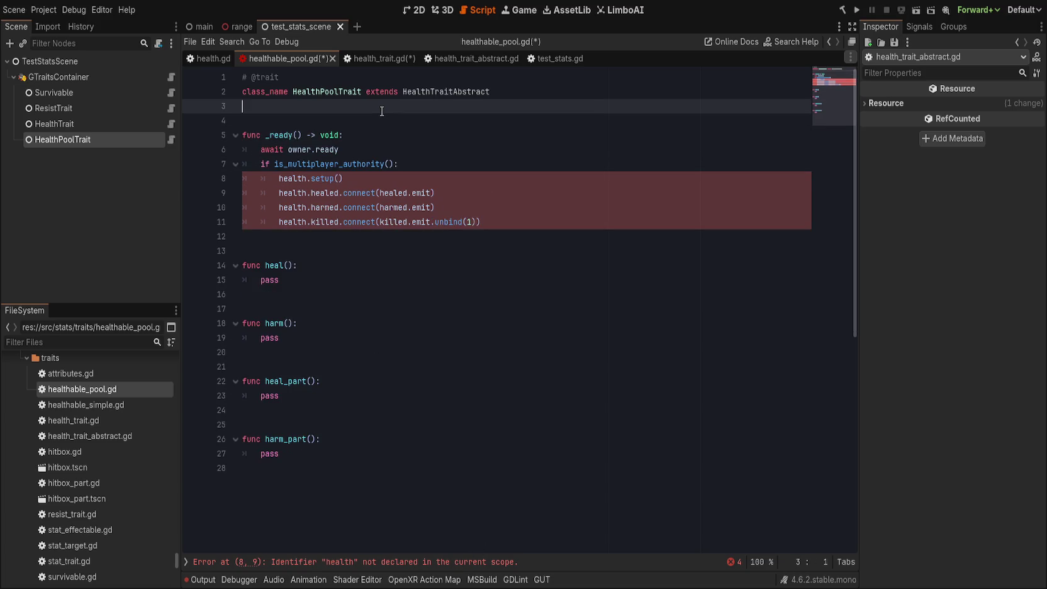
{"action": "key", "text": "Return"}
{"action": "type", "text": "@export"}
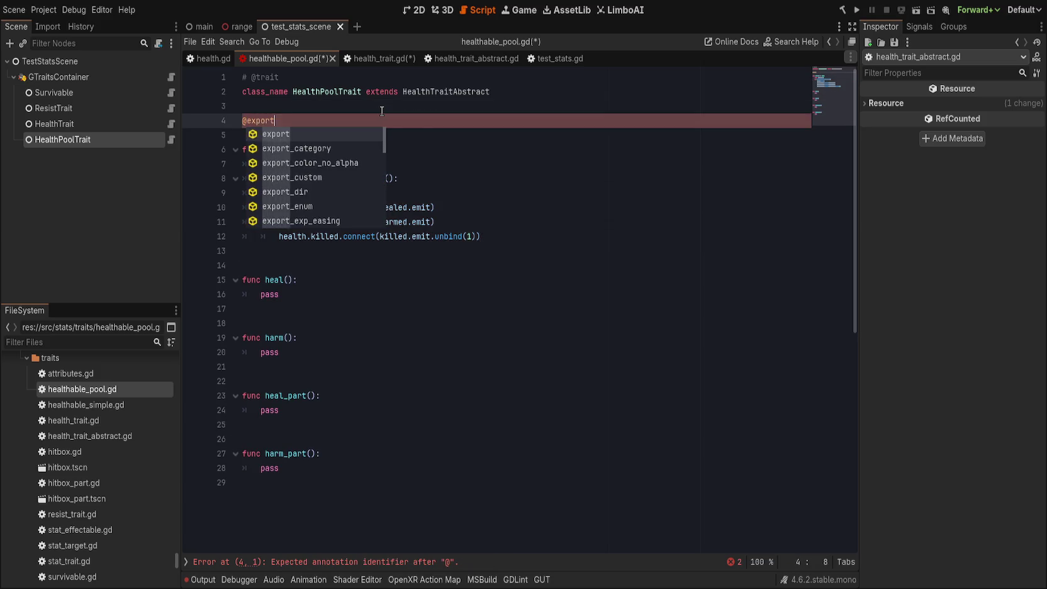
{"action": "type", "text": " var health: He"}
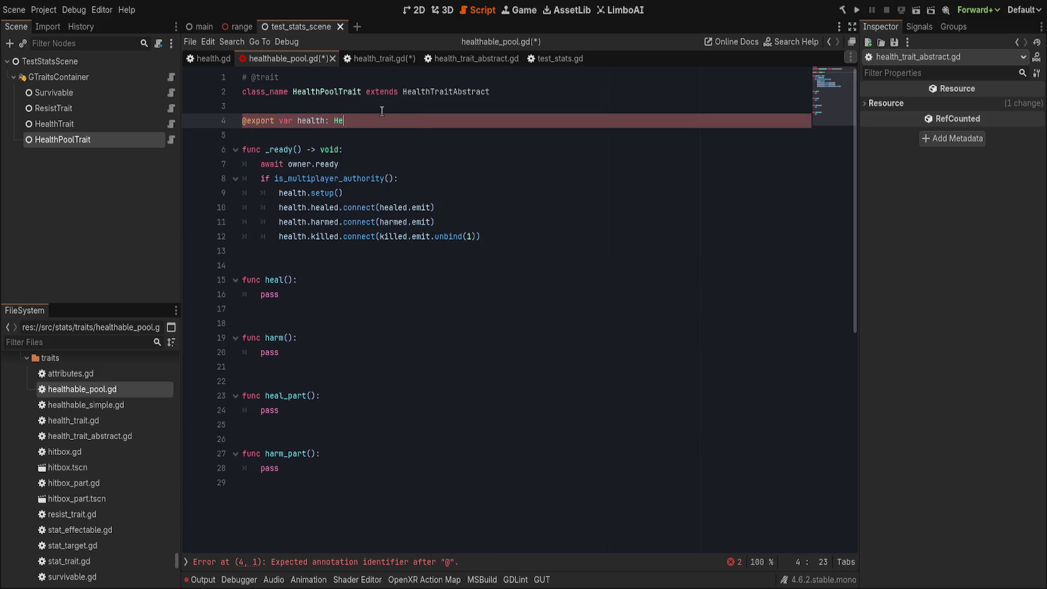
{"action": "type", "text": "althPool"}
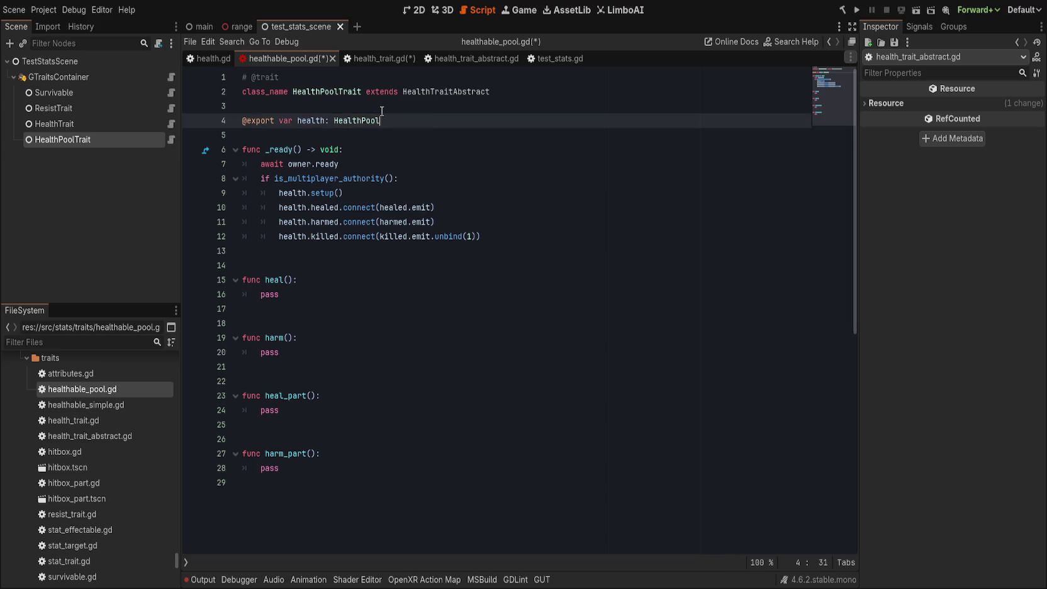
{"action": "key", "text": "ctrl+s"}
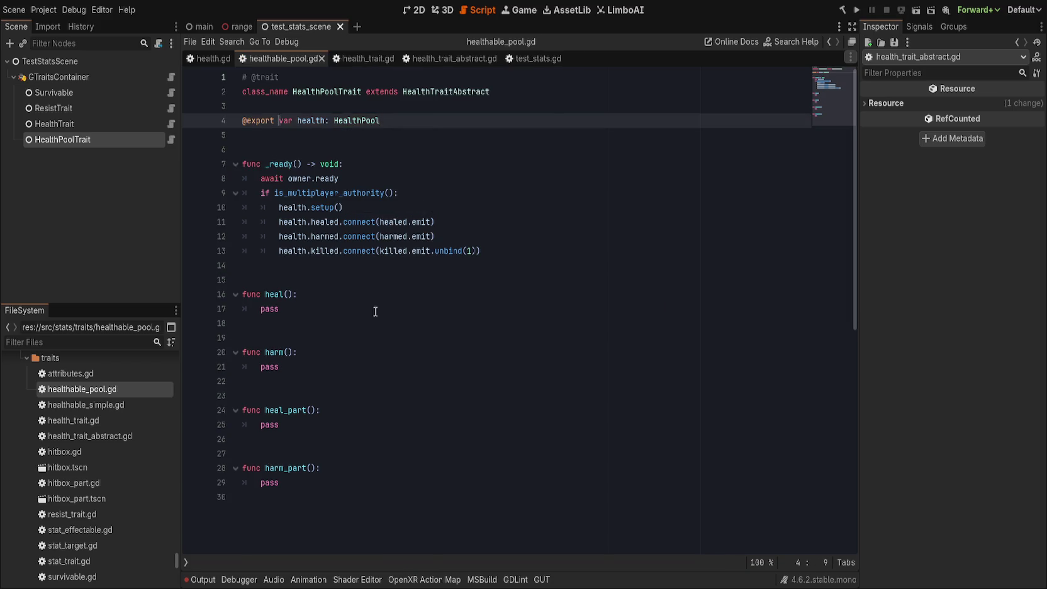
- Compare health_trait.gd, health_trait_abstract.gd and healthable_pool.gd
{"action": "left_click", "coordinate": [359, 309]}
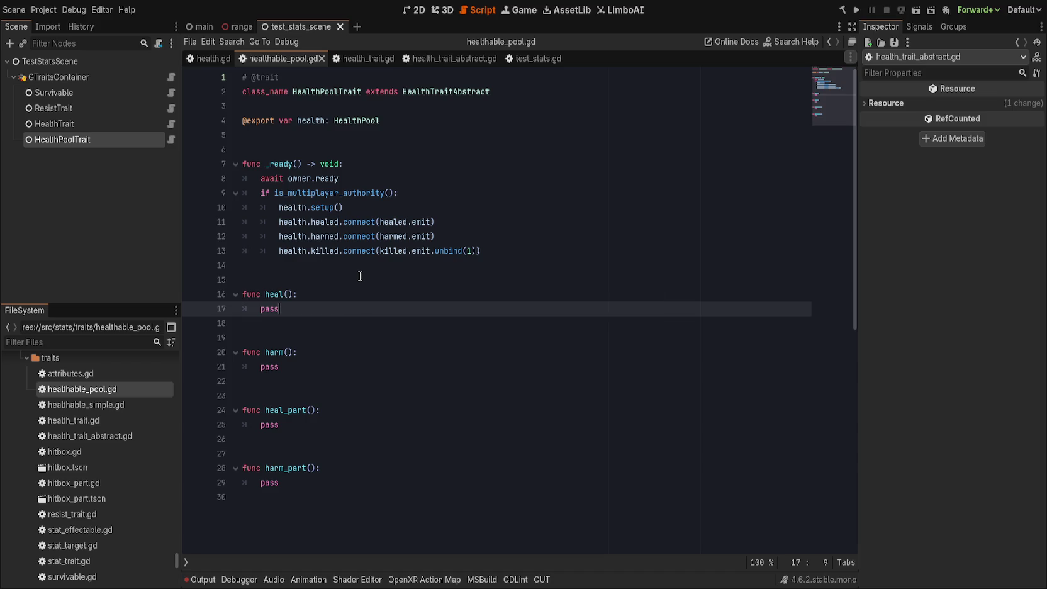
{"action": "left_click", "coordinate": [364, 57]}
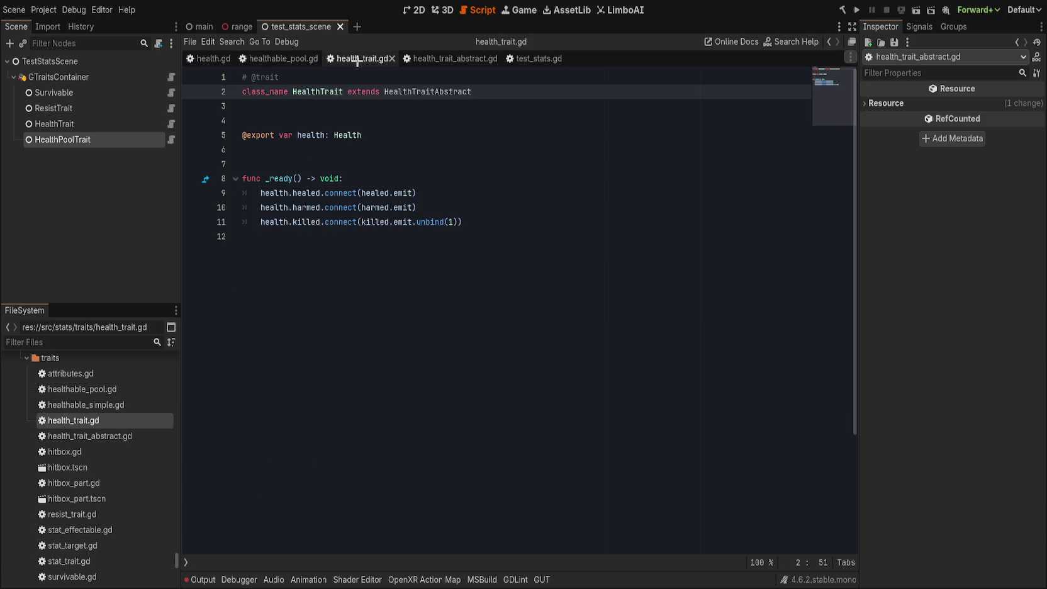
{"action": "left_click", "coordinate": [428, 60]}
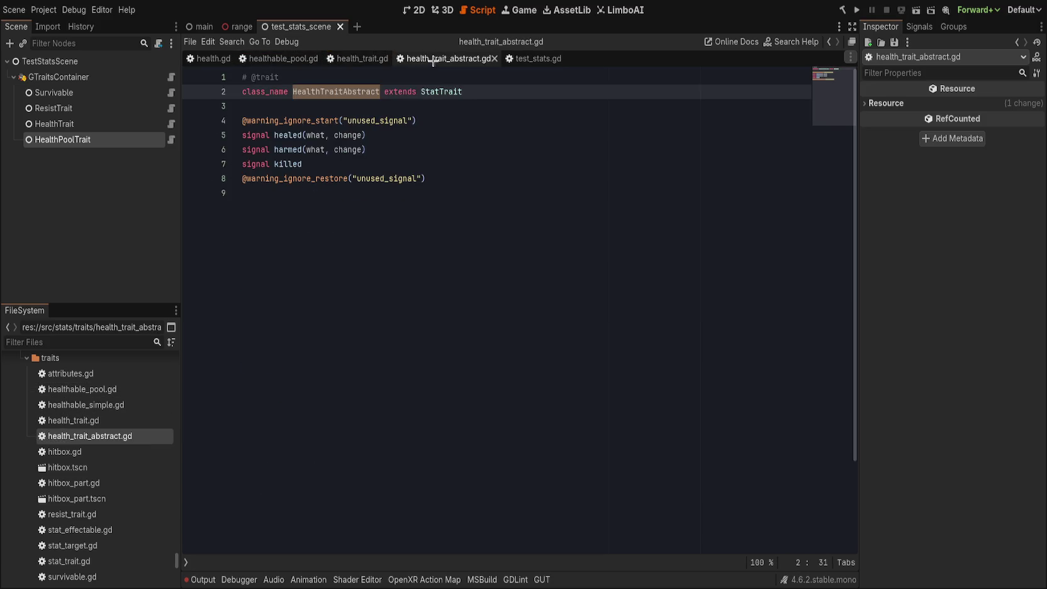
{"action": "left_click", "coordinate": [301, 60]}
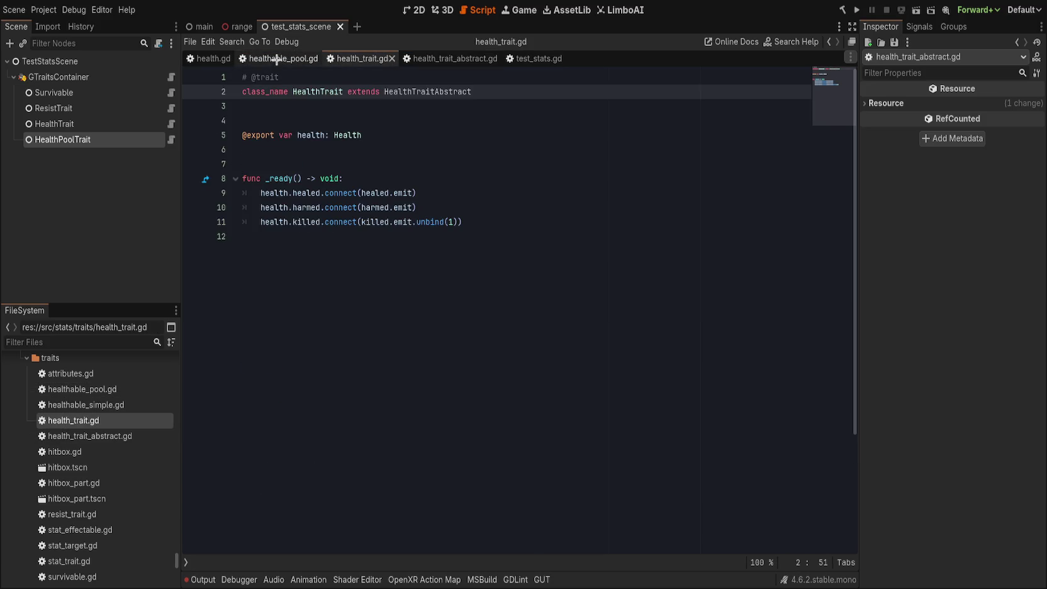
{"action": "left_click", "coordinate": [451, 60]}
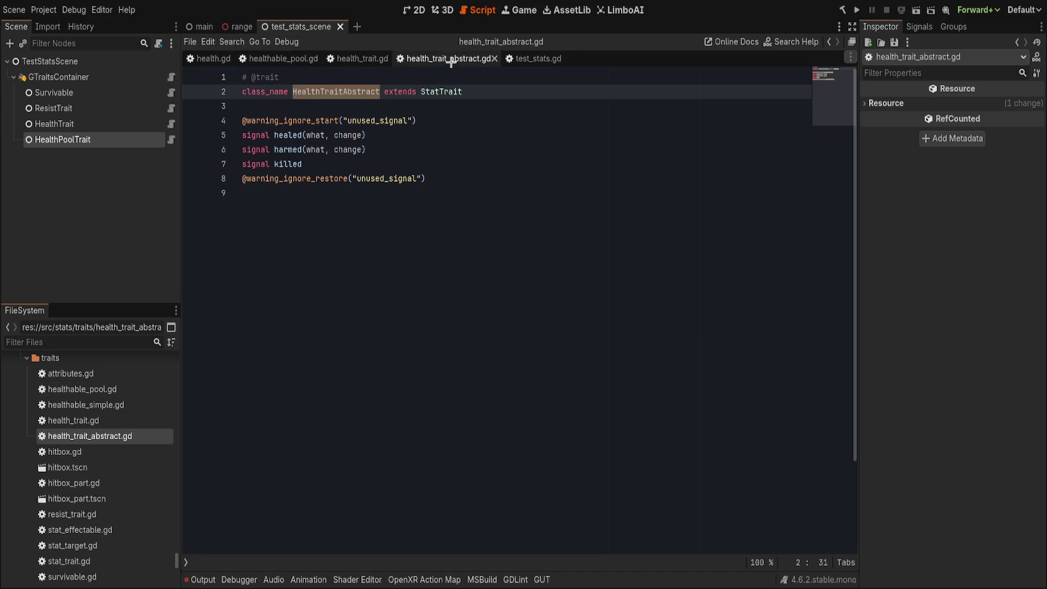
- Look over health_trait_abstract.gd and health_trait.gd's Health export, then return to healthable_pool.gd
{"action": "left_click", "coordinate": [546, 251]}
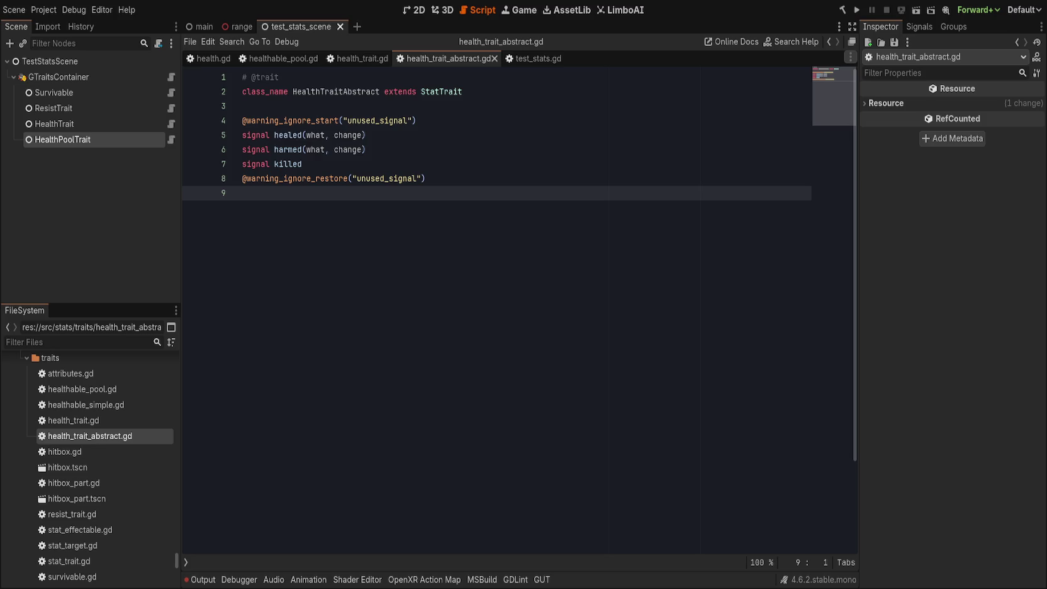
{"action": "left_click", "coordinate": [611, 114]}
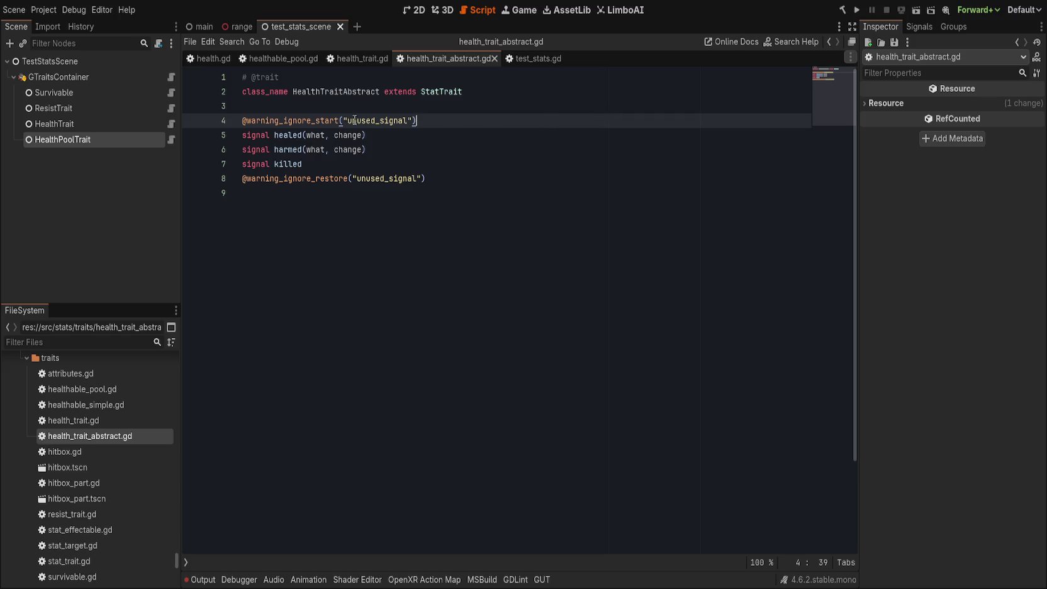
{"action": "left_click", "coordinate": [346, 63]}
{"action": "left_click", "coordinate": [389, 137]}
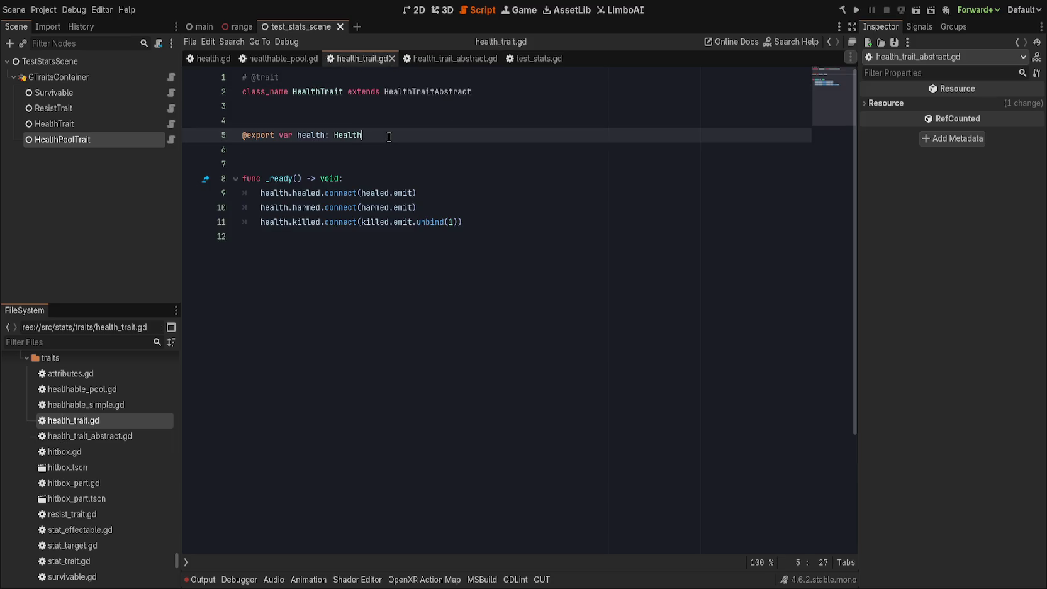
{"action": "left_click", "coordinate": [283, 64]}
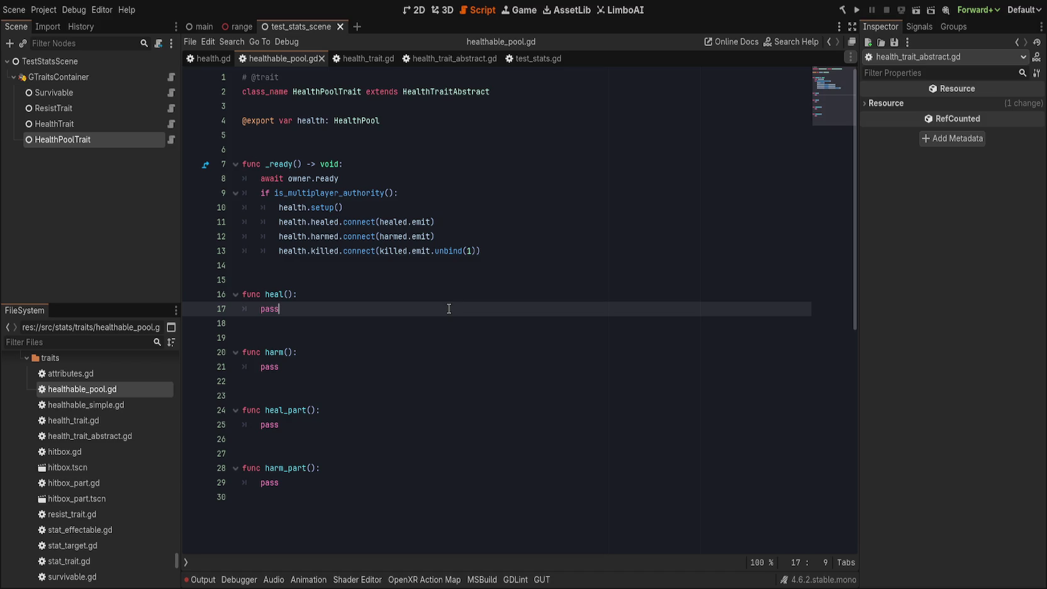
- Delete the is_multiplayer_authority() check in _ready, dedent the setup and connect lines, and save
{"action": "left_click", "coordinate": [426, 194]}
{"action": "left_click", "coordinate": [379, 181]}
{"action": "left_click", "coordinate": [427, 193]}
{"action": "left_click", "coordinate": [431, 180]}
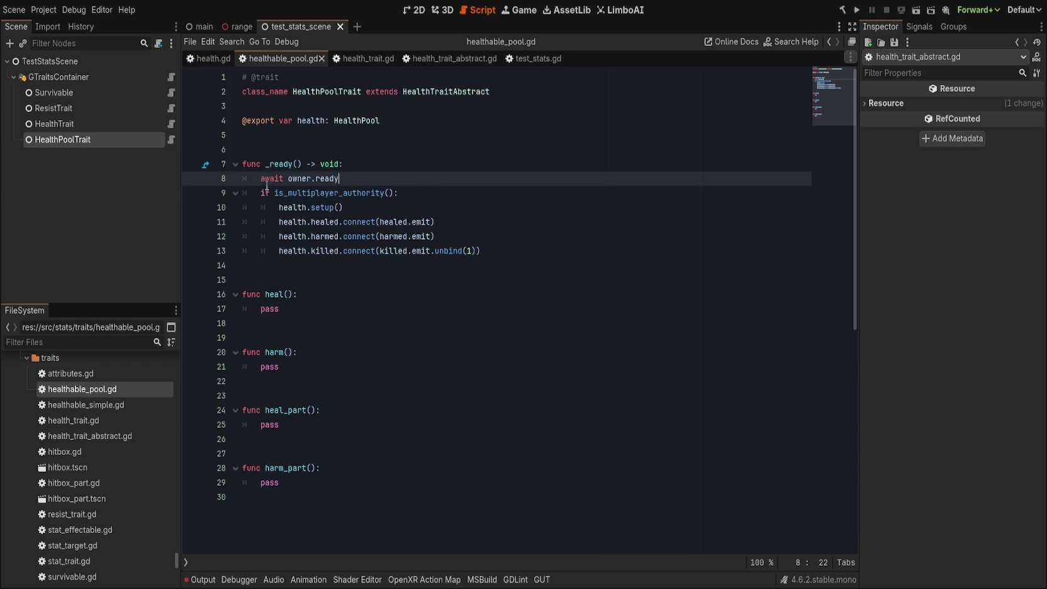
{"action": "left_click", "coordinate": [420, 191]}
{"action": "key", "text": "ctrl+shift+k"}
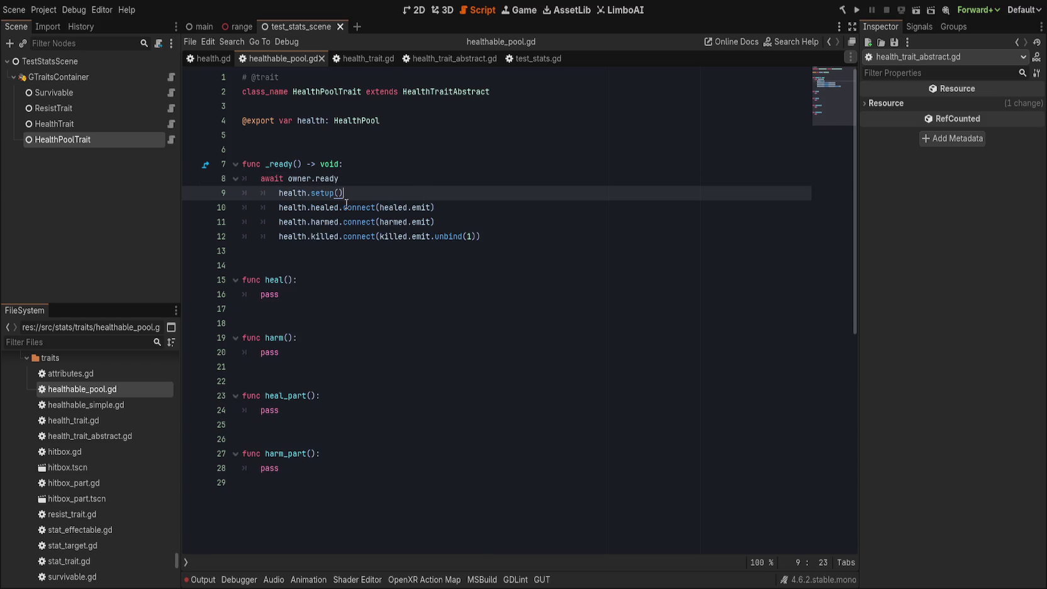
{"action": "left_click_drag", "start_coordinate": [281, 193], "coordinate": [393, 236]}
{"action": "key", "text": "shift+Tab"}
{"action": "left_click", "coordinate": [597, 223]}
{"action": "key", "text": "ctrl+s"}
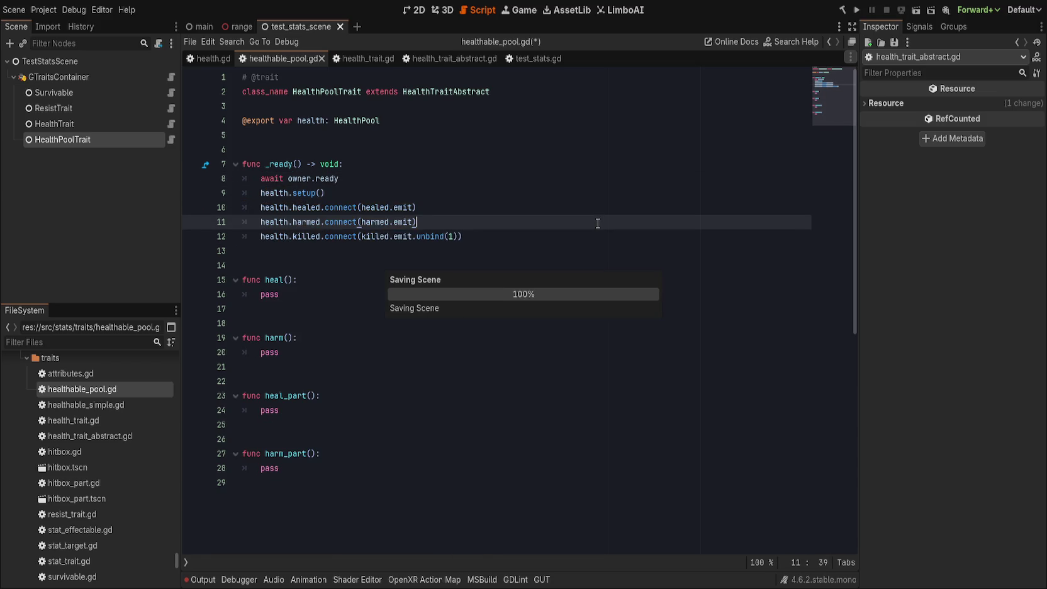
{"action": "key", "text": "Left"}
{"action": "key", "text": "Left"}
{"action": "key", "text": "Left"}
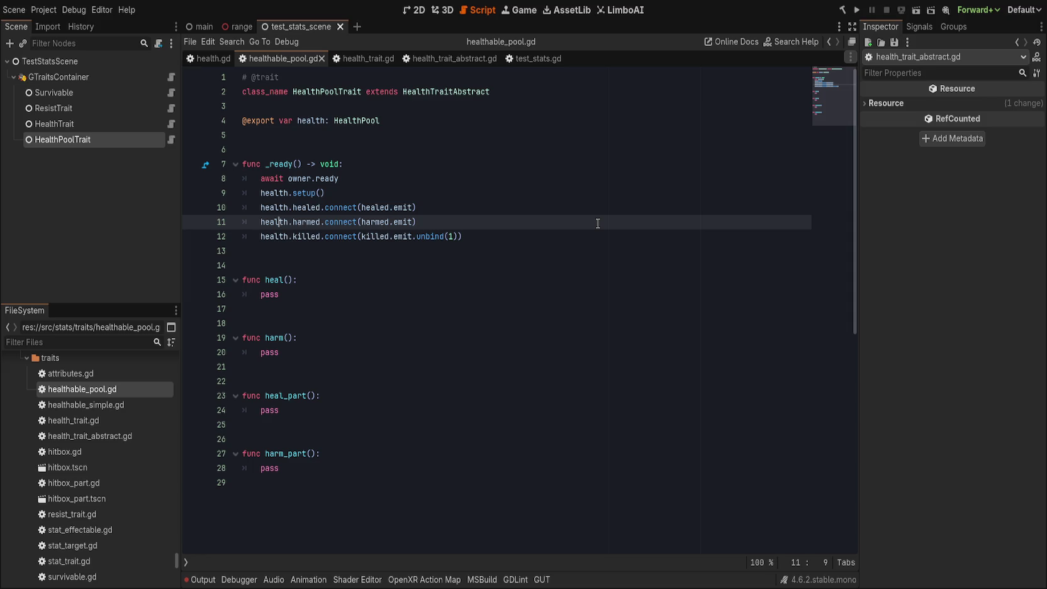
- Inspect the setup definition in health_pool.gd, then return to the other script tabs
{"action": "left_click", "coordinate": [315, 192]}
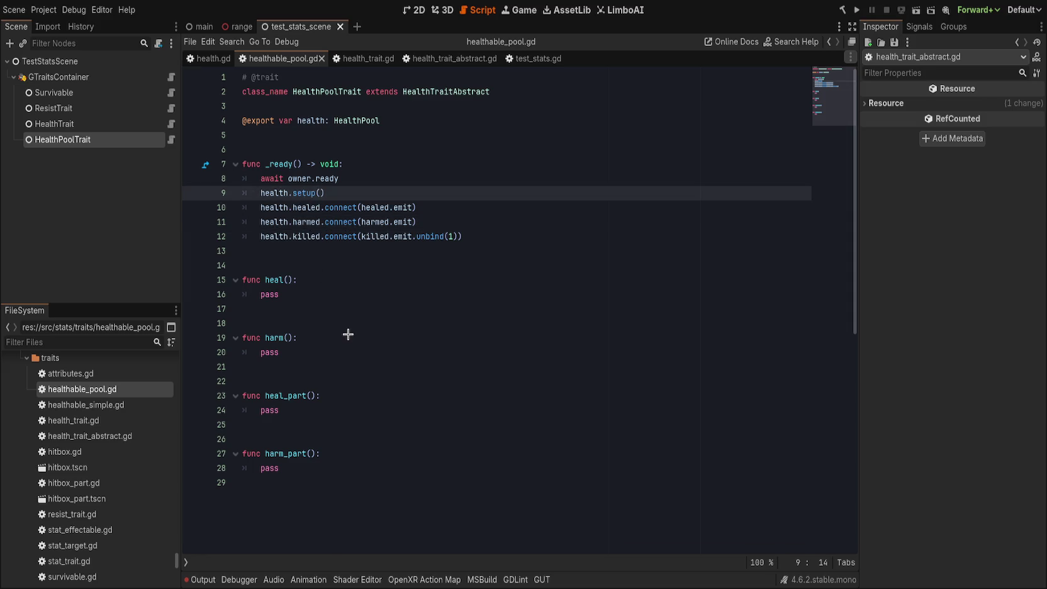
{"action": "key", "text": "F12"}
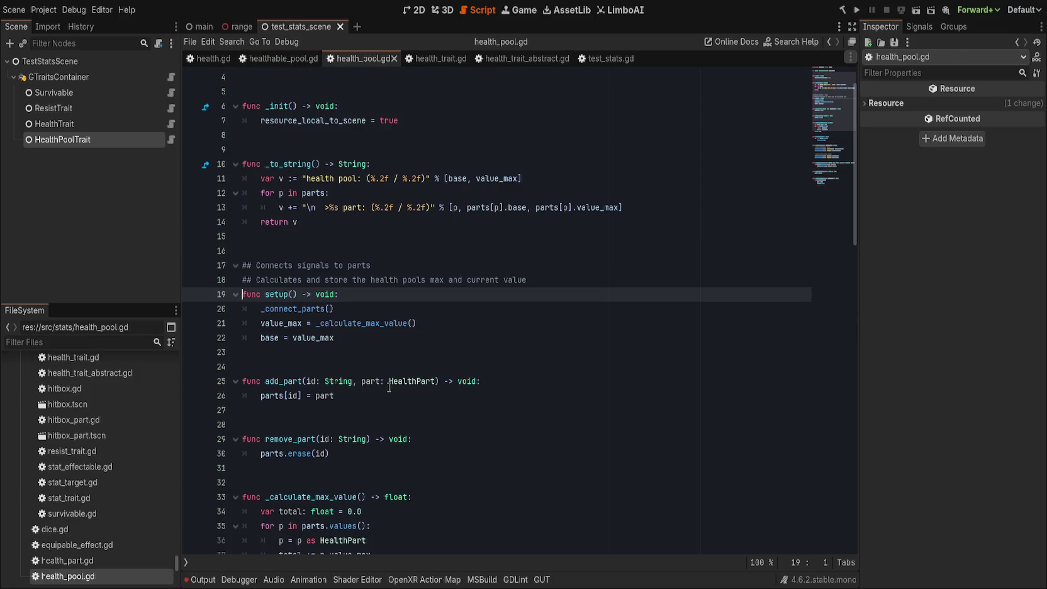
{"action": "scroll", "coordinate": [389, 387], "scroll_direction": "up", "scroll_amount": 2}
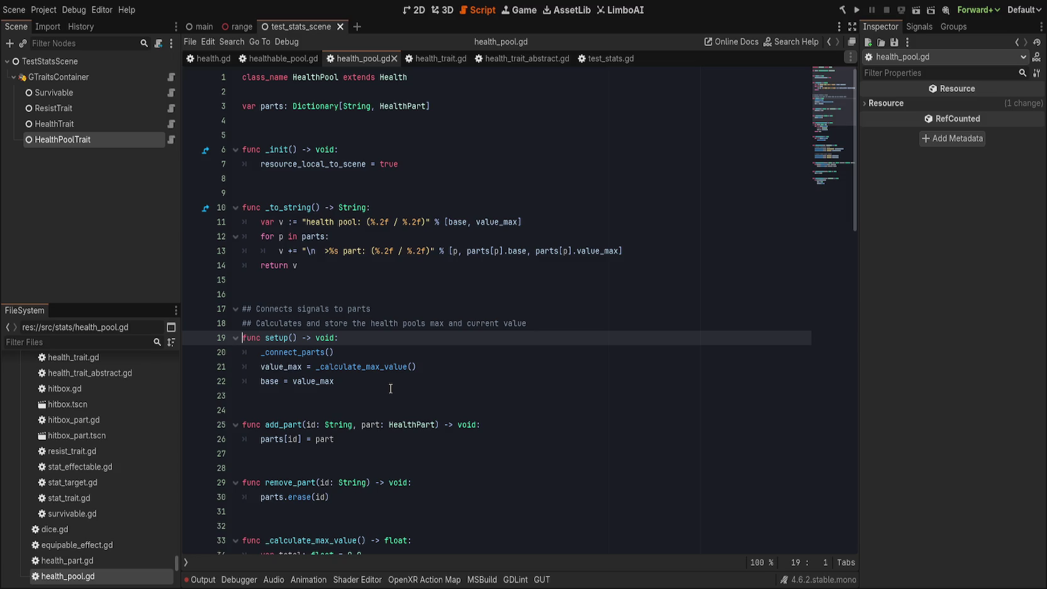
{"action": "left_click", "coordinate": [398, 383]}
{"action": "scroll", "coordinate": [398, 383], "scroll_direction": "down", "scroll_amount": 4}
{"action": "scroll", "coordinate": [283, 157], "scroll_direction": "up", "scroll_amount": 4}
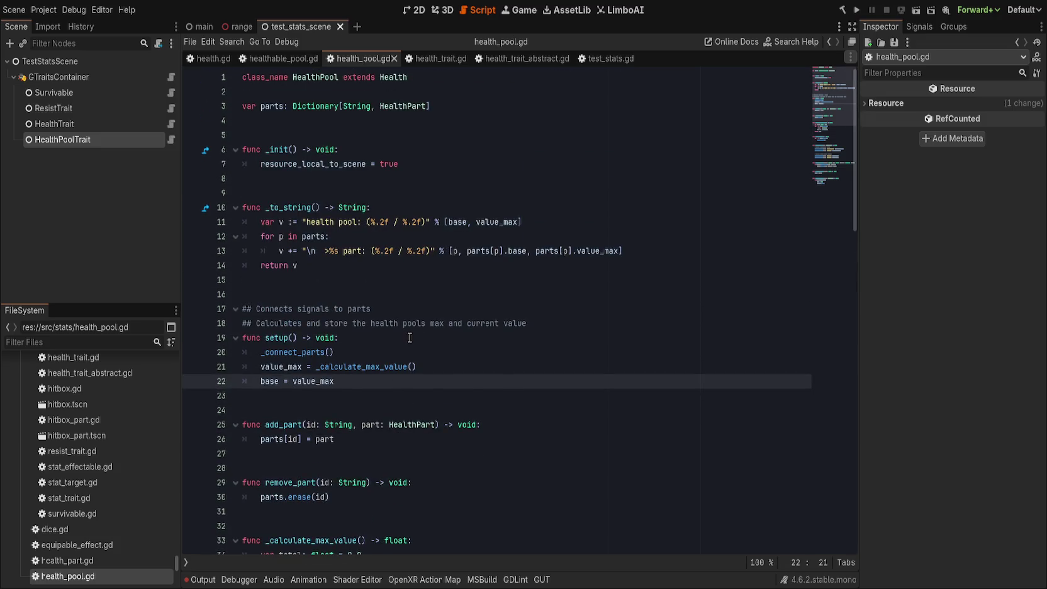
{"action": "left_click", "coordinate": [283, 58]}
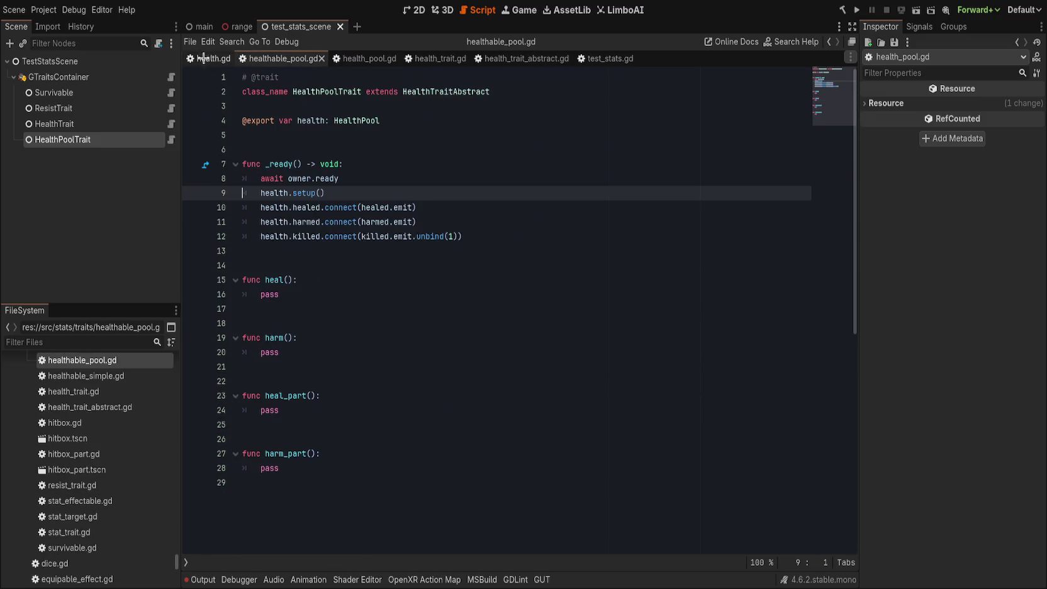
{"action": "left_click", "coordinate": [204, 59]}
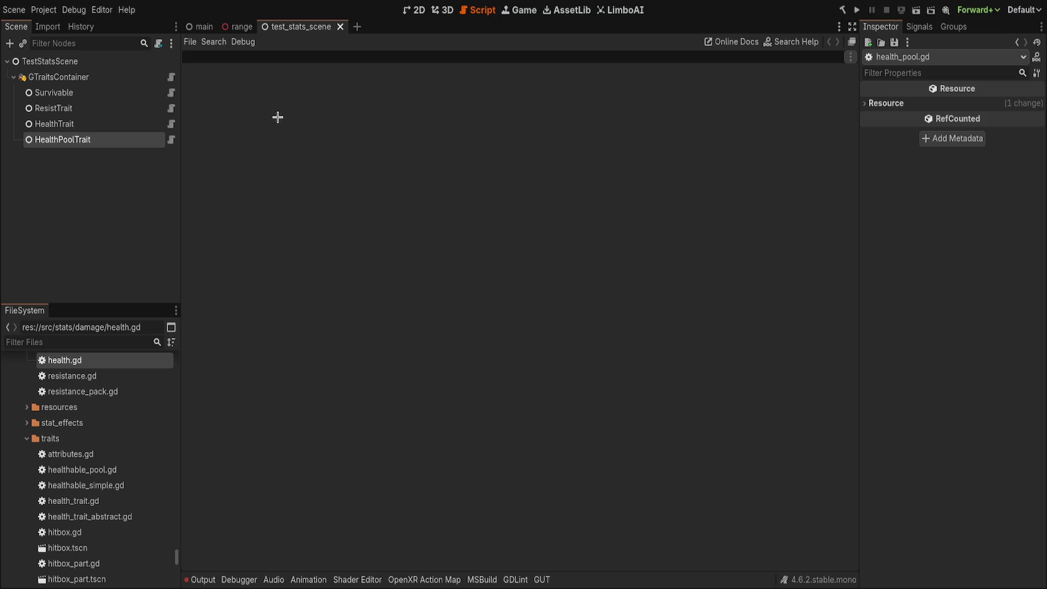
- Try HealthPool, HealthPoolBiped and HealthPoolPlayer in HealthPoolTrait's Health slot, then leave it empty
{"action": "left_click", "coordinate": [95, 124]}
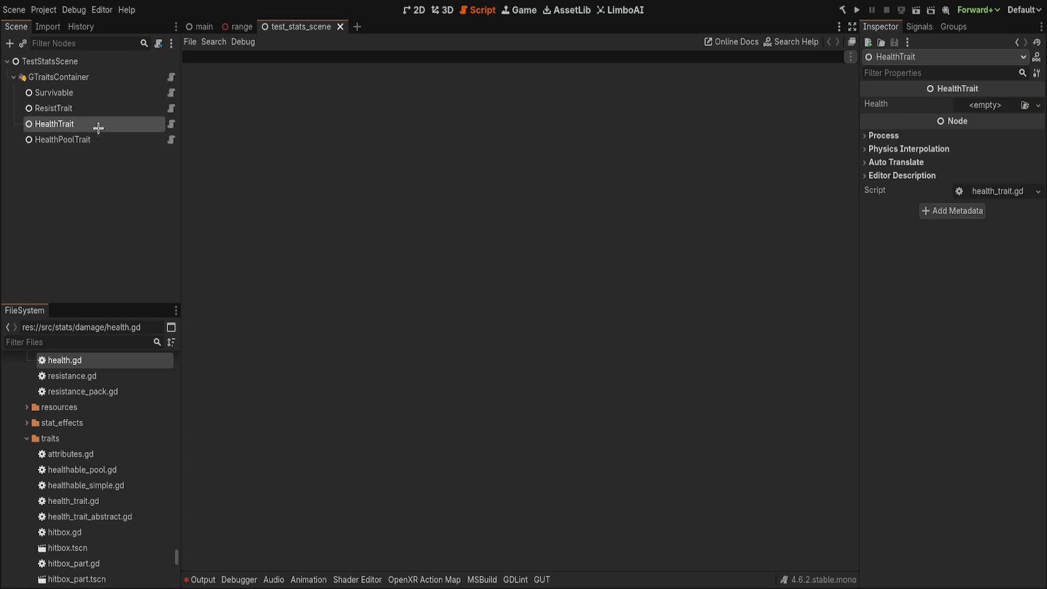
{"action": "left_click", "coordinate": [96, 139]}
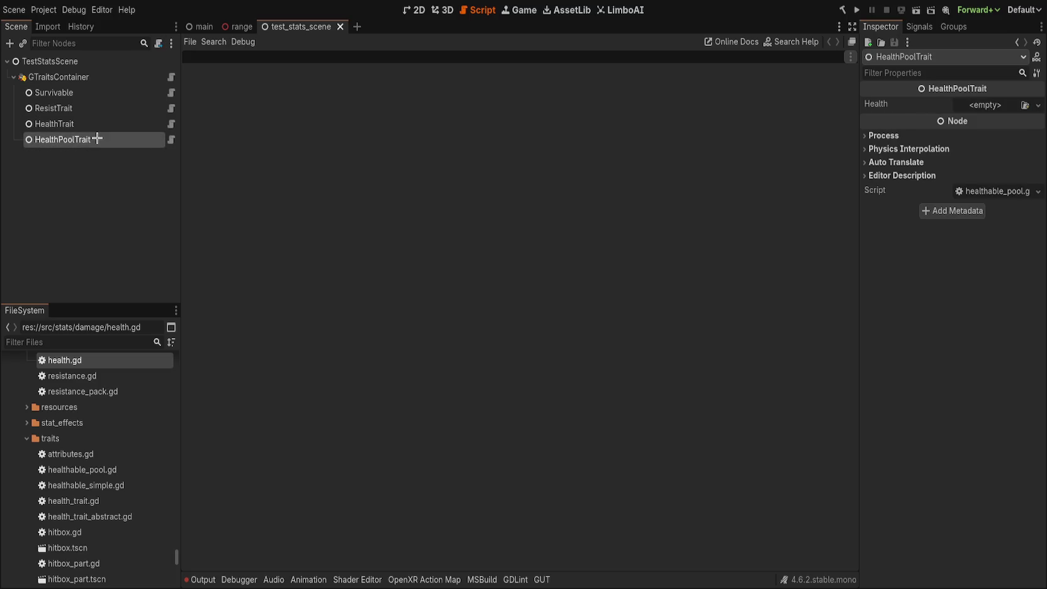
{"action": "left_click", "coordinate": [982, 106]}
{"action": "left_click", "coordinate": [997, 105]}
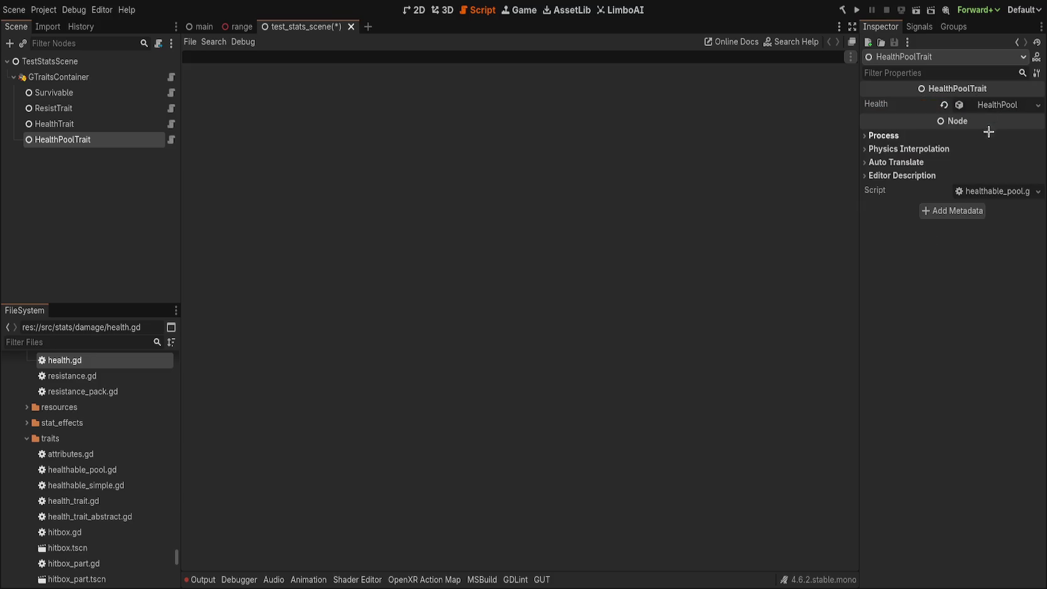
{"action": "left_click", "coordinate": [960, 106]}
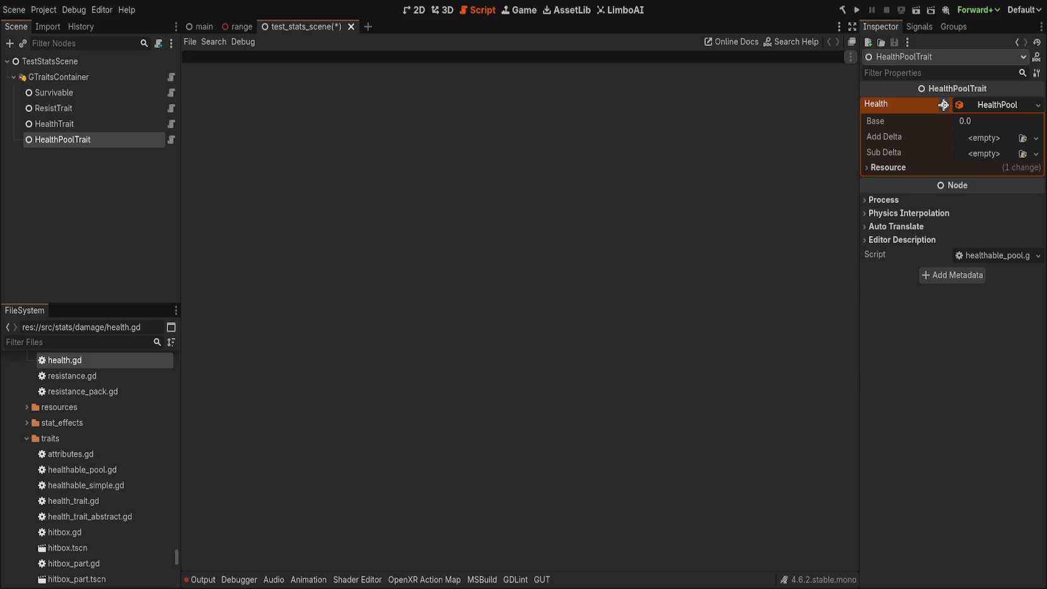
{"action": "left_click", "coordinate": [944, 105]}
{"action": "key", "text": "ctrl+z"}
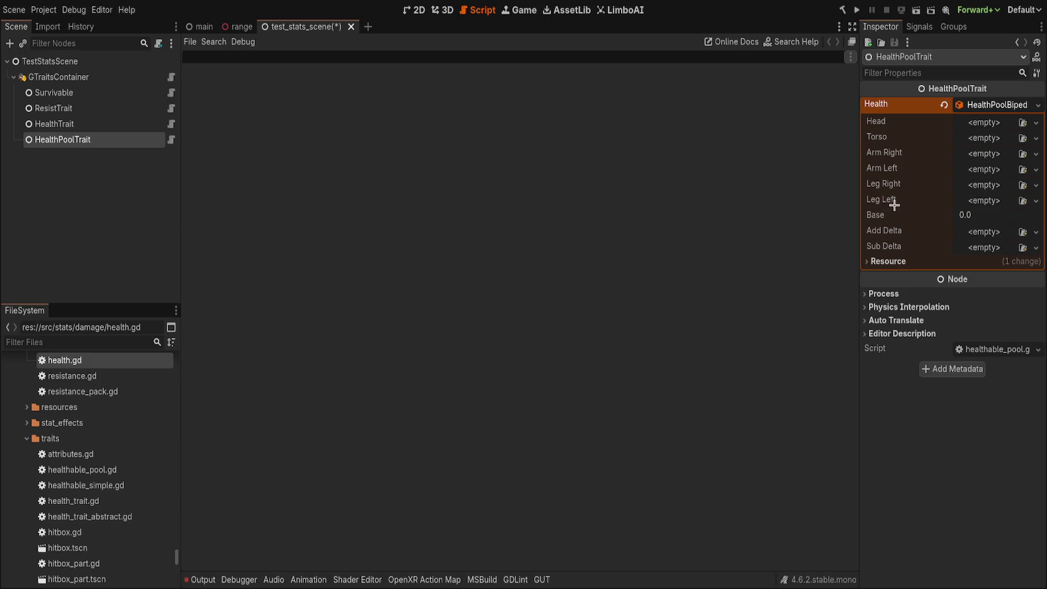
{"action": "left_click", "coordinate": [945, 105]}
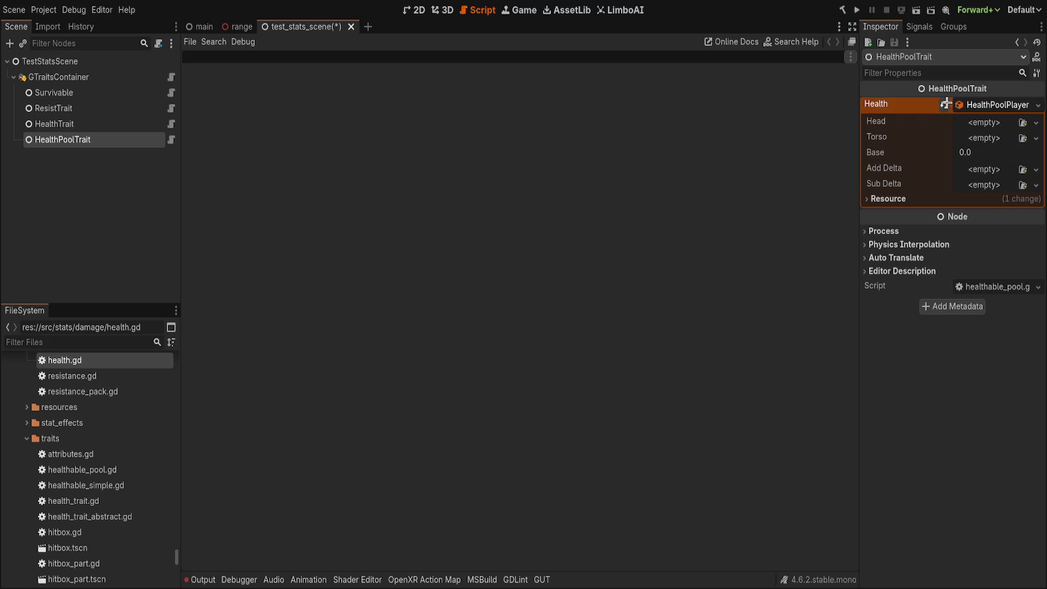
{"action": "left_click", "coordinate": [943, 105]}
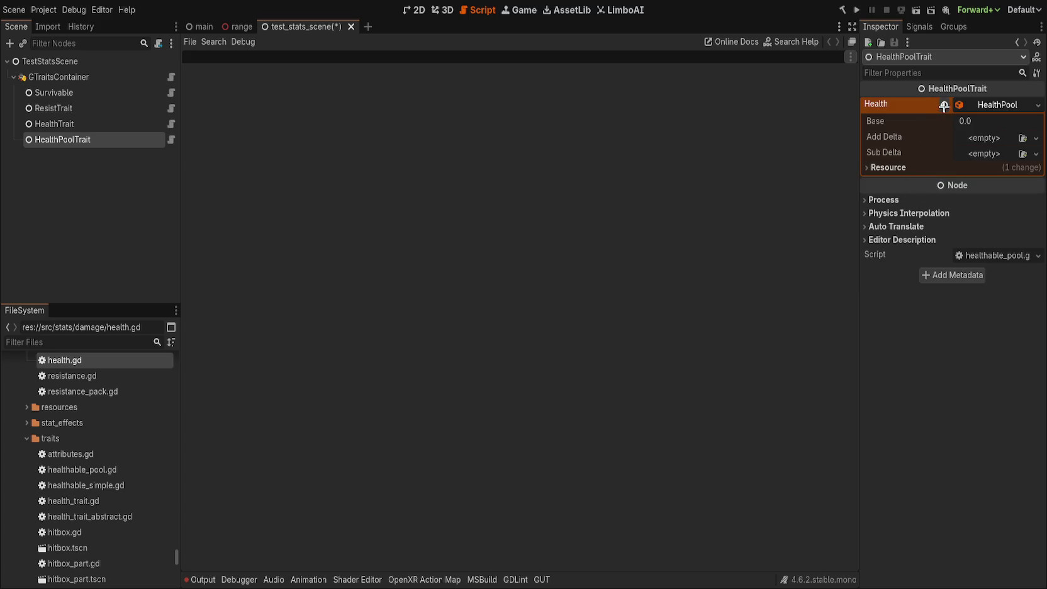
{"action": "left_click", "coordinate": [944, 105]}
{"action": "left_click", "coordinate": [946, 105]}
{"action": "left_click", "coordinate": [945, 104]}
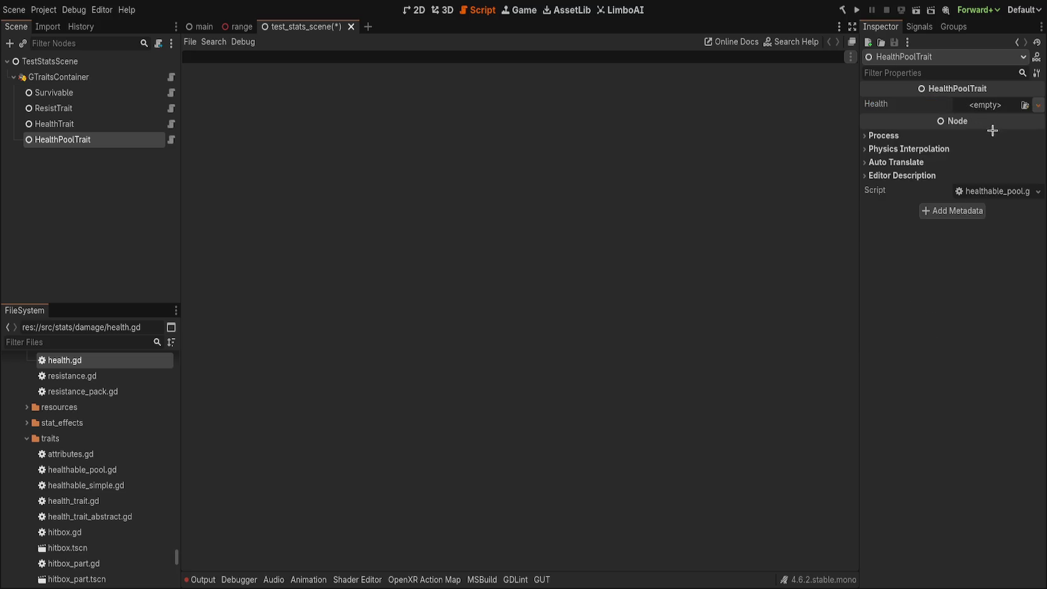
{"action": "key", "text": "ctrl+z"}
{"action": "left_click", "coordinate": [944, 104]}
- Give the HealthTrait node a new Health resource in its Health property
{"action": "left_click", "coordinate": [82, 124]}
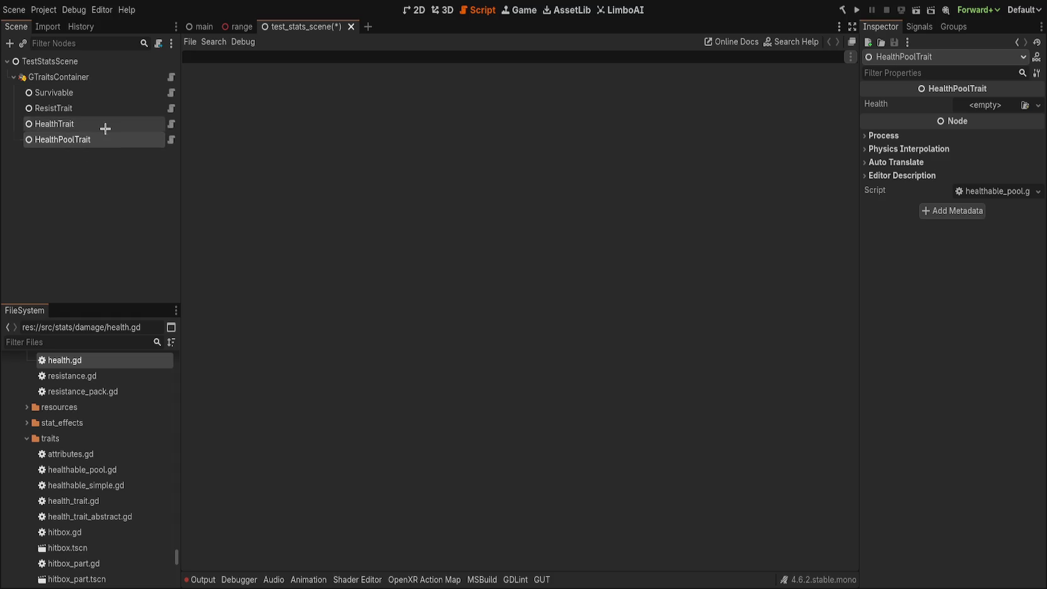
{"action": "left_click", "coordinate": [981, 105]}
{"action": "left_click", "coordinate": [992, 107]}
{"action": "left_click", "coordinate": [992, 107]}
{"action": "left_click", "coordinate": [942, 104]}
{"action": "key", "text": "ctrl+z"}
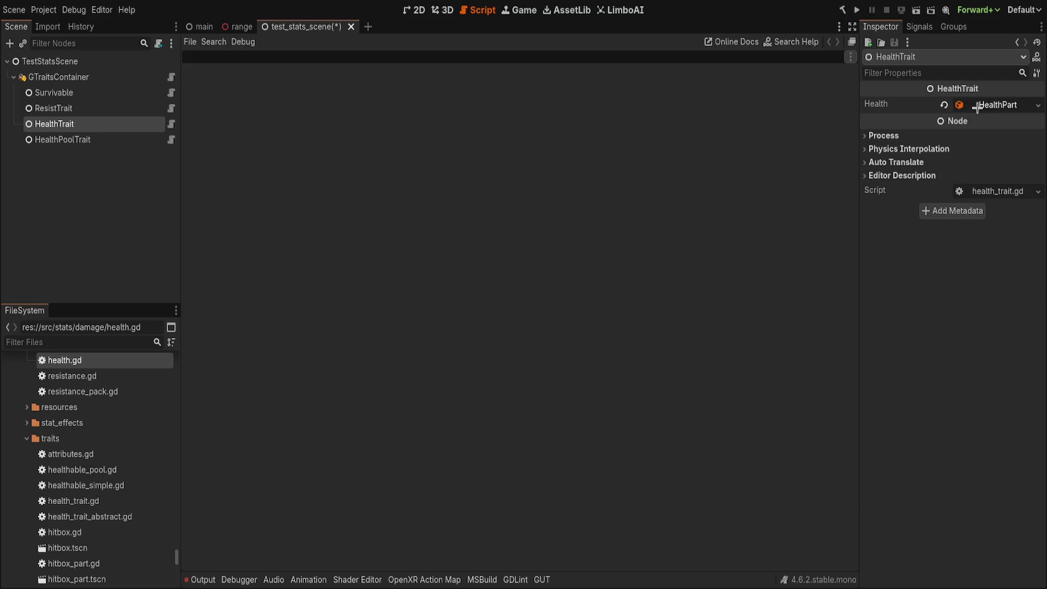
{"action": "left_click", "coordinate": [945, 105]}
{"action": "key", "text": "ctrl+z"}
{"action": "left_click", "coordinate": [943, 105]}
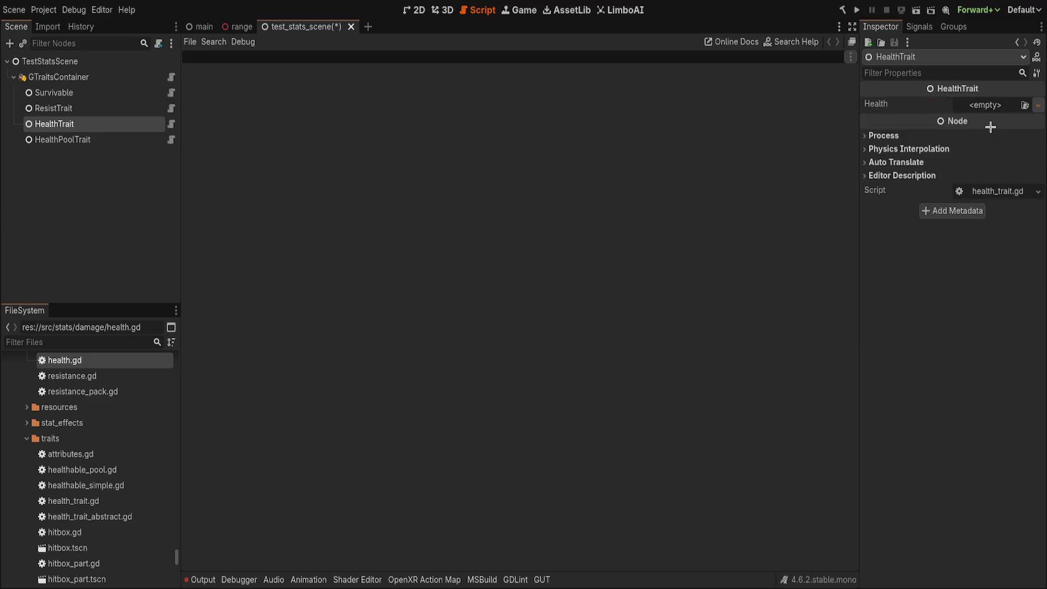
{"action": "key", "text": "ctrl+z"}
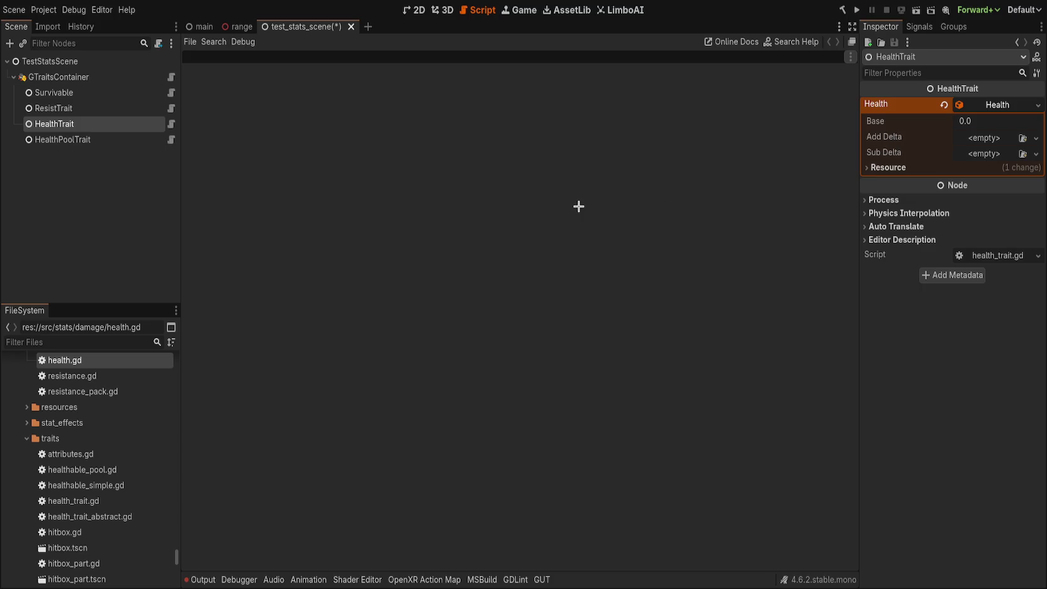
- Inspect the HealthPoolTrait node and save the test stats scene with Ctrl+S
{"action": "left_click", "coordinate": [48, 139]}
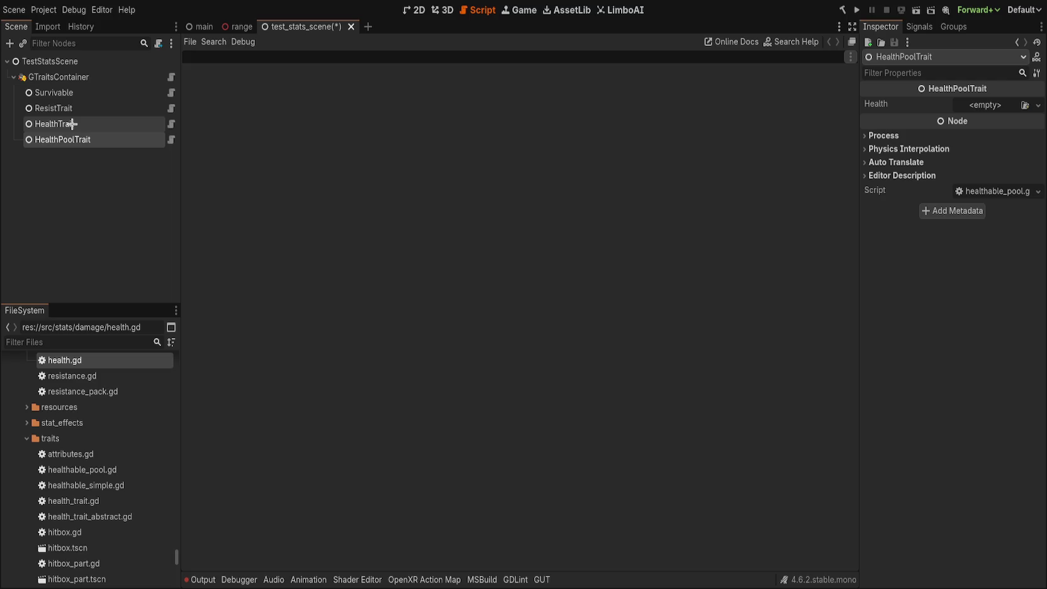
{"action": "left_click", "coordinate": [114, 192]}
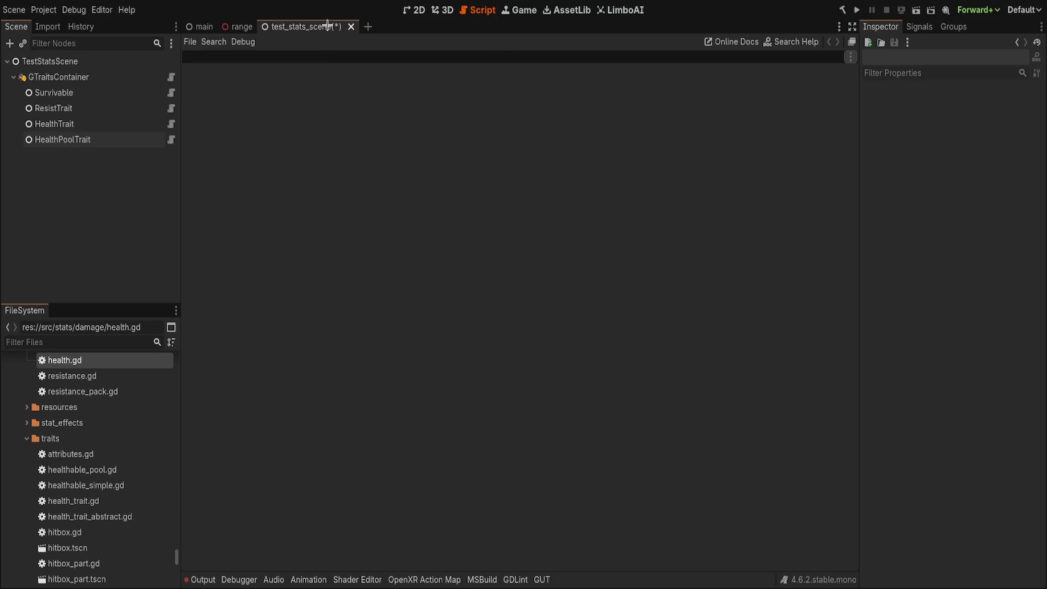
{"action": "key", "text": "ctrl+s"}
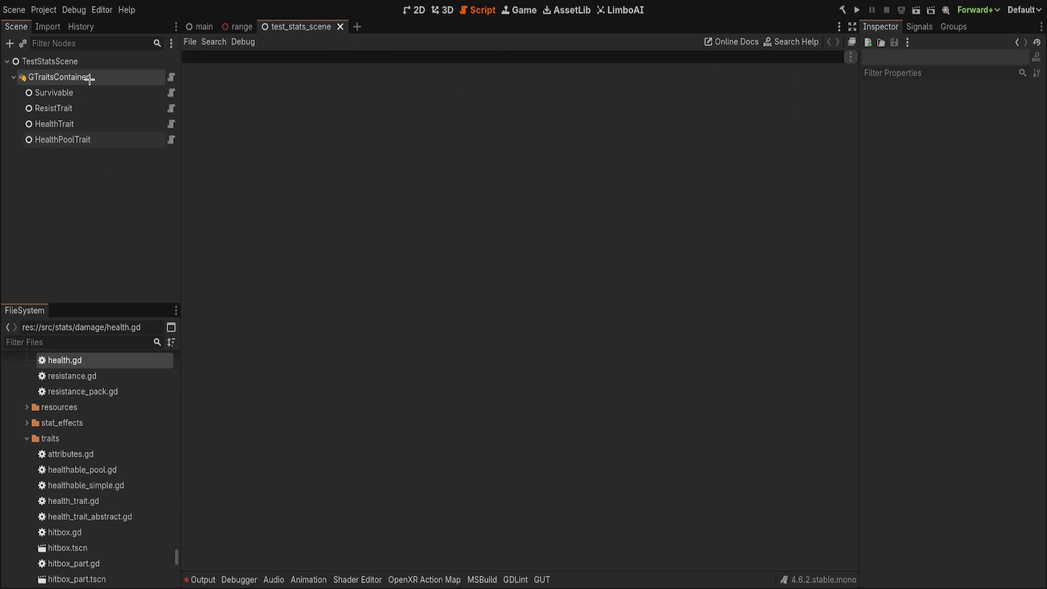
- Inspect the GTraitsContainer and TestStatsScene root nodes, then open test_stats.gd
{"action": "left_click", "coordinate": [90, 79]}
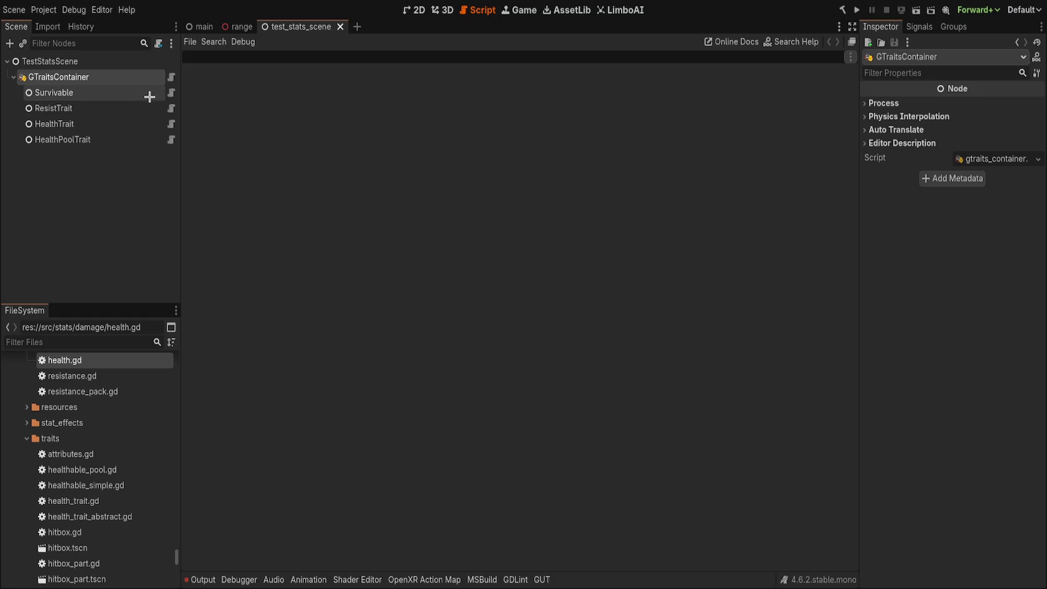
{"action": "left_click", "coordinate": [442, 10]}
{"action": "left_click", "coordinate": [480, 11]}
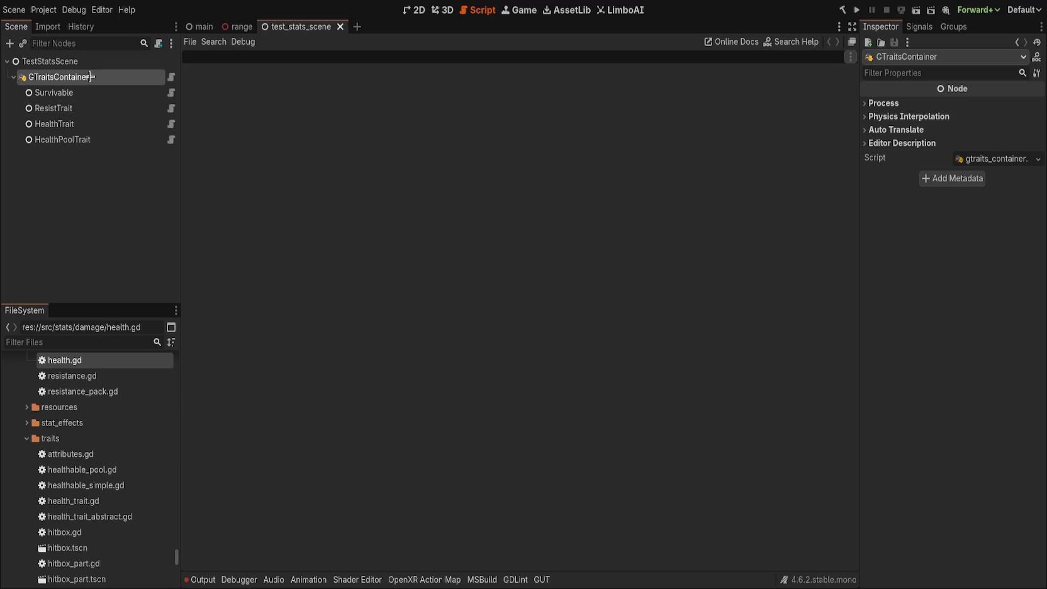
{"action": "left_click", "coordinate": [111, 55]}
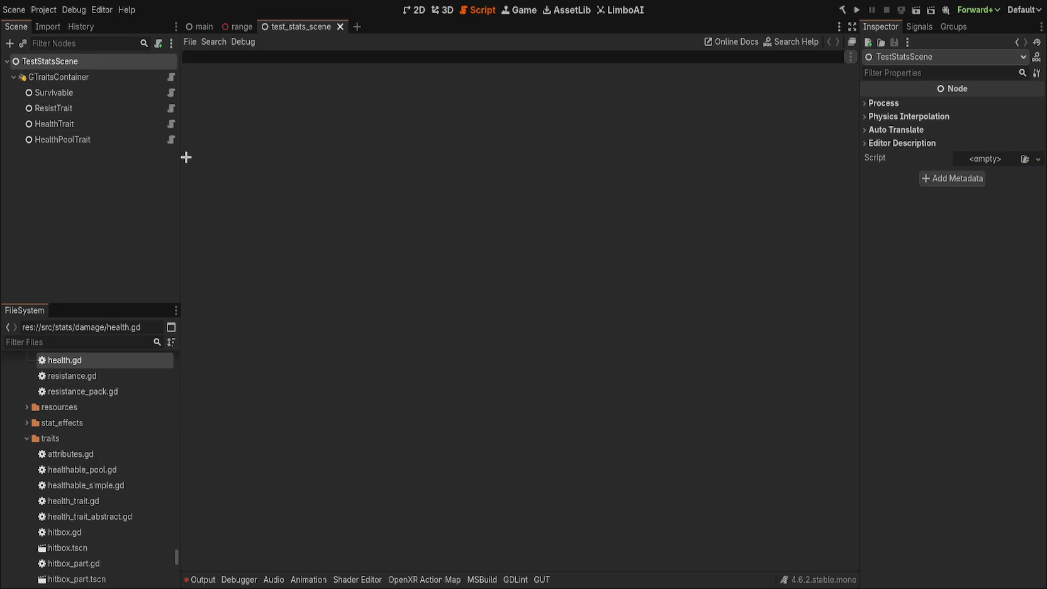
{"action": "double_click", "coordinate": [113, 503]}
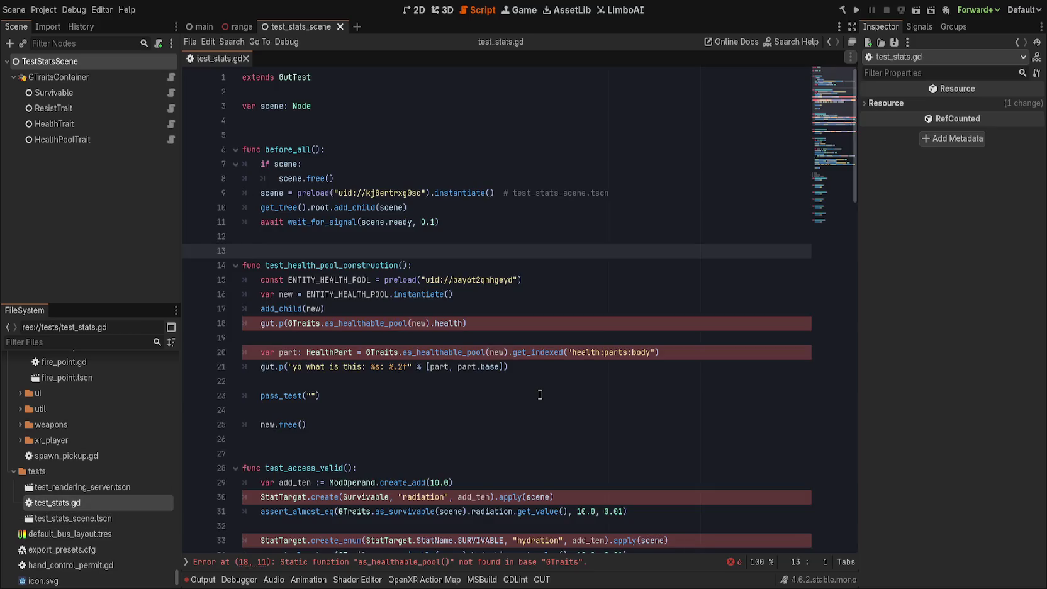
- Review the health pool test and select the as_healthable_pool call on line 18
{"action": "left_click", "coordinate": [540, 394]}
{"action": "left_click", "coordinate": [596, 367]}
{"action": "left_click", "coordinate": [701, 350]}
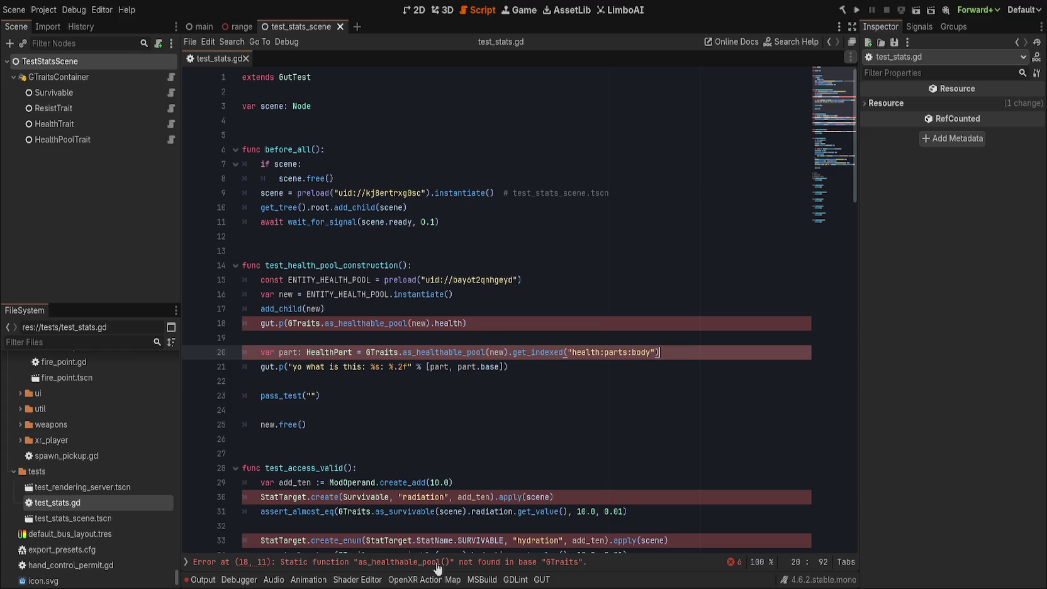
{"action": "scroll", "coordinate": [421, 518], "scroll_direction": "down", "scroll_amount": 8}
{"action": "scroll", "coordinate": [420, 518], "scroll_direction": "up", "scroll_amount": 8}
{"action": "double_click", "coordinate": [379, 323]}
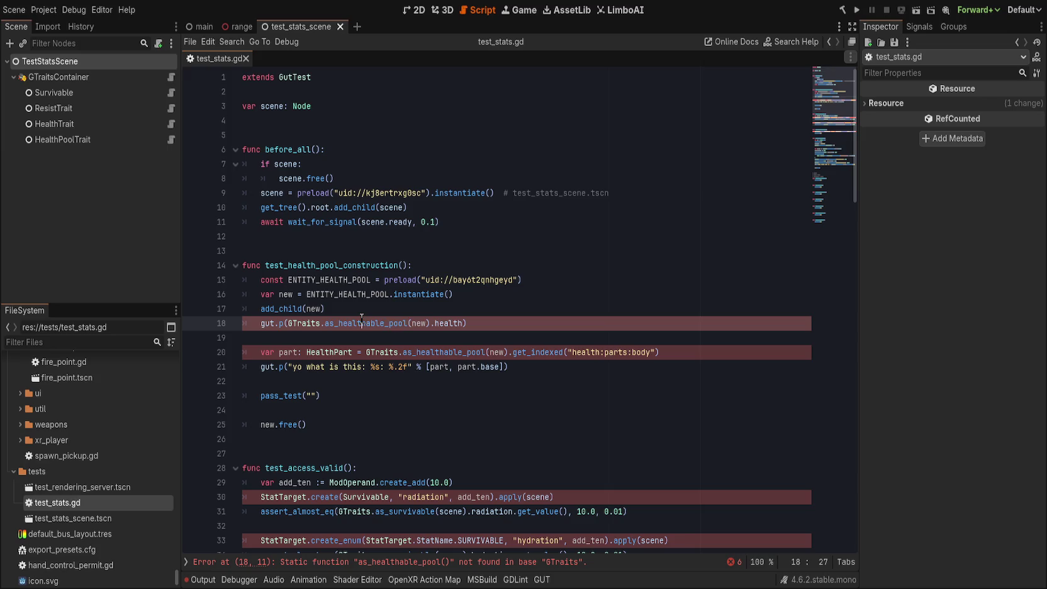
- Add a GTraits.as_health_pool_trait() line after add_child(new), then select as_healthable_pool on line 19
{"action": "left_click", "coordinate": [445, 312]}
{"action": "key", "text": "Return"}
{"action": "type", "text": "GTraits.as"}
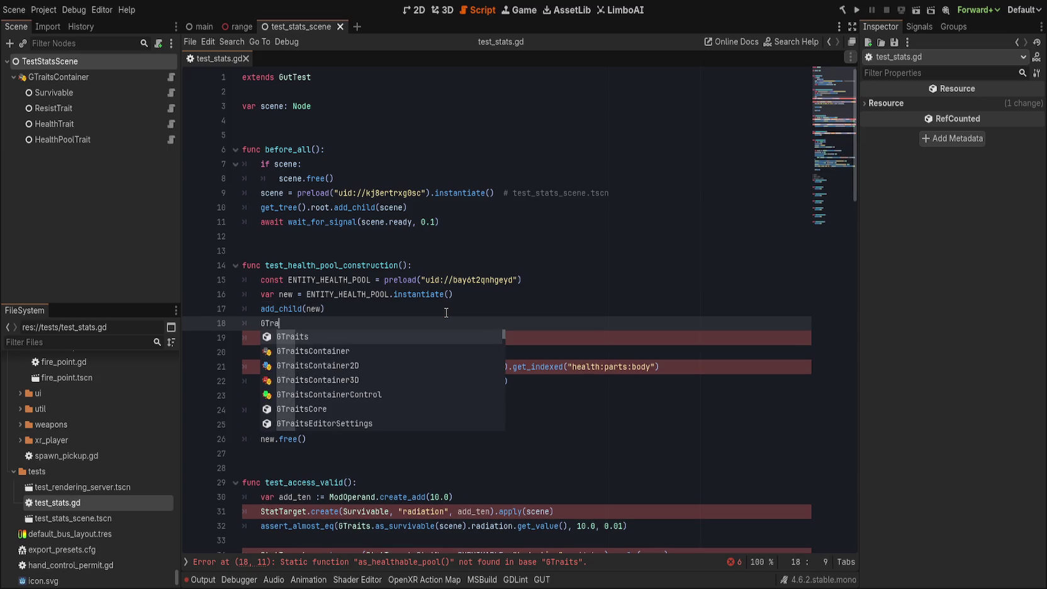
{"action": "type", "text": "_health"}
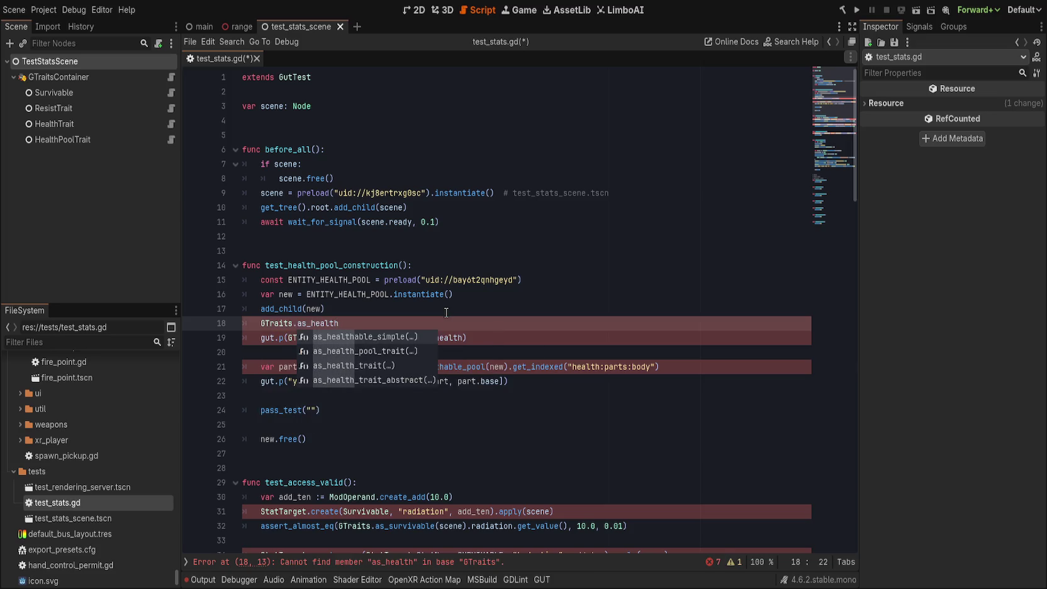
{"action": "key", "text": "Down"}
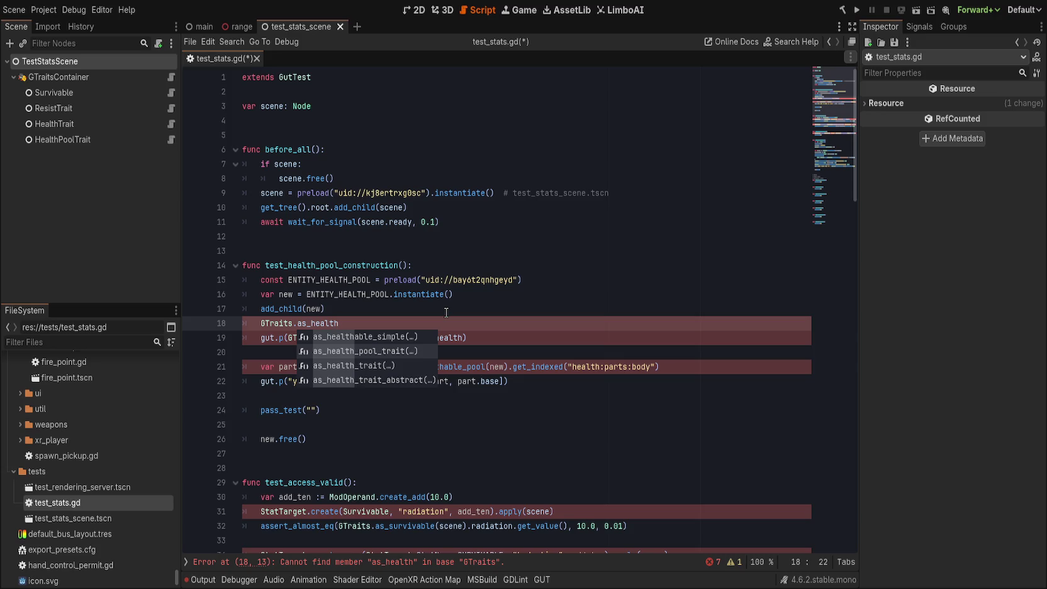
{"action": "key", "text": "Down"}
{"action": "key", "text": "Down"}
{"action": "key", "text": "Up"}
{"action": "key", "text": "Up"}
{"action": "double_click", "coordinate": [364, 352]}
{"action": "left_click", "coordinate": [446, 322]}
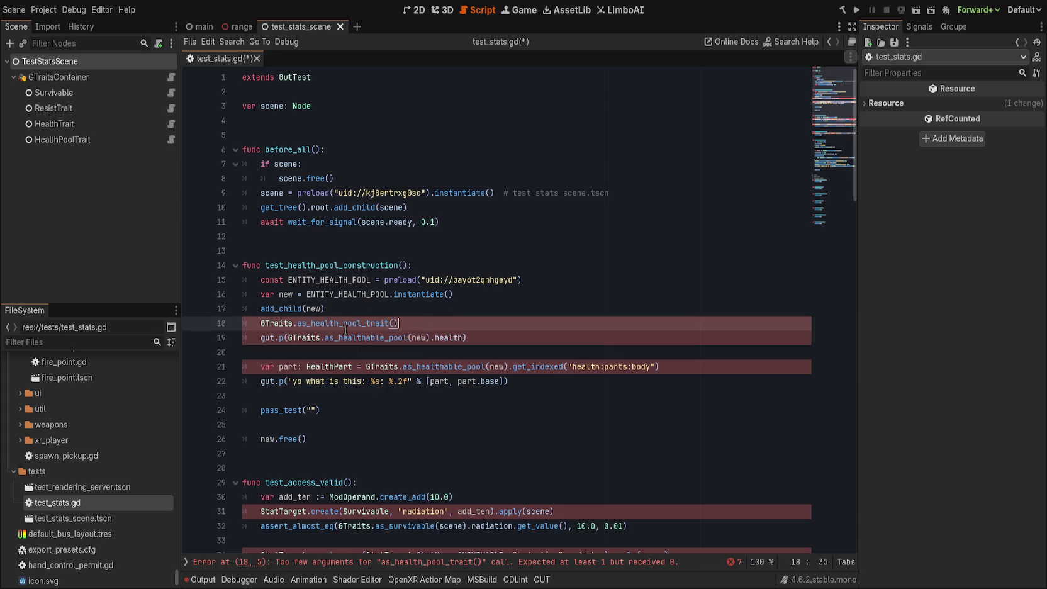
{"action": "left_click", "coordinate": [427, 314]}
{"action": "left_click", "coordinate": [429, 327]}
{"action": "double_click", "coordinate": [369, 339]}
{"action": "type", "text": "as_health_pool_trait"}
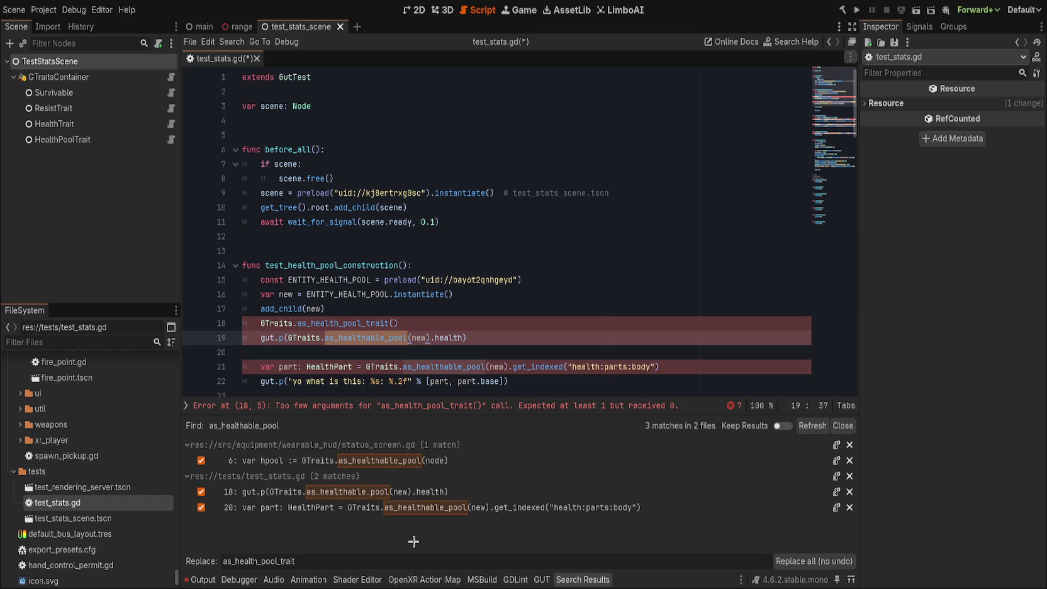
- Replace all as_healthable_pool calls with as_health_pool_trait and show the full StatTarget error list
{"action": "left_click", "coordinate": [817, 561]}
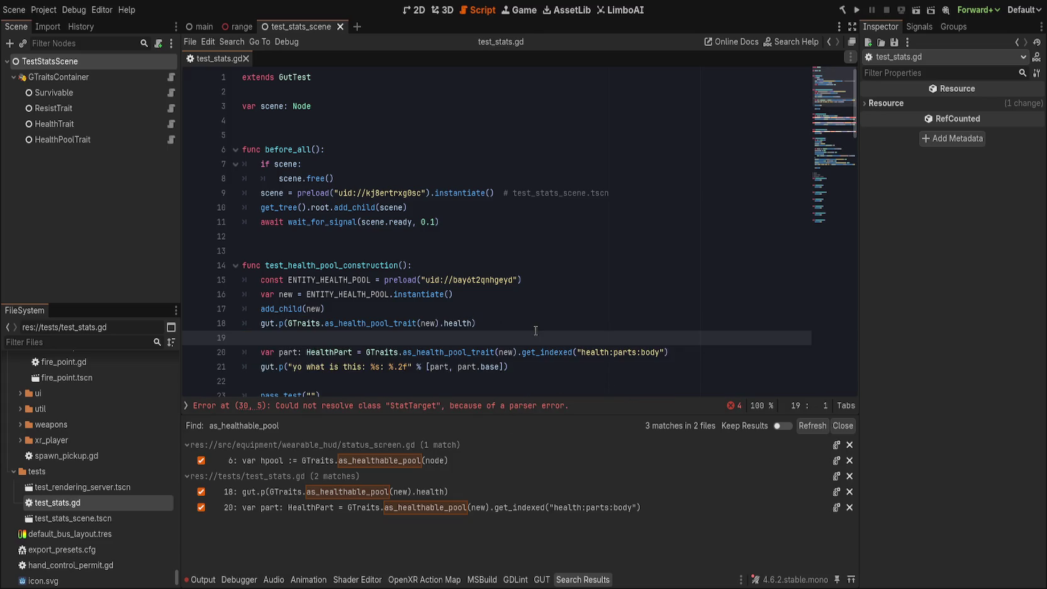
{"action": "scroll", "coordinate": [535, 330], "scroll_direction": "down", "scroll_amount": 4}
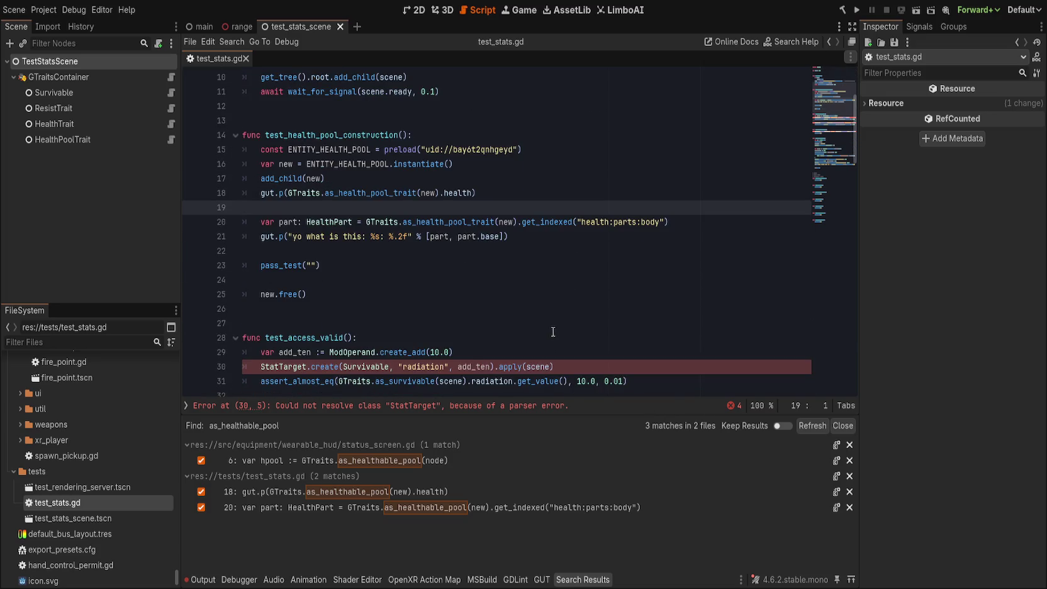
{"action": "left_click", "coordinate": [432, 411]}
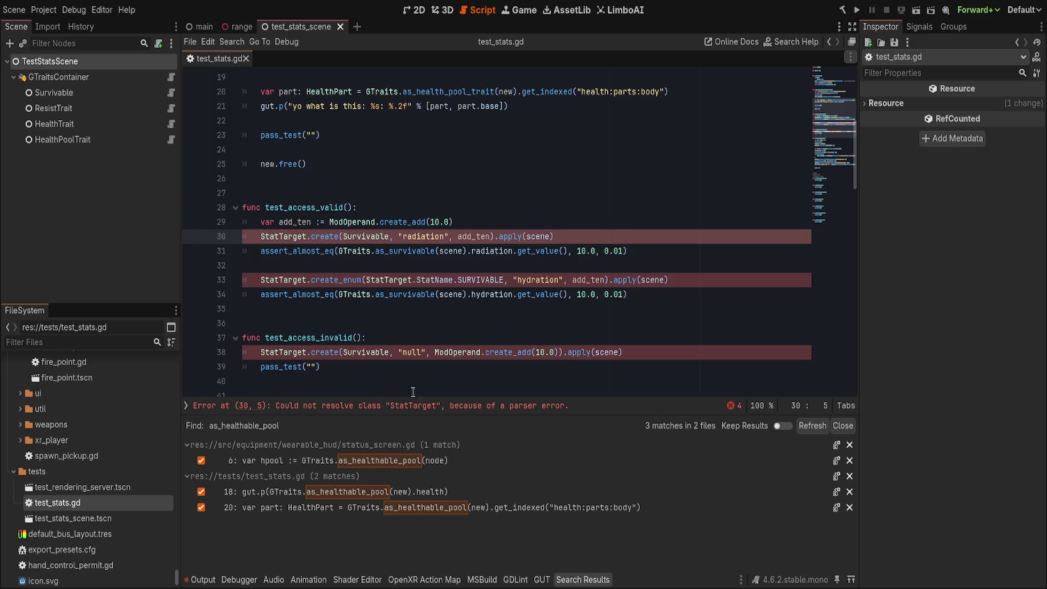
{"action": "left_click", "coordinate": [842, 425]}
{"action": "left_click", "coordinate": [734, 561]}
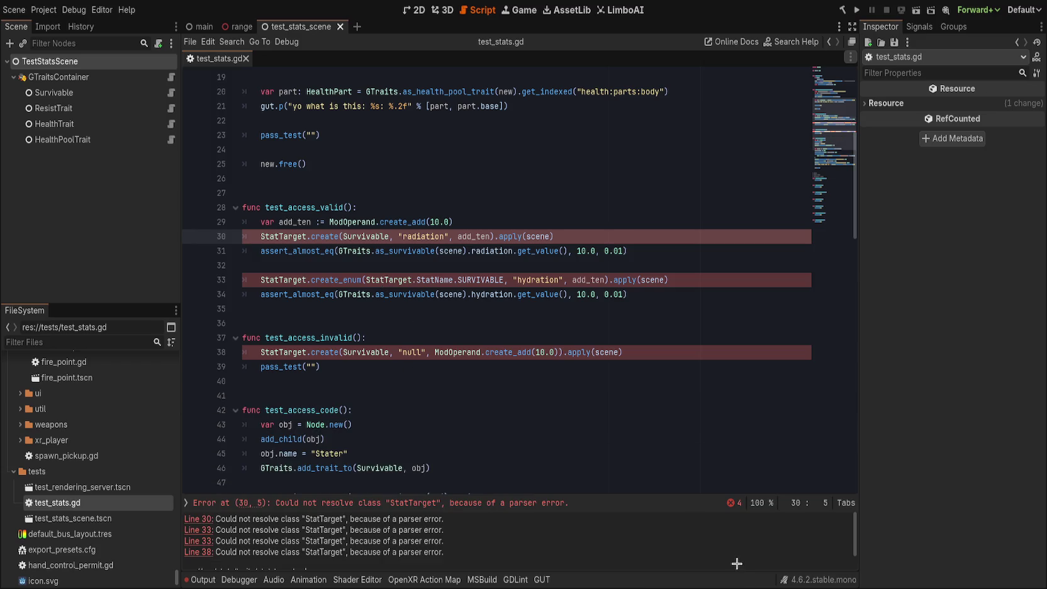
{"action": "left_click", "coordinate": [381, 279]}
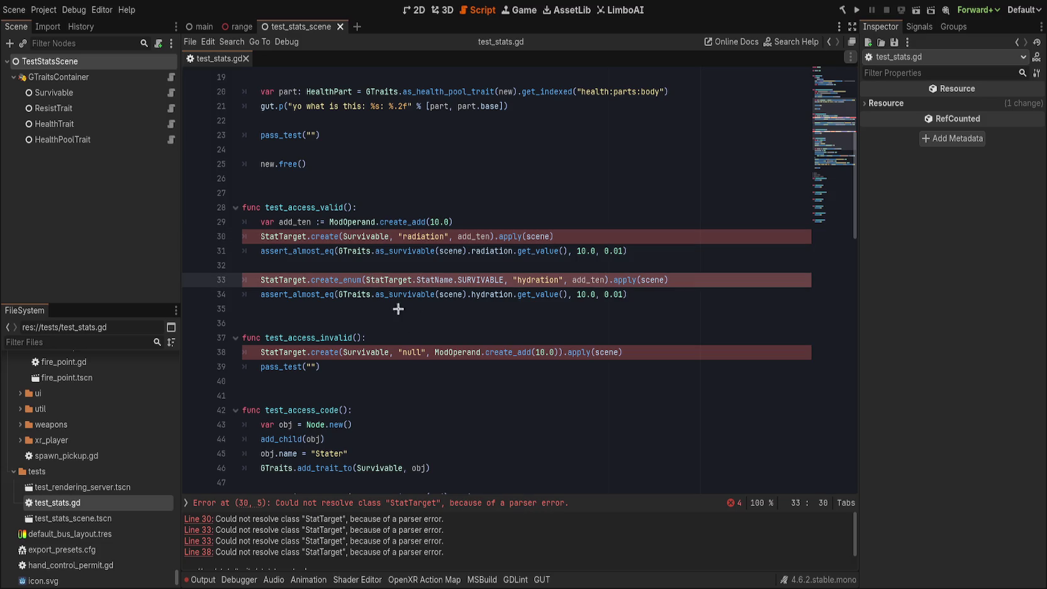
- Open stat_target.gd and map HEALTHABLE to HealthTraitAbstract on line 9
{"action": "key", "text": "ctrl+Return"}
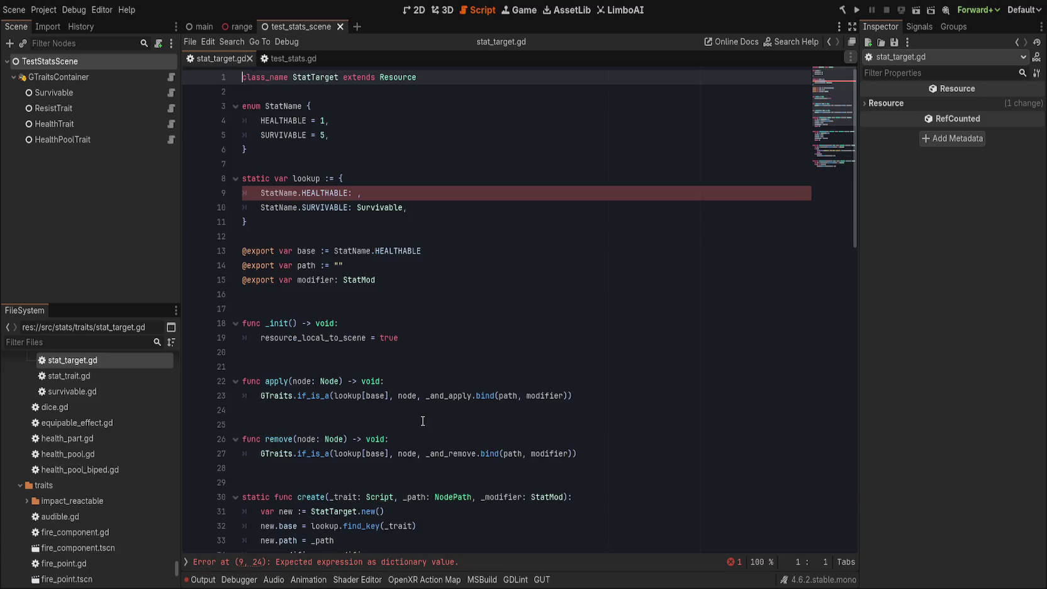
{"action": "left_click", "coordinate": [359, 194]}
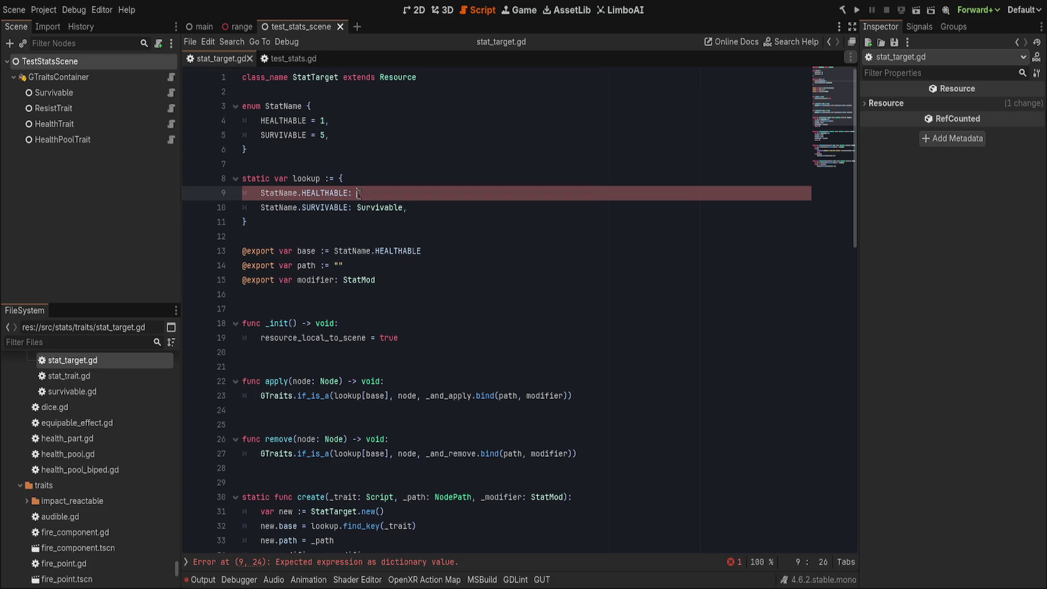
{"action": "type", "text": "Health"}
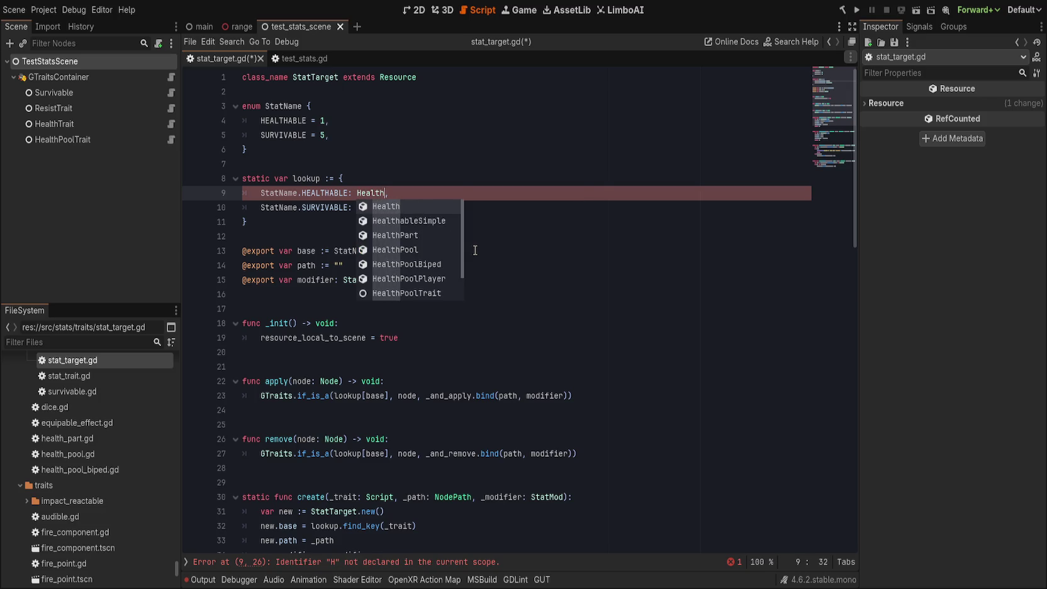
{"action": "type", "text": "Tar"}
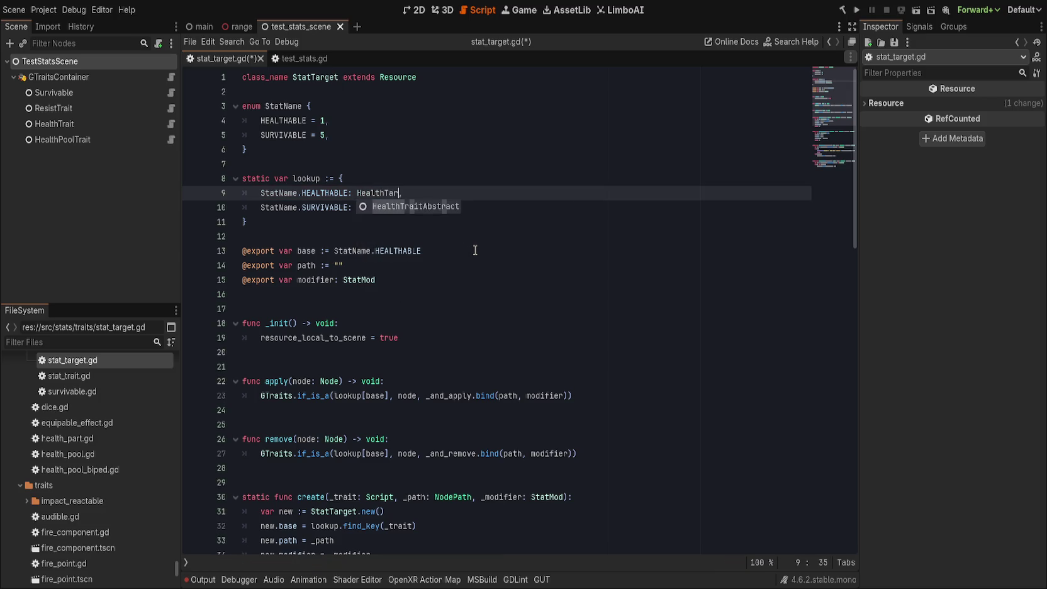
{"action": "key", "text": "Return"}
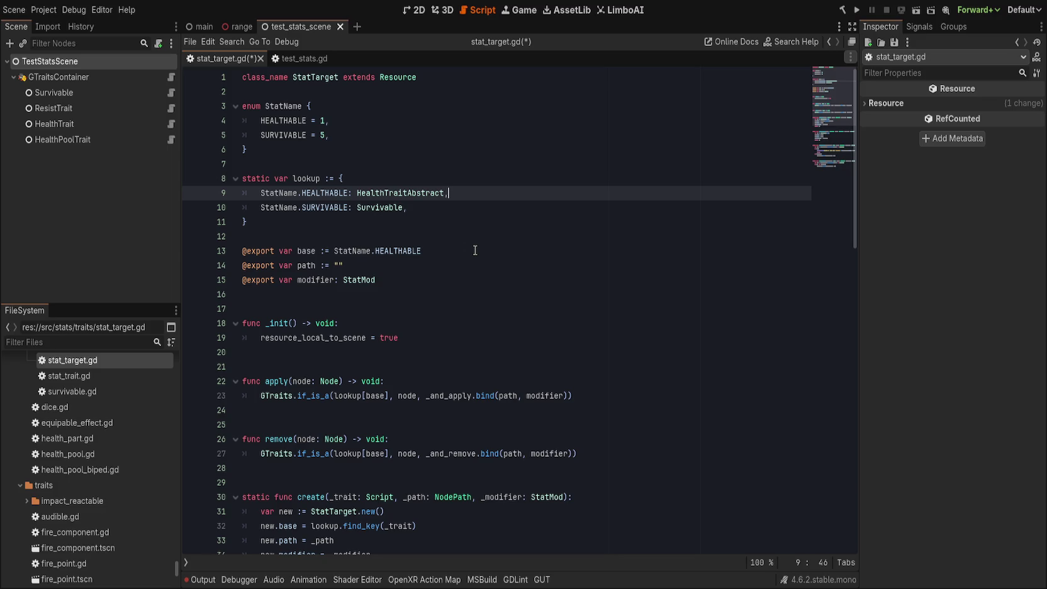
- Save stat_target.gd and return to test_stats.gd
{"action": "left_click", "coordinate": [456, 297]}
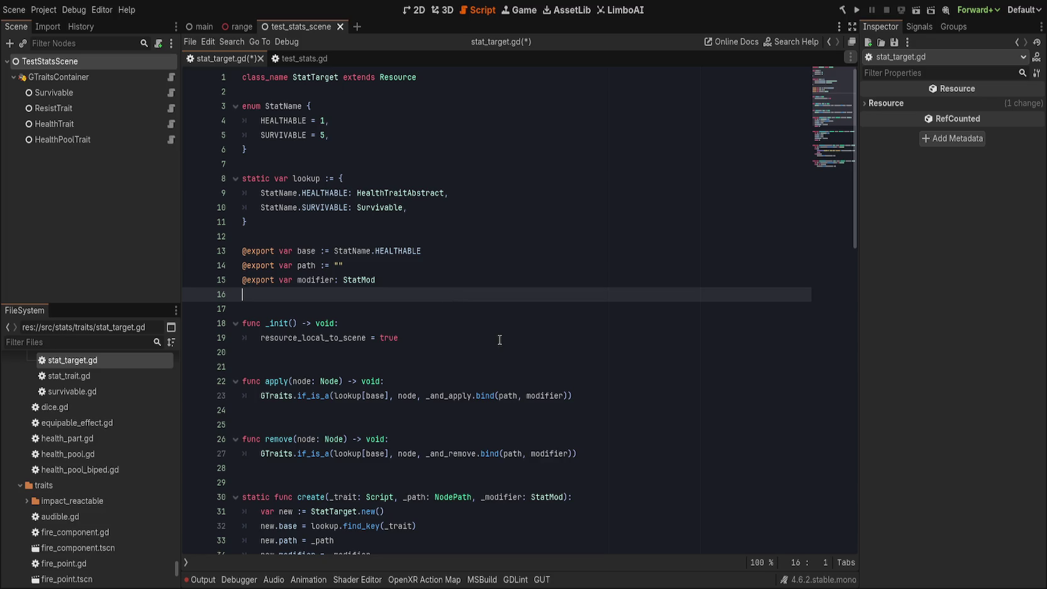
{"action": "scroll", "coordinate": [499, 340], "scroll_direction": "down", "scroll_amount": 2}
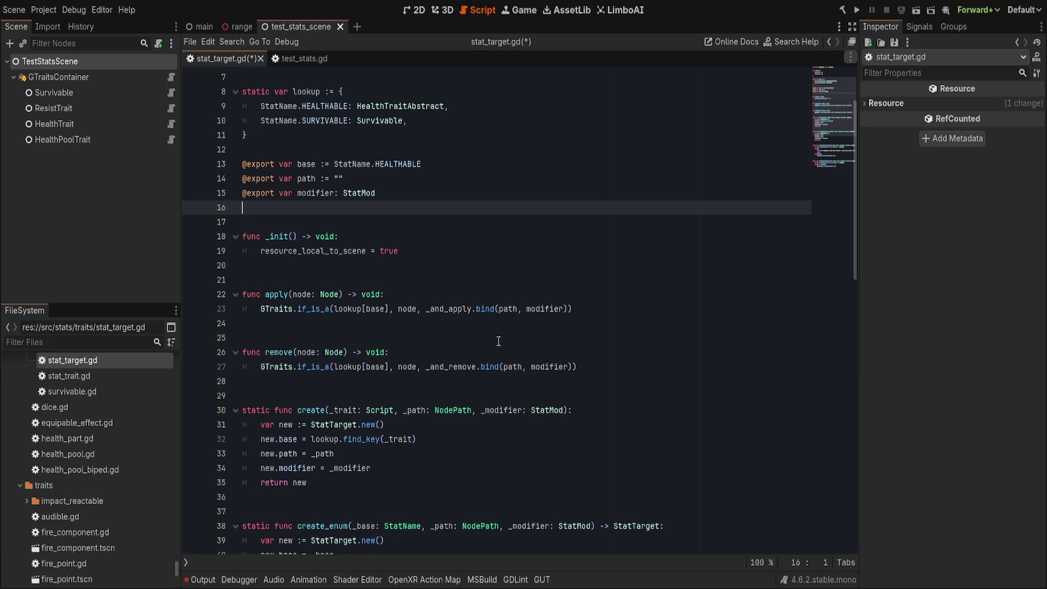
{"action": "scroll", "coordinate": [499, 341], "scroll_direction": "down", "scroll_amount": 1}
{"action": "scroll", "coordinate": [498, 341], "scroll_direction": "up", "scroll_amount": 3}
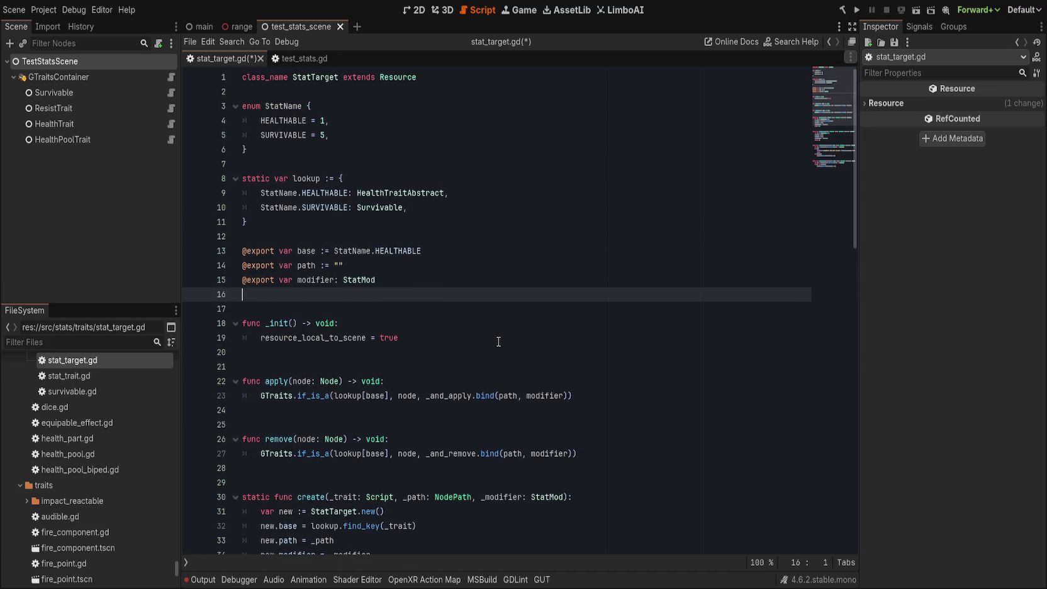
{"action": "scroll", "coordinate": [499, 340], "scroll_direction": "down", "scroll_amount": 9}
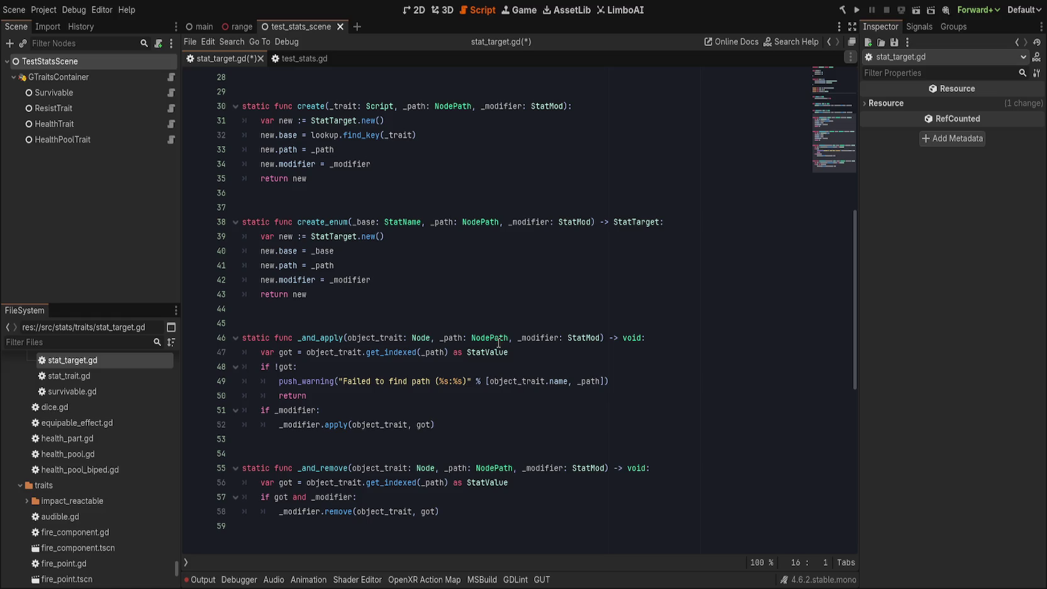
{"action": "scroll", "coordinate": [498, 339], "scroll_direction": "up", "scroll_amount": 9}
{"action": "left_click", "coordinate": [496, 280]}
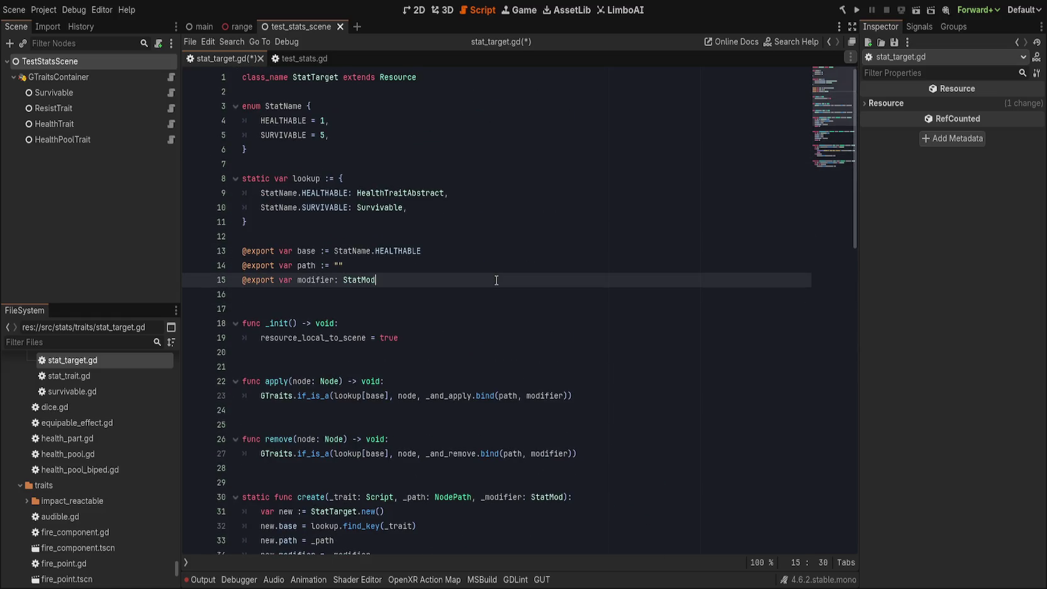
{"action": "key", "text": "ctrl+s"}
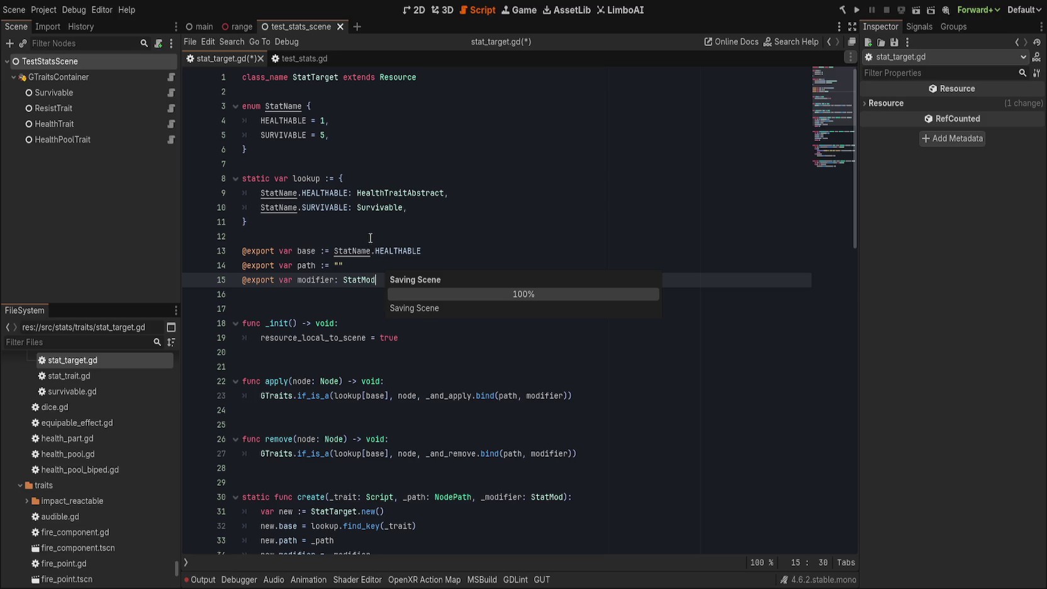
{"action": "left_click", "coordinate": [288, 58]}
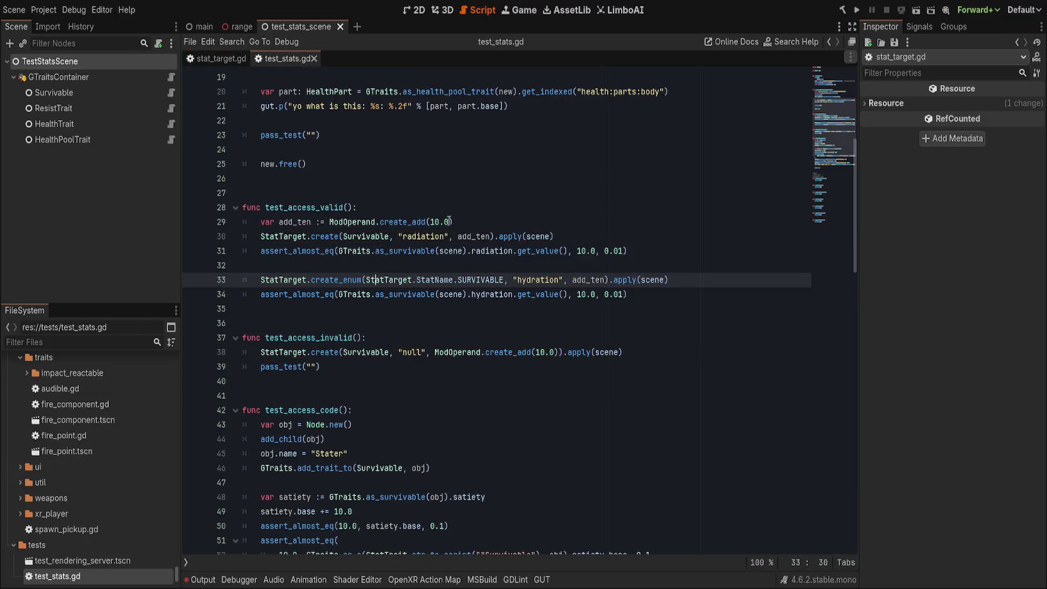
{"action": "left_click", "coordinate": [517, 219]}
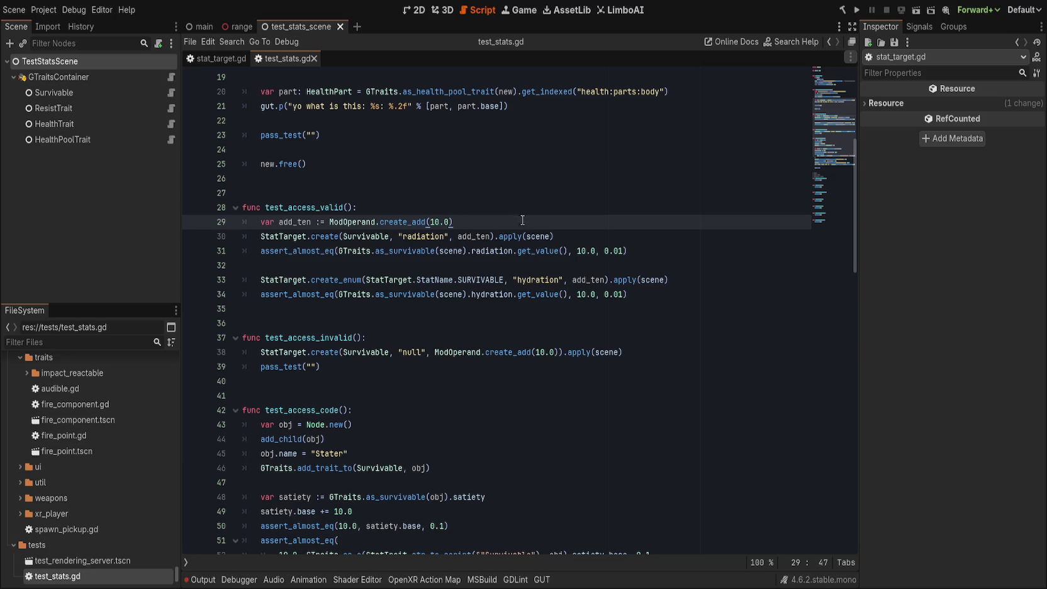
{"action": "left_click", "coordinate": [619, 236]}
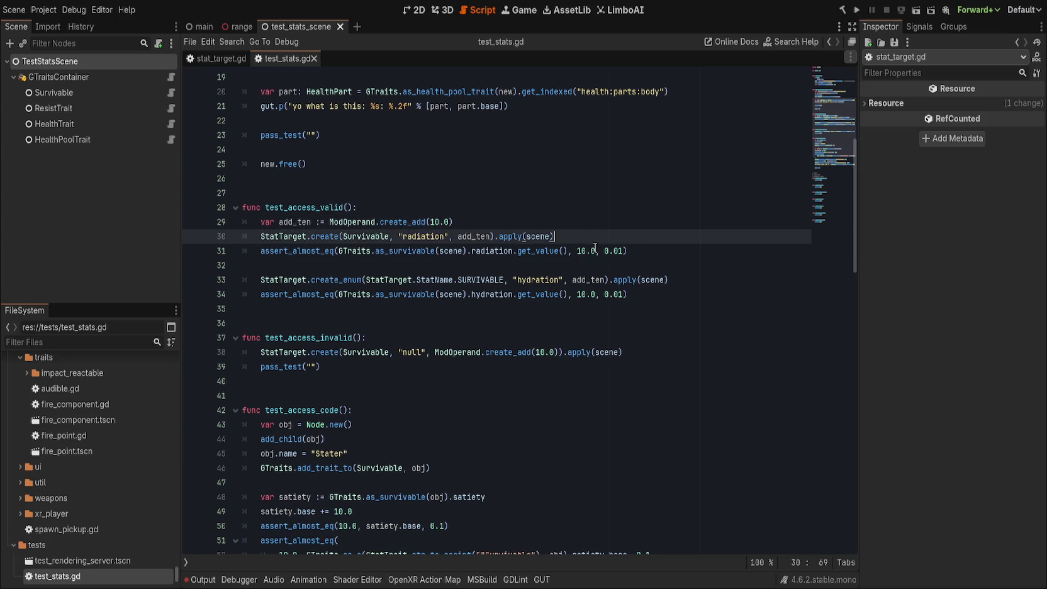
{"action": "scroll", "coordinate": [593, 251], "scroll_direction": "down", "scroll_amount": 9}
{"action": "scroll", "coordinate": [593, 251], "scroll_direction": "down", "scroll_amount": 10}
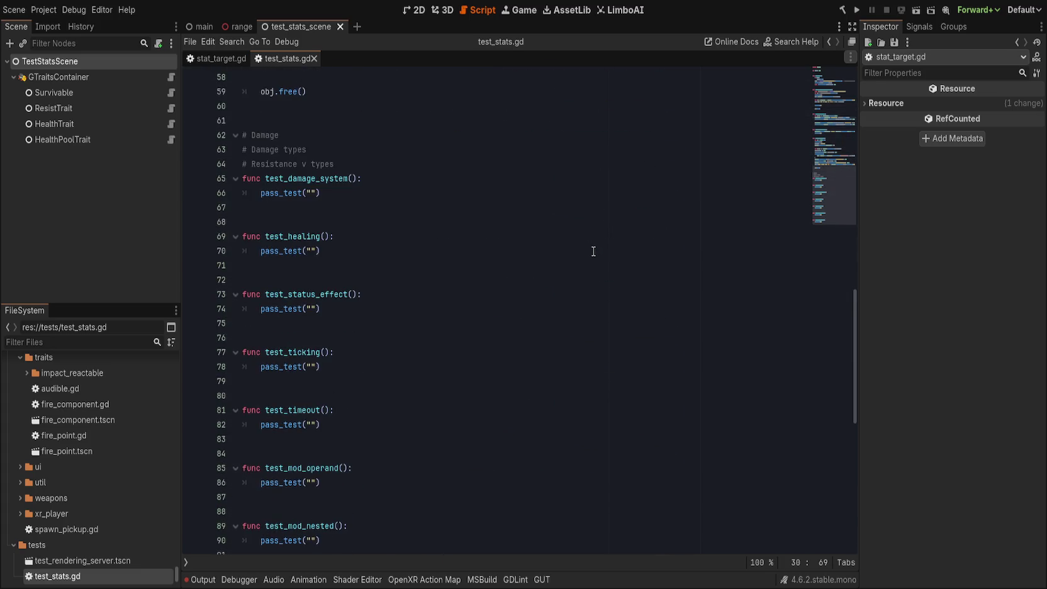
{"action": "scroll", "coordinate": [591, 251], "scroll_direction": "up", "scroll_amount": 19}
{"action": "scroll", "coordinate": [590, 251], "scroll_direction": "up", "scroll_amount": 6}
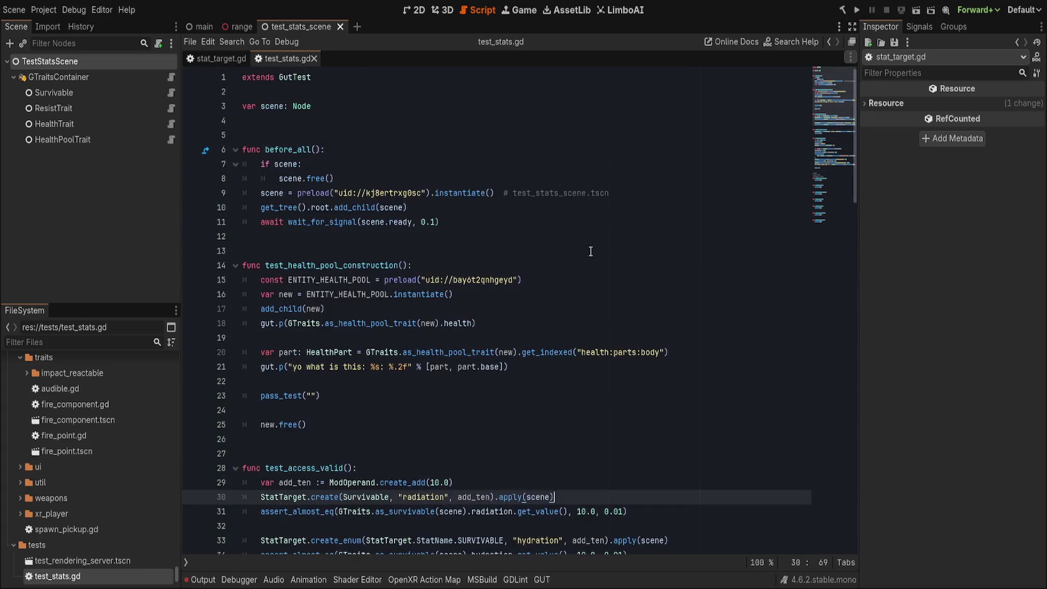
{"action": "left_click", "coordinate": [588, 251]}
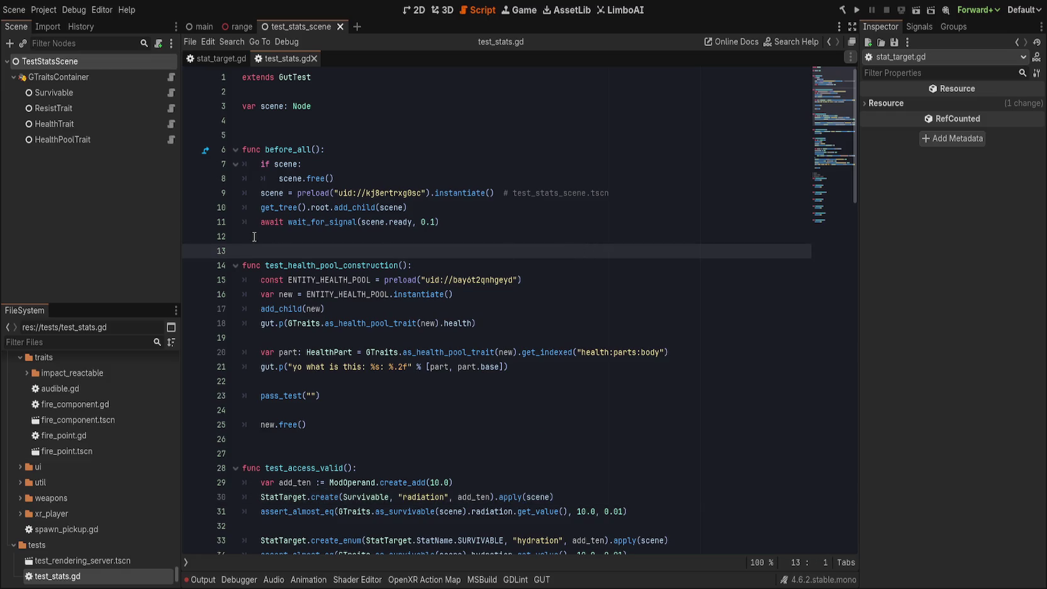
{"action": "scroll", "coordinate": [94, 440], "scroll_direction": "down", "scroll_amount": 1}
{"action": "left_click", "coordinate": [198, 580]}
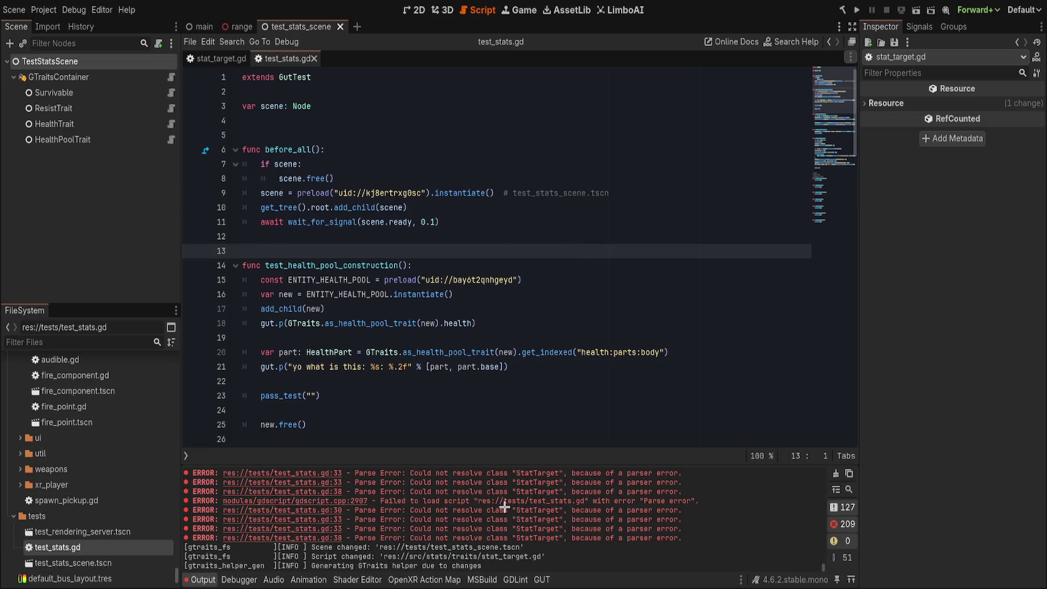
{"action": "left_click", "coordinate": [200, 580]}
{"action": "left_click", "coordinate": [563, 366]}
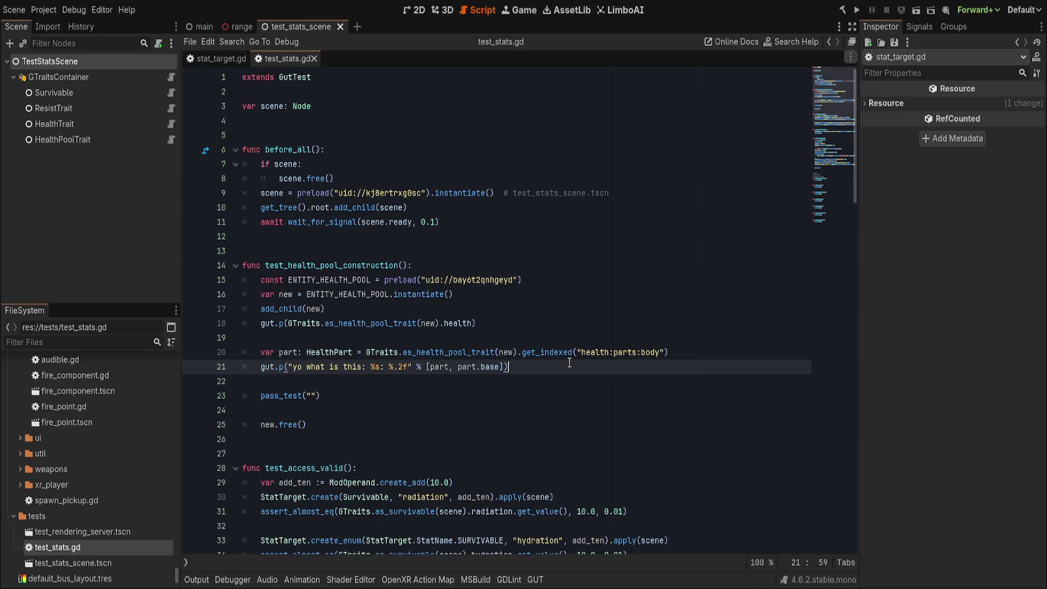
{"action": "left_click", "coordinate": [220, 59]}
{"action": "left_click", "coordinate": [472, 226]}
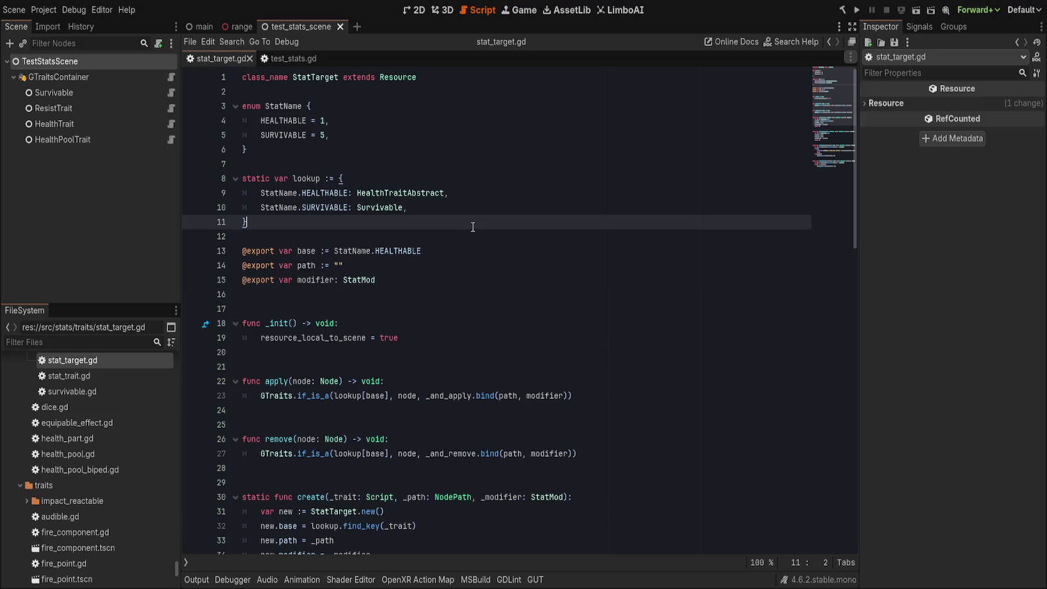
{"action": "left_click", "coordinate": [461, 193]}
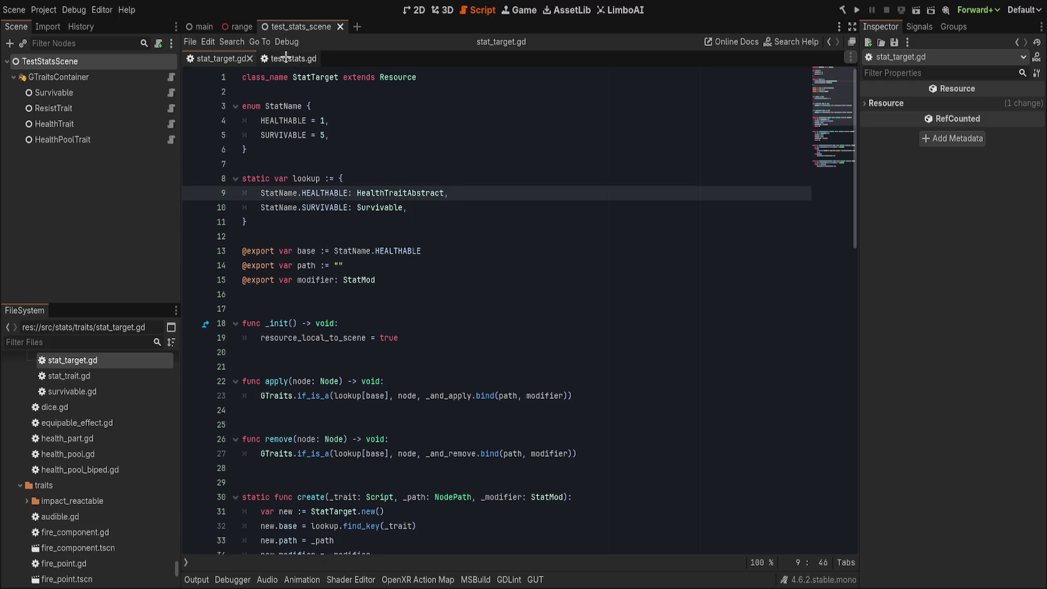
{"action": "left_click", "coordinate": [286, 58]}
{"action": "left_click", "coordinate": [489, 207]}
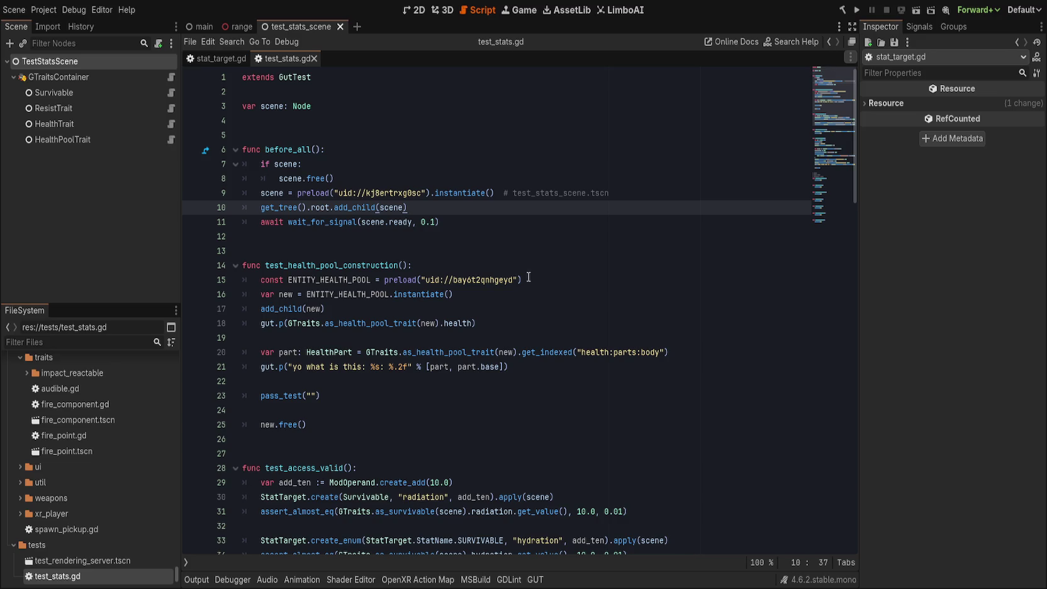
{"action": "left_click", "coordinate": [545, 283]}
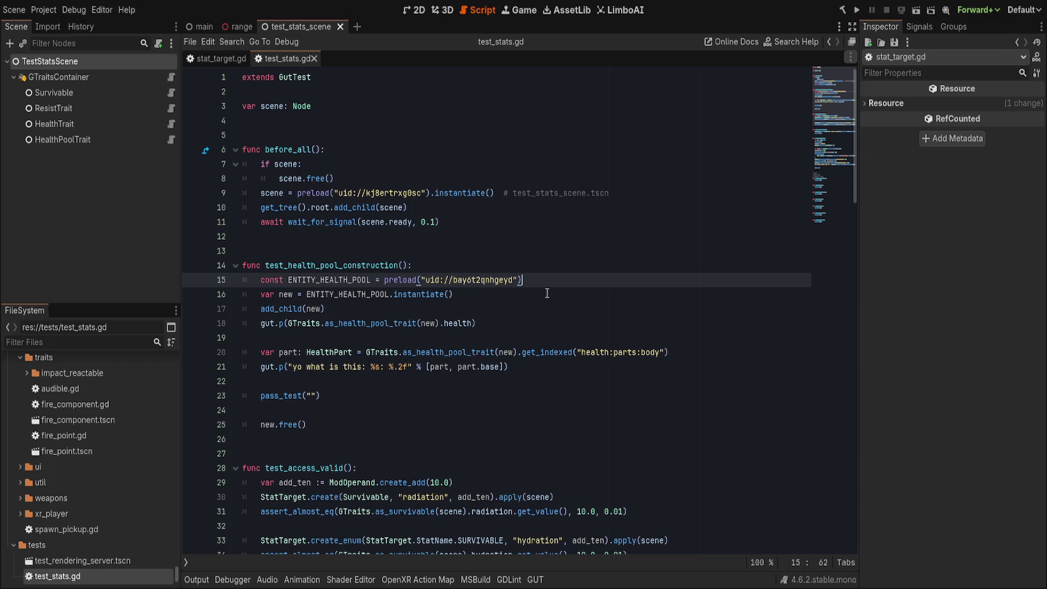
{"action": "left_click", "coordinate": [547, 364]}
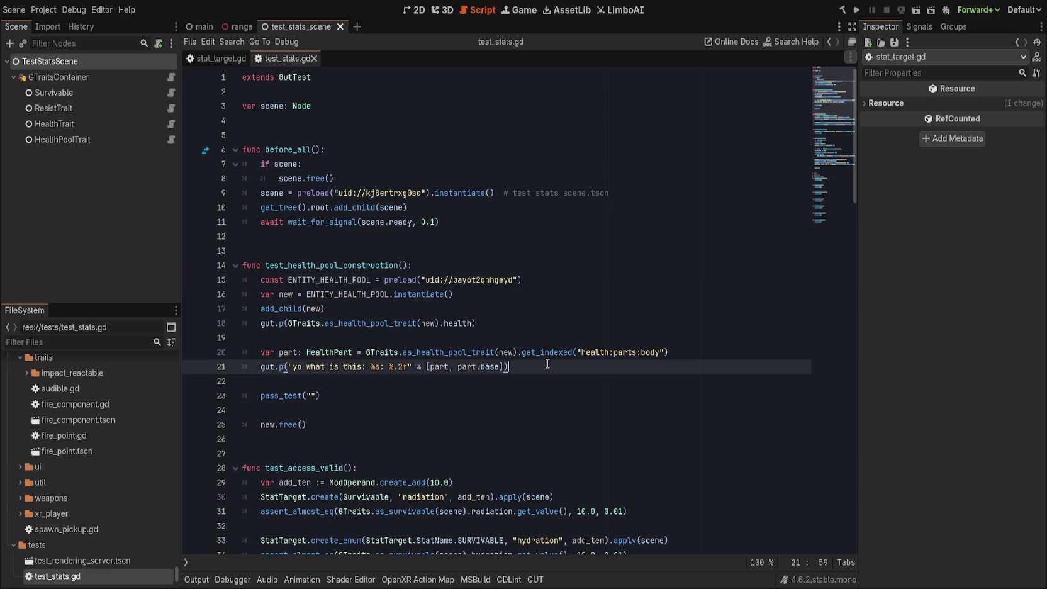
{"action": "left_click", "coordinate": [446, 343]}
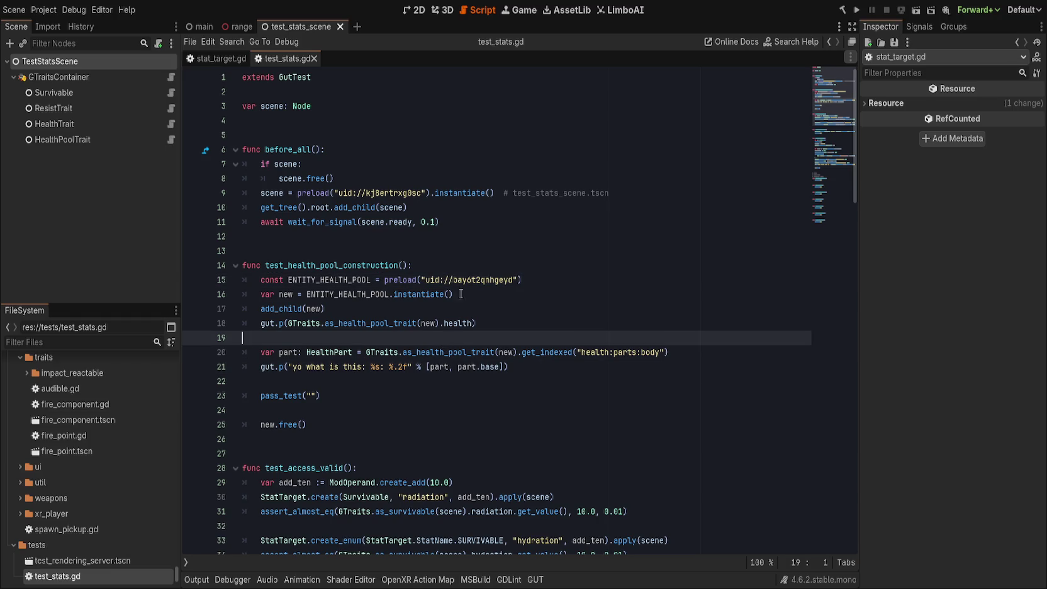
{"action": "key", "text": "Up"}
{"action": "key", "text": "Up"}
{"action": "key", "text": "Up"}
{"action": "key", "text": "End"}
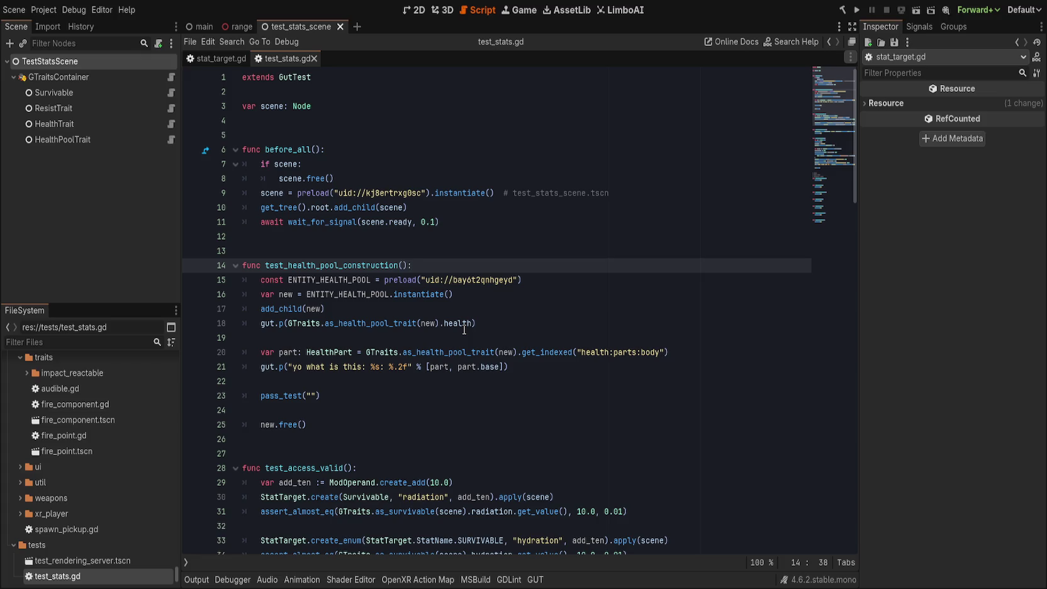
{"action": "left_click", "coordinate": [477, 308]}
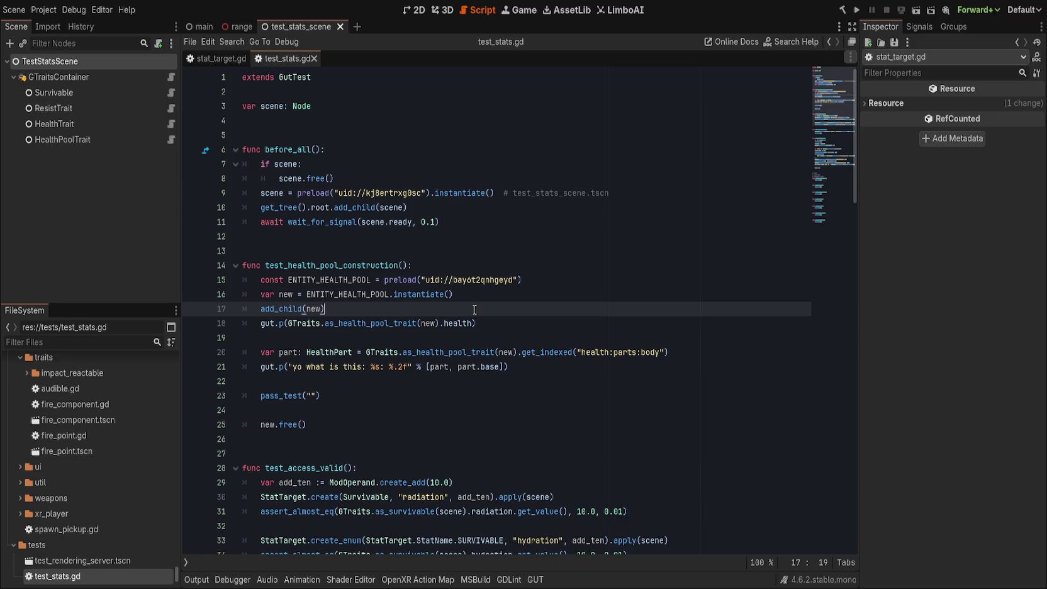
{"action": "left_click", "coordinate": [514, 296]}
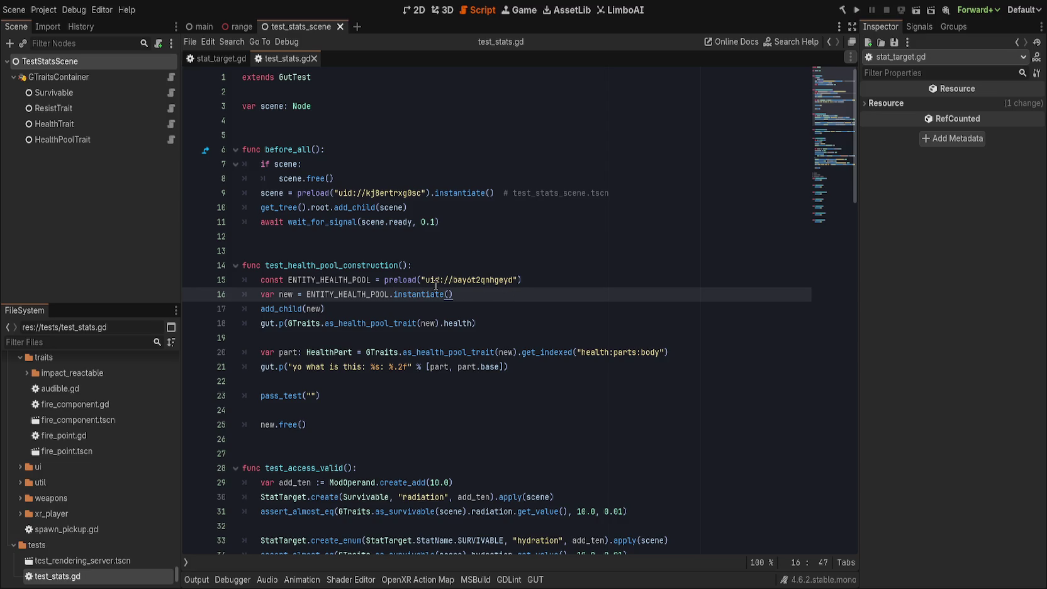
{"action": "left_click", "coordinate": [492, 280]}
{"action": "left_click", "coordinate": [468, 280]}
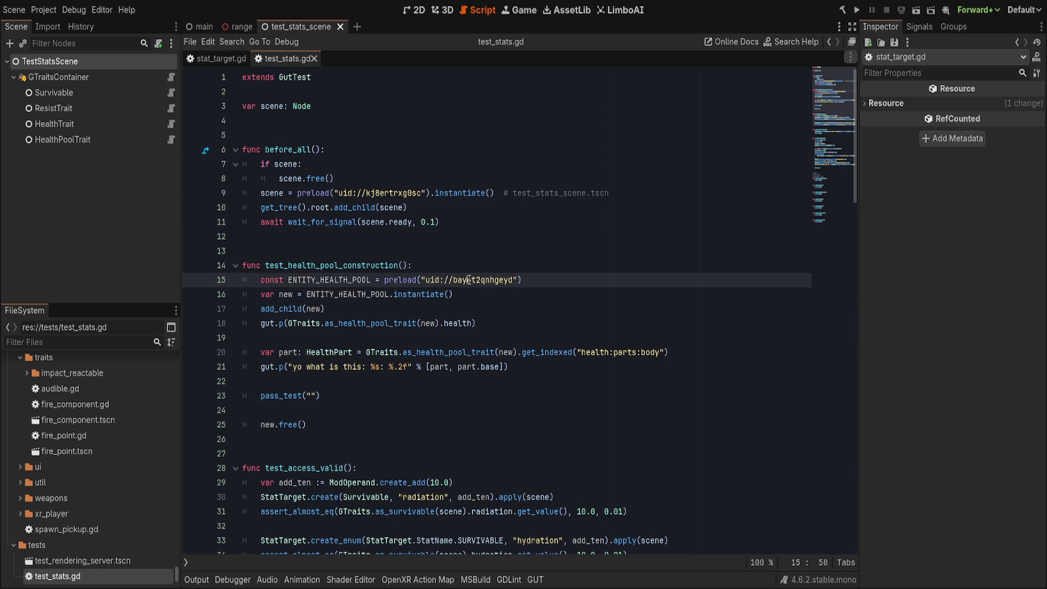
{"action": "double_click", "coordinate": [468, 280]}
{"action": "left_click_drag", "start_coordinate": [431, 279], "coordinate": [515, 280]}
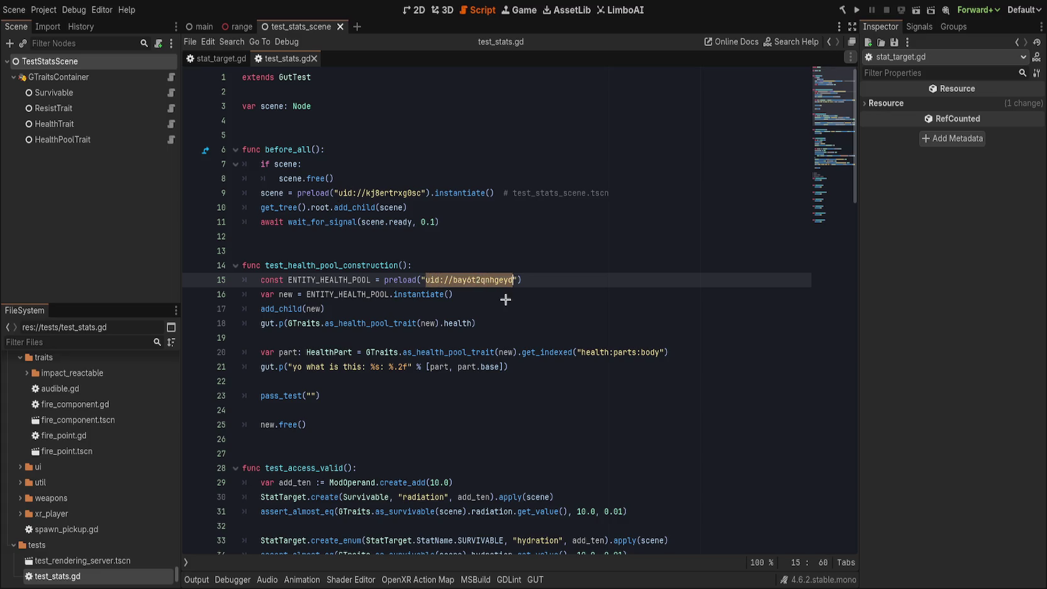
{"action": "double_click", "coordinate": [478, 280]}
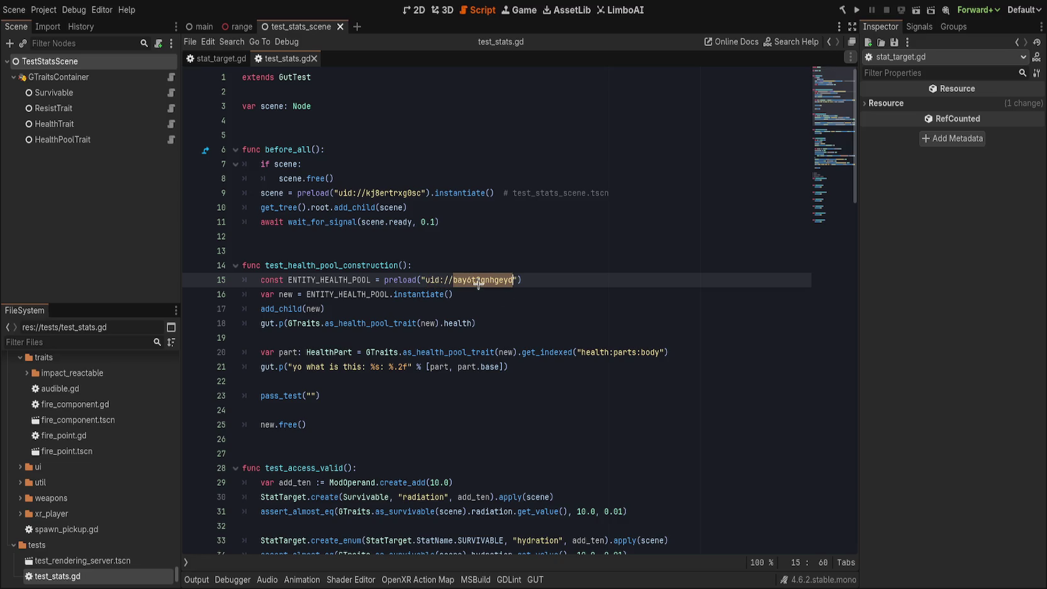
{"action": "left_click", "coordinate": [495, 257]}
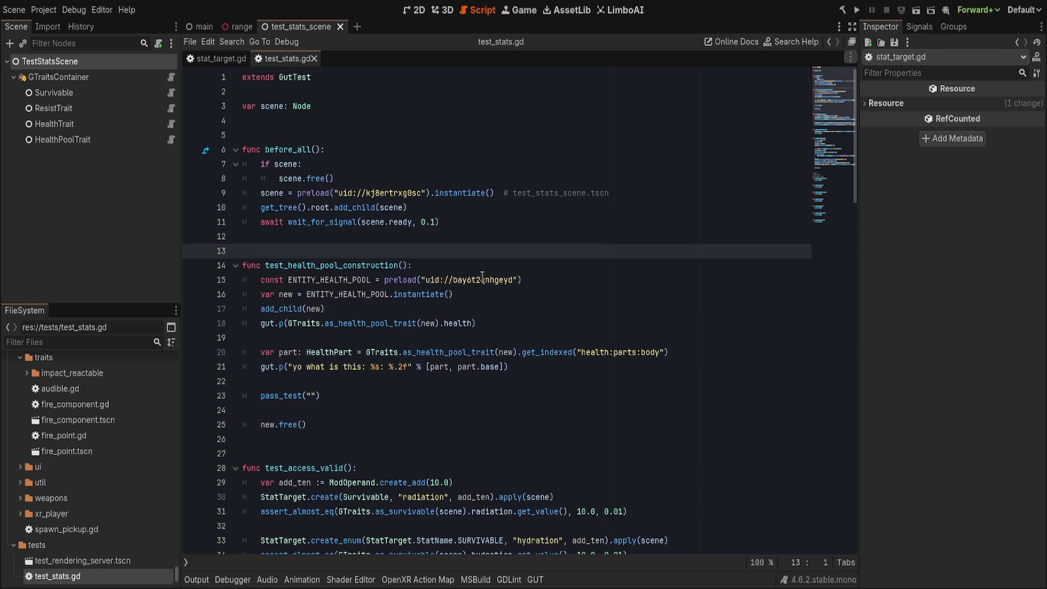
{"action": "left_click", "coordinate": [490, 266]}
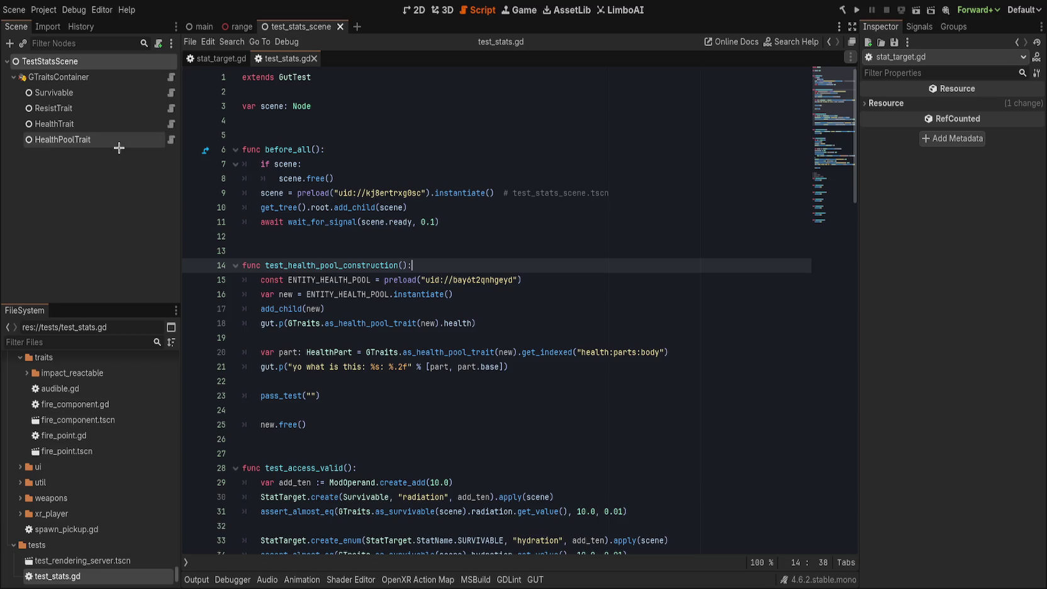
{"action": "left_click", "coordinate": [52, 345]}
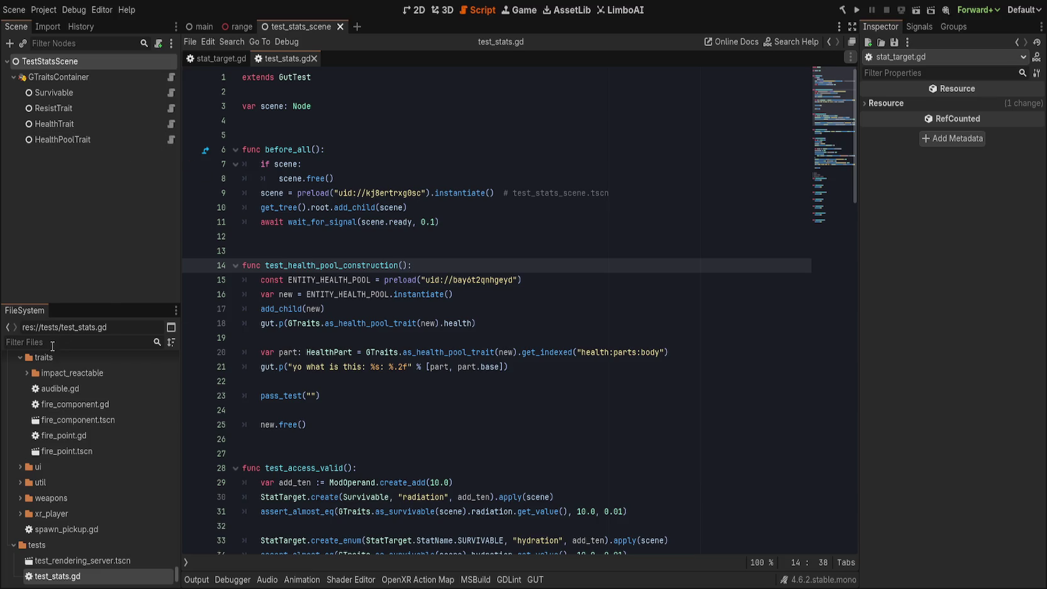
- Filter the FileSystem dock for 'dummy' and reveal the dummies folder
{"action": "type", "text": "dummy"}
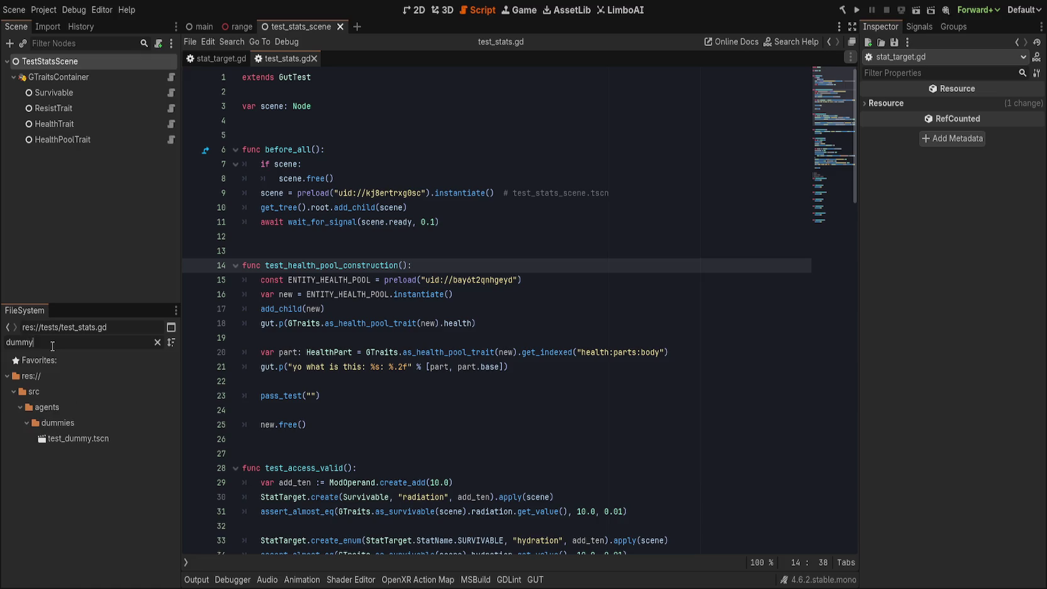
{"action": "left_click", "coordinate": [493, 252]}
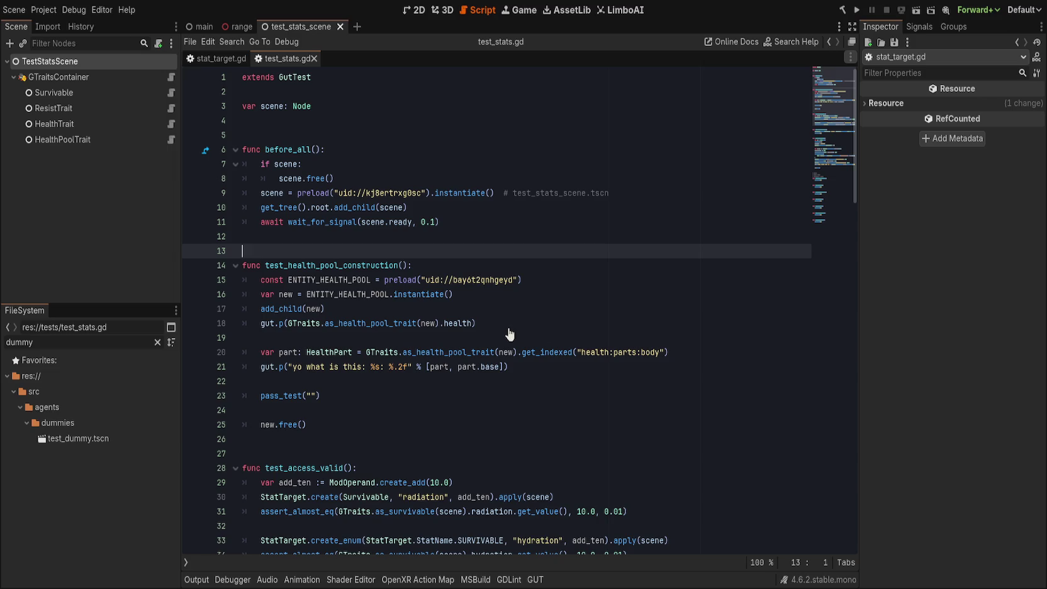
{"action": "left_click", "coordinate": [435, 236]}
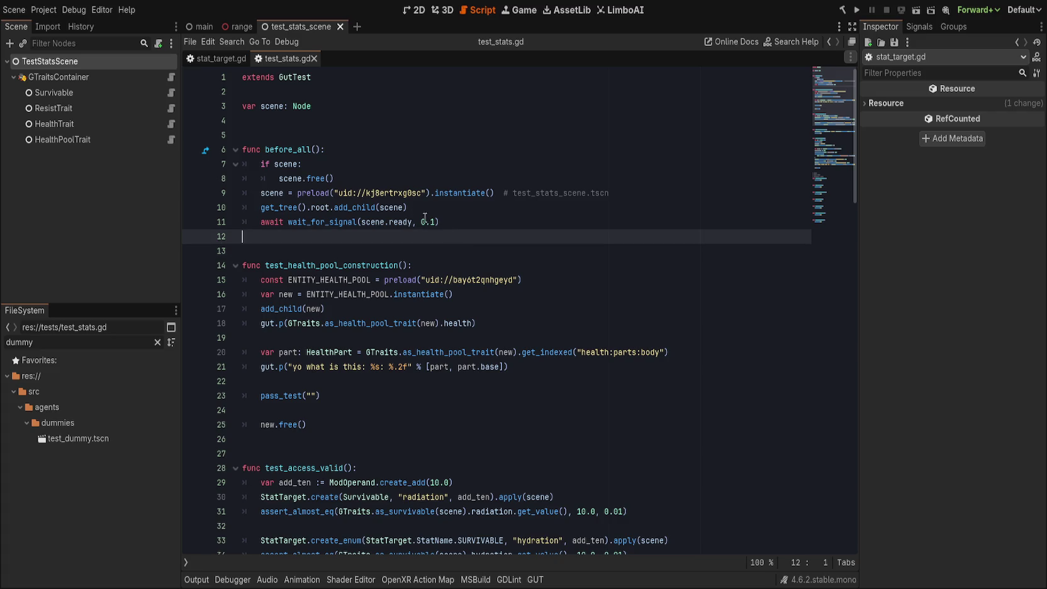
{"action": "left_click", "coordinate": [465, 279]}
{"action": "left_click", "coordinate": [475, 263]}
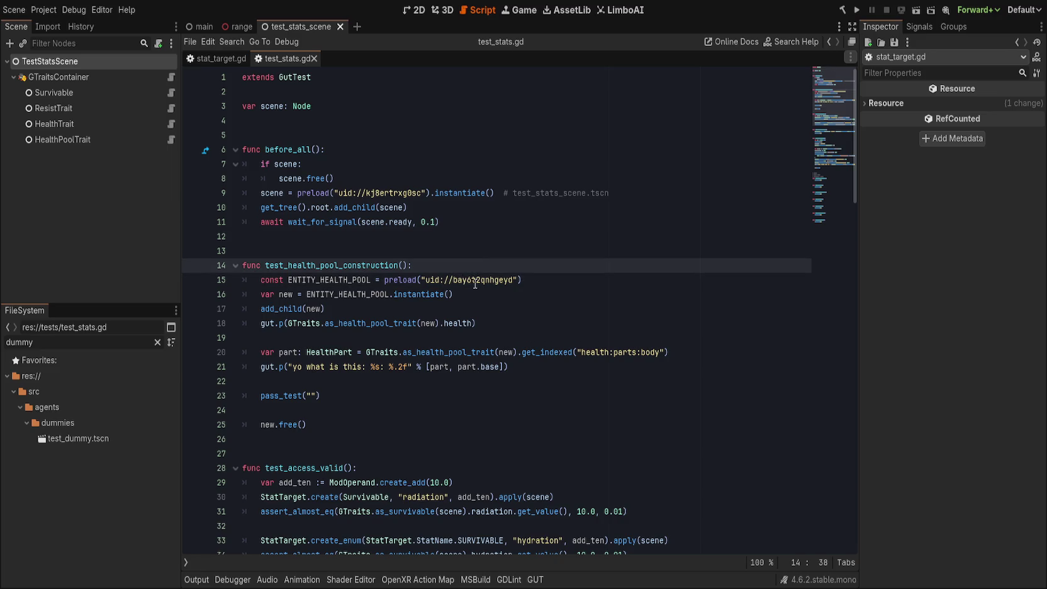
{"action": "left_click", "coordinate": [489, 284], "text": "ctrl"}
{"action": "scroll", "coordinate": [143, 483], "scroll_direction": "down", "scroll_amount": 3}
- Open entity_health_pool.tscn, give HealthablePool a new HealthPoolBiped Health resource, and open health_pool_biped.gd
{"action": "double_click", "coordinate": [133, 489]}
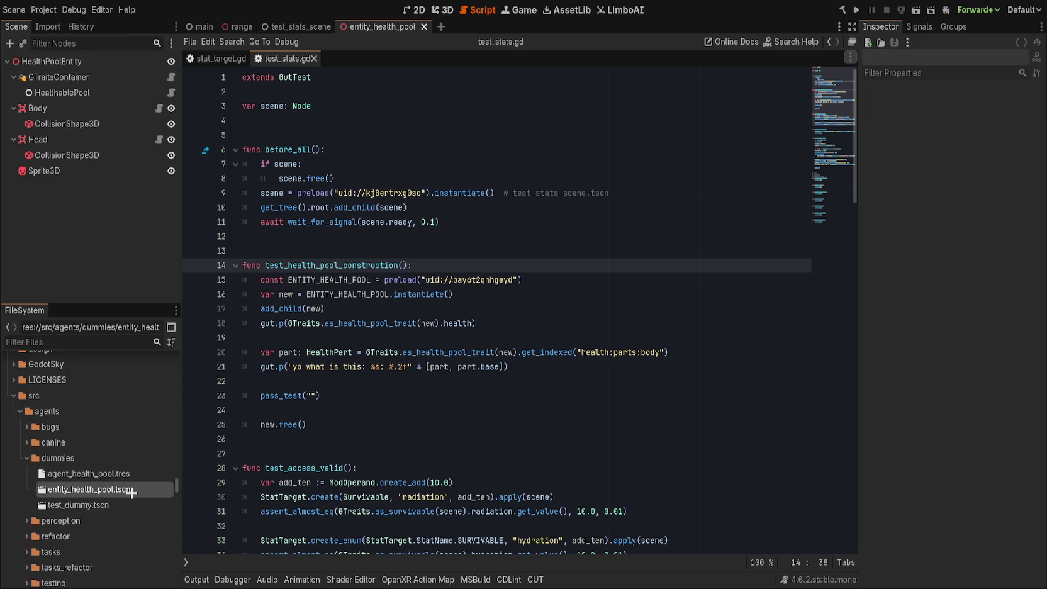
{"action": "left_click", "coordinate": [107, 94]}
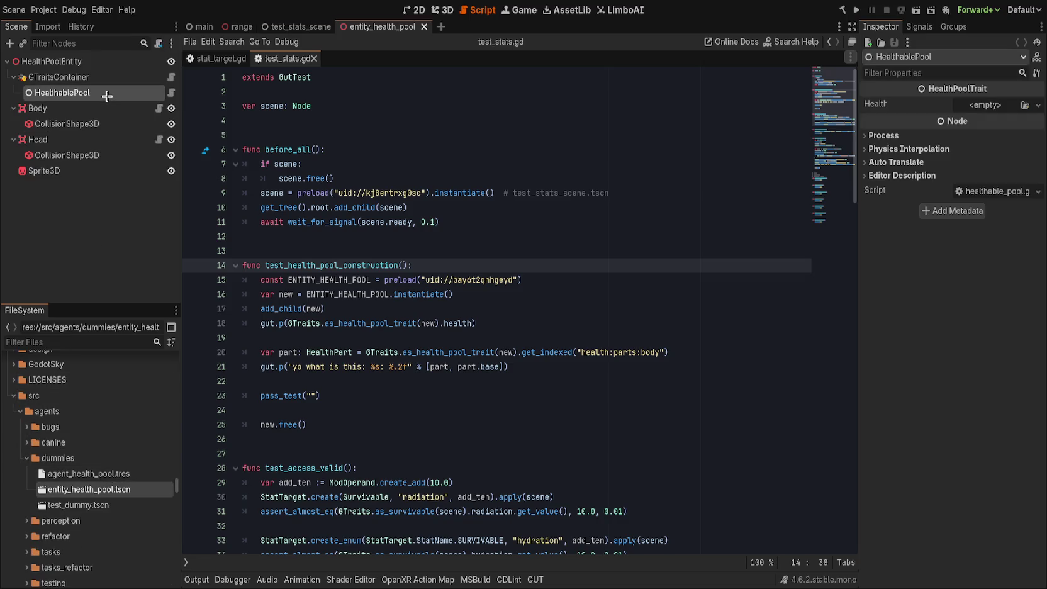
{"action": "left_click", "coordinate": [1038, 105]}
{"action": "left_click", "coordinate": [992, 129]}
{"action": "left_click", "coordinate": [1038, 105]}
{"action": "left_click", "coordinate": [995, 135]}
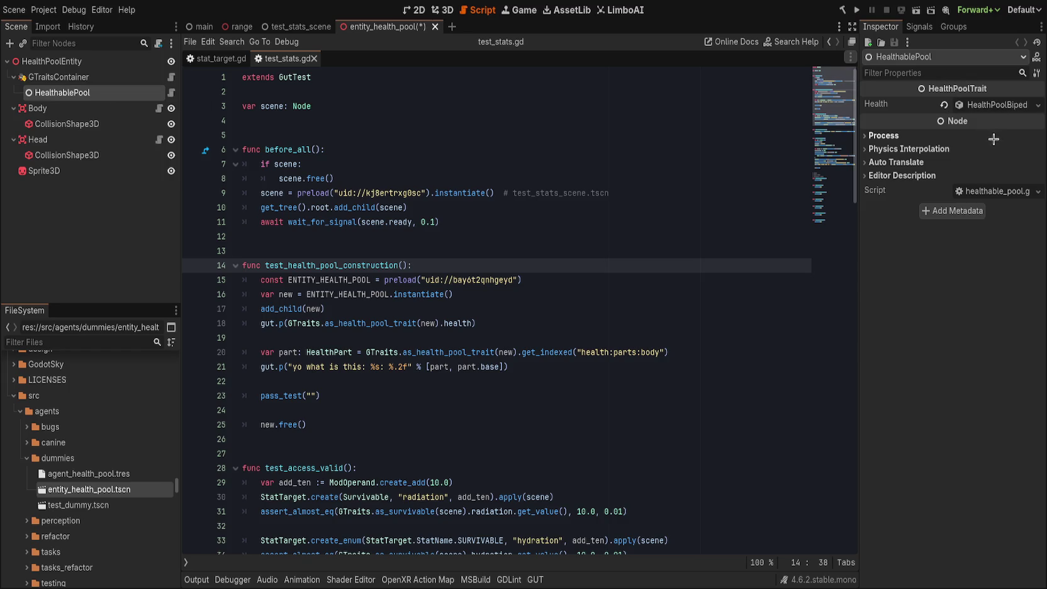
{"action": "left_click", "coordinate": [982, 106]}
{"action": "left_click_drag", "start_coordinate": [860, 141], "coordinate": [795, 141]}
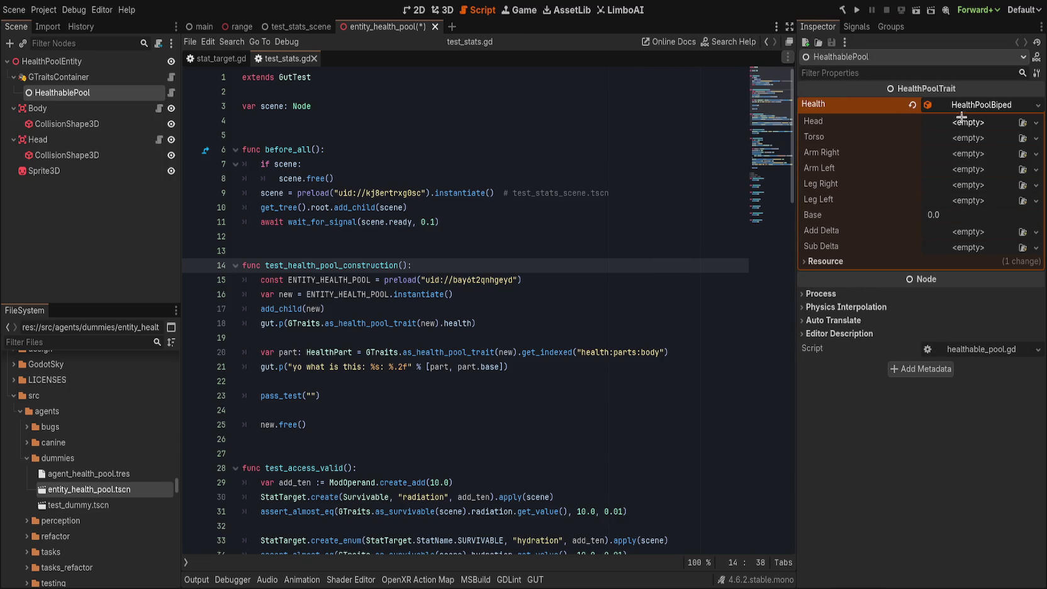
{"action": "left_click", "coordinate": [544, 159]}
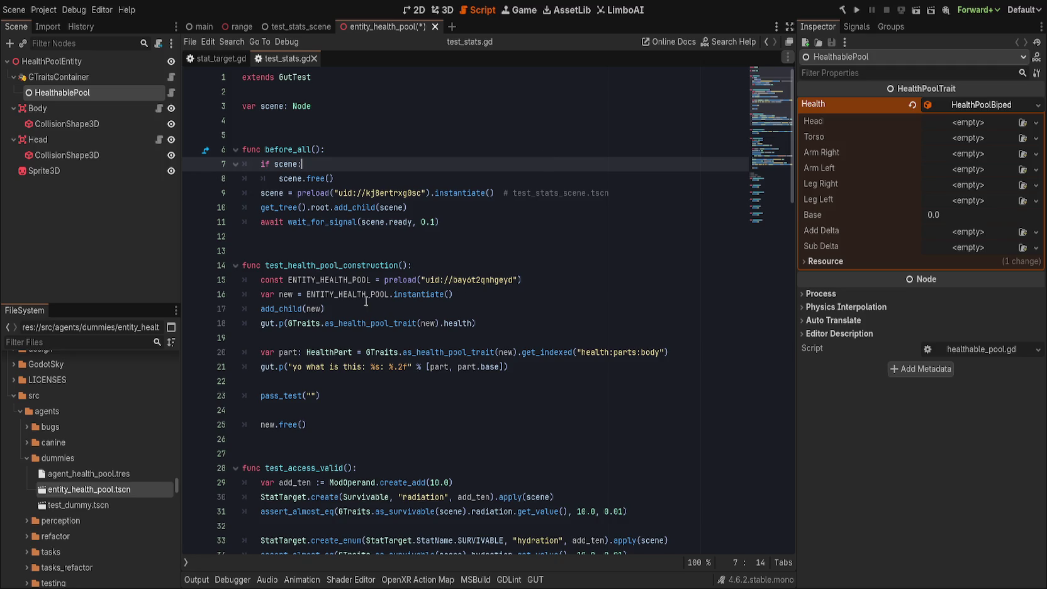
{"action": "left_click", "coordinate": [350, 215], "text": "ctrl"}
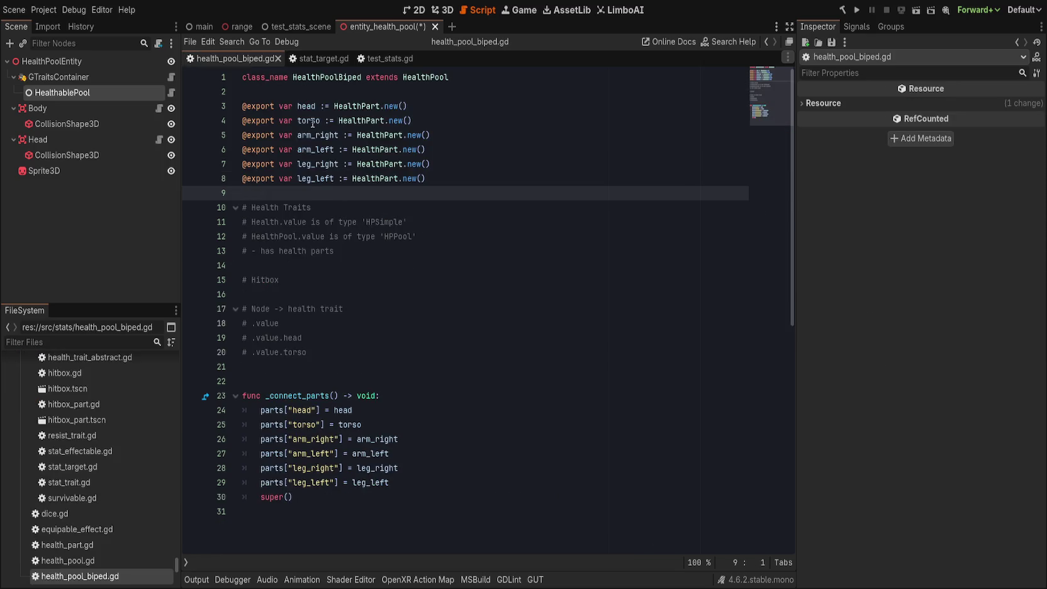
- Change the head part's .new() to HealthPart.create_part() and jump to create_part's definition
{"action": "left_click_drag", "start_coordinate": [380, 105], "coordinate": [530, 103]}
{"action": "type", "text": ".cr"}
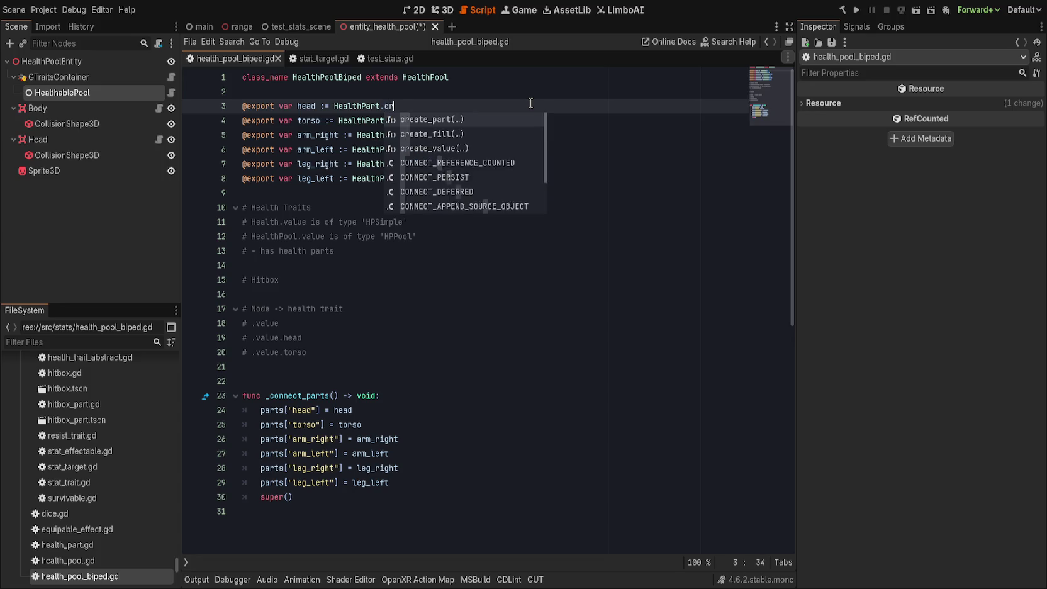
{"action": "key", "text": "Return"}
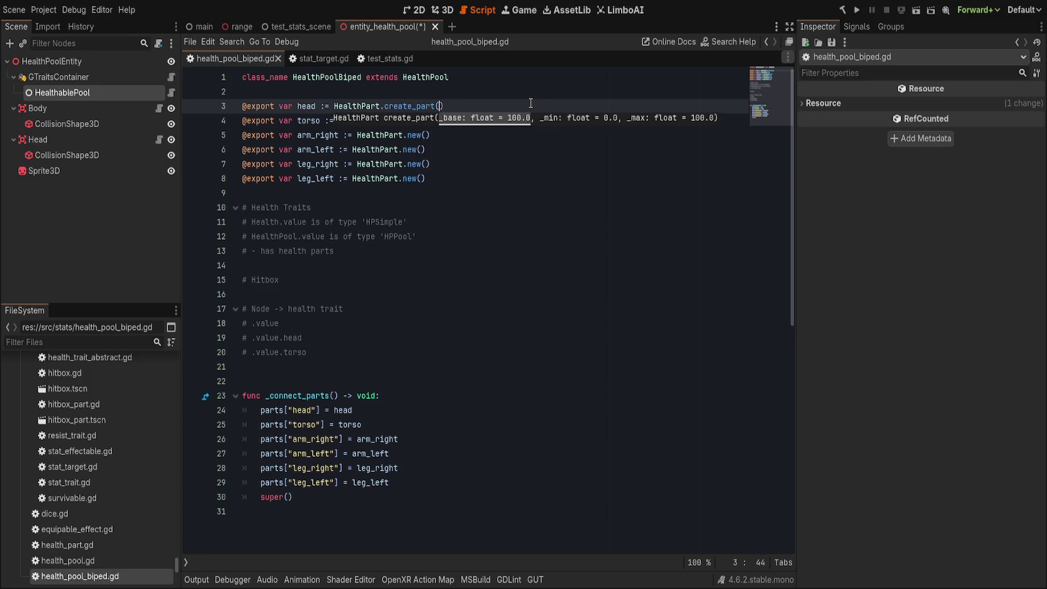
{"action": "left_click", "coordinate": [413, 93]}
{"action": "left_click", "coordinate": [408, 107]}
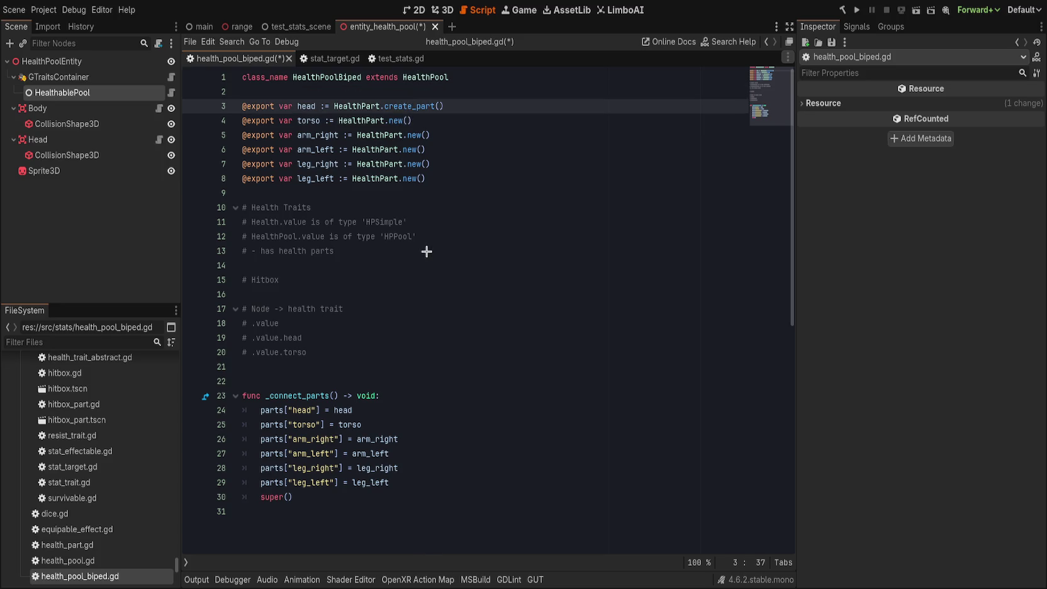
{"action": "key", "text": "F12"}
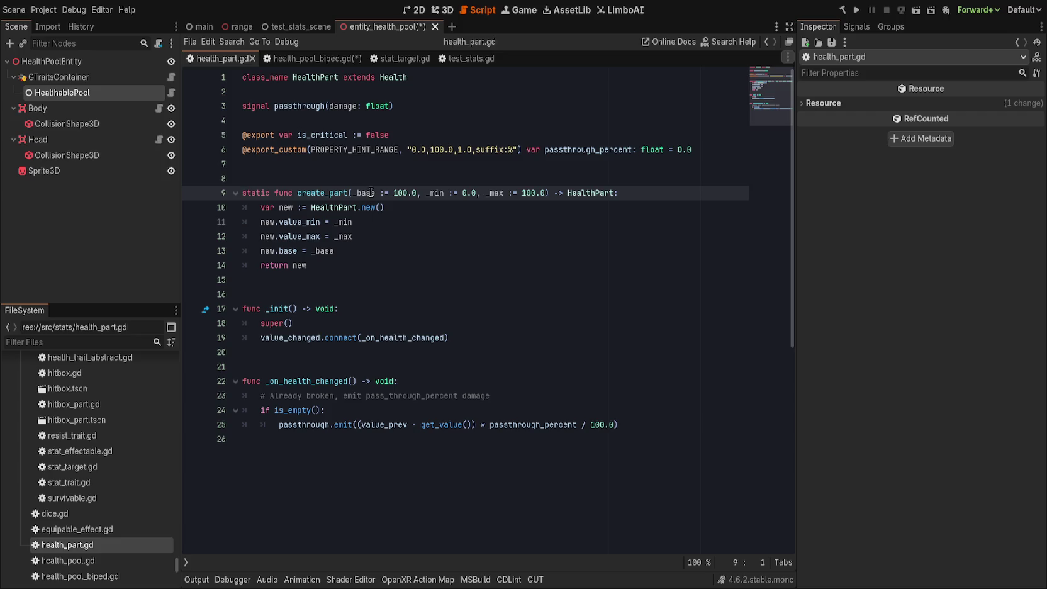
- Rewrite create_part's parameters as _max: 100.0, critical: bool, passthrough: float = 0.0
{"action": "left_click_drag", "start_coordinate": [353, 193], "coordinate": [546, 192]}
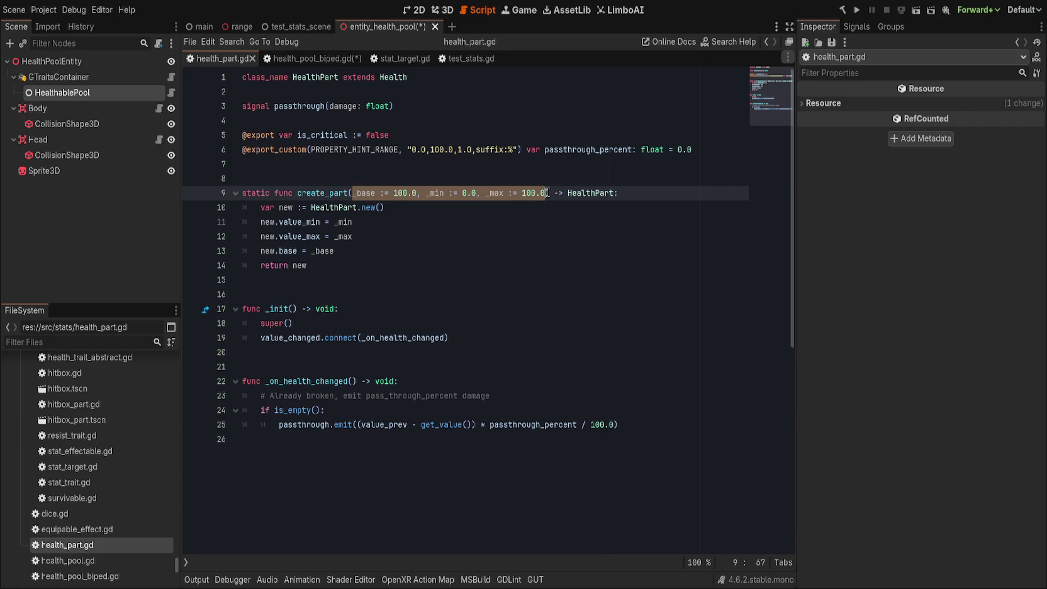
{"action": "key", "text": "BackSpace"}
{"action": "type", "text": "_max"}
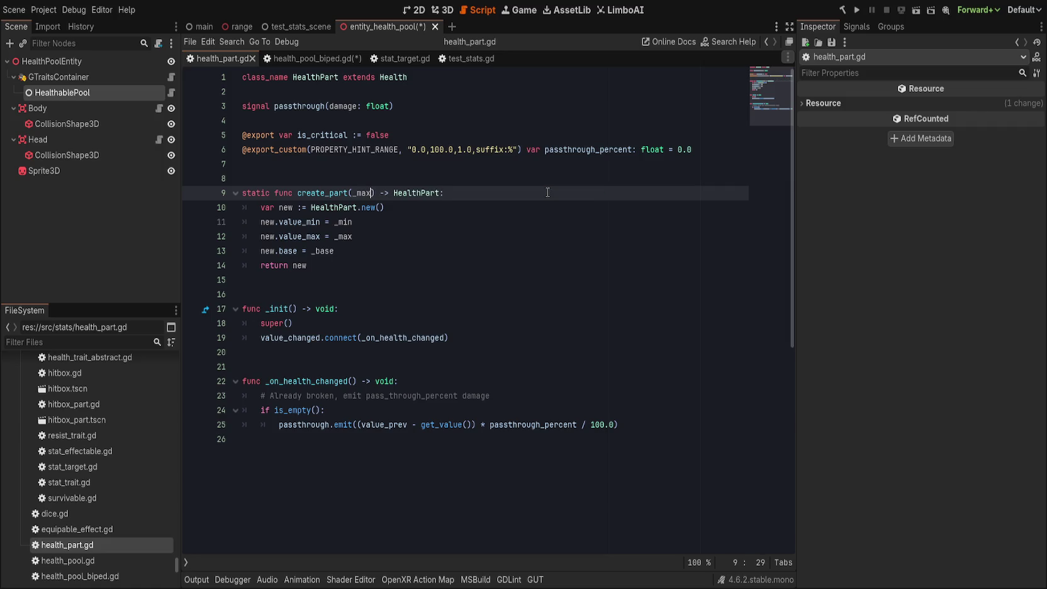
{"action": "type", "text": ": "}
{"action": "type", "text": "100.0"}
{"action": "type", "text": ", is_c"}
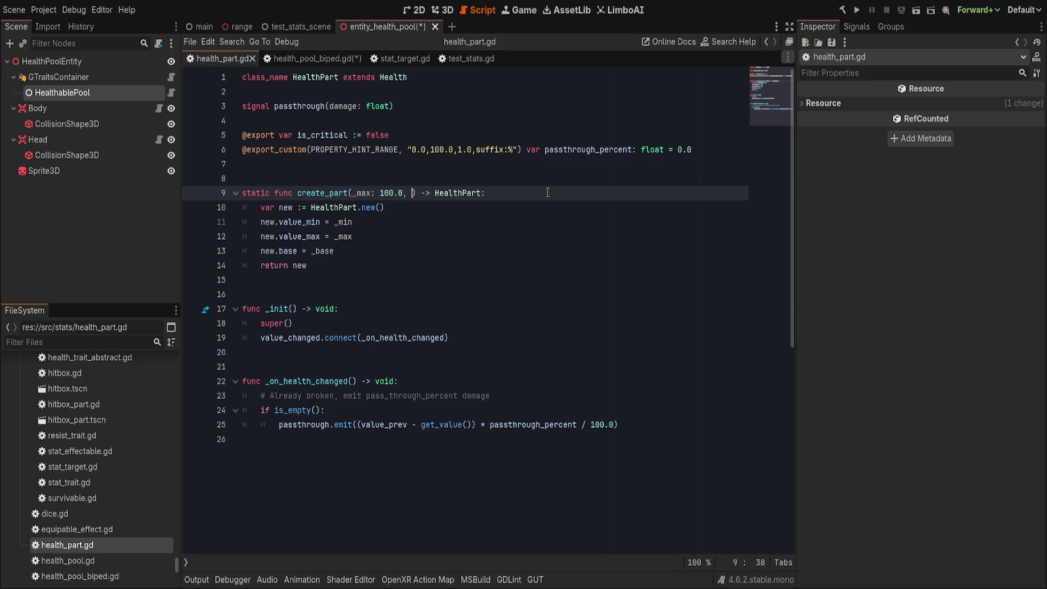
{"action": "type", "text": "rit"}
{"action": "key", "text": "ctrl+BackSpace"}
{"action": "type", "text": "critical: bool, "}
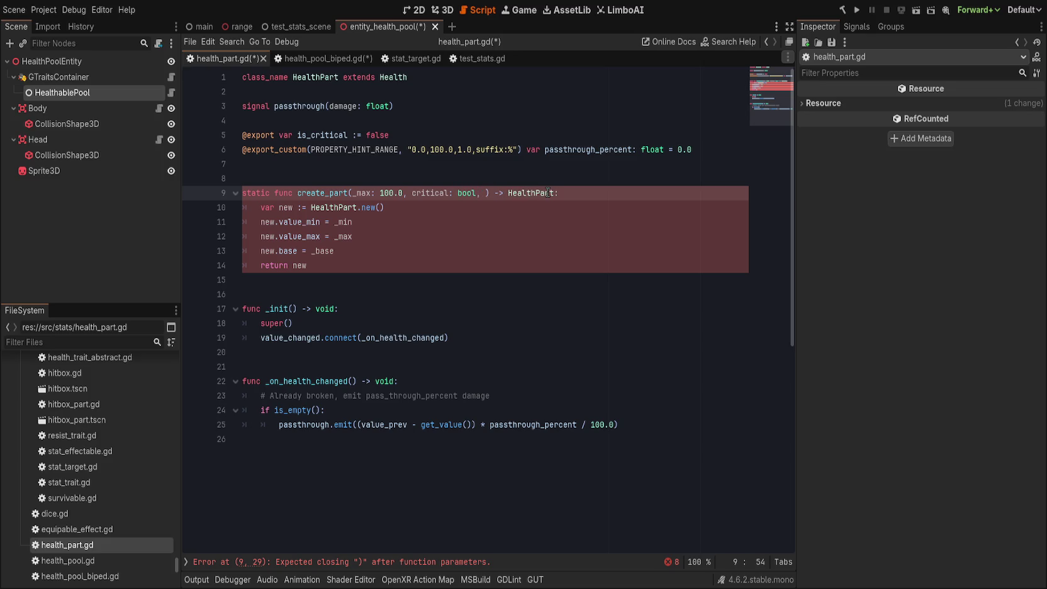
{"action": "type", "text": "passthrough"}
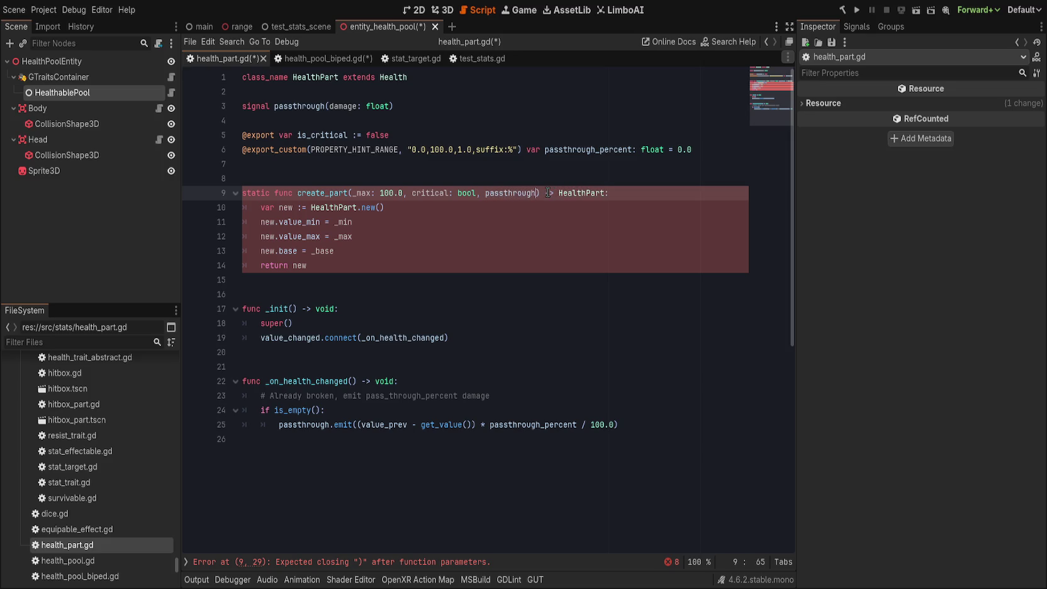
{"action": "type", "text": ": float ="}
{"action": "type", "text": " 0.0"}
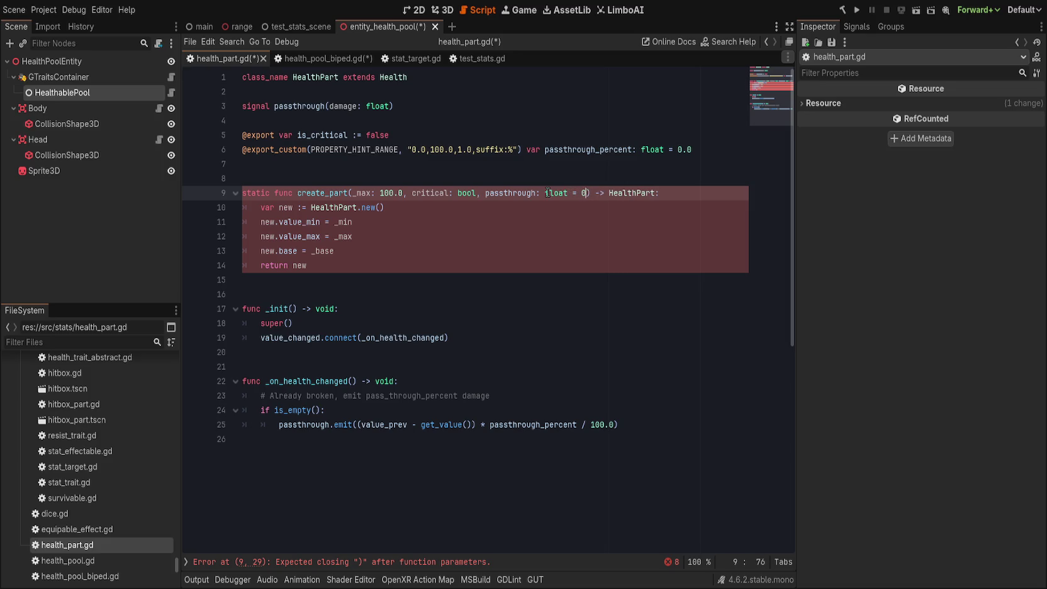
{"action": "key", "text": "End"}
{"action": "left_click", "coordinate": [494, 226]}
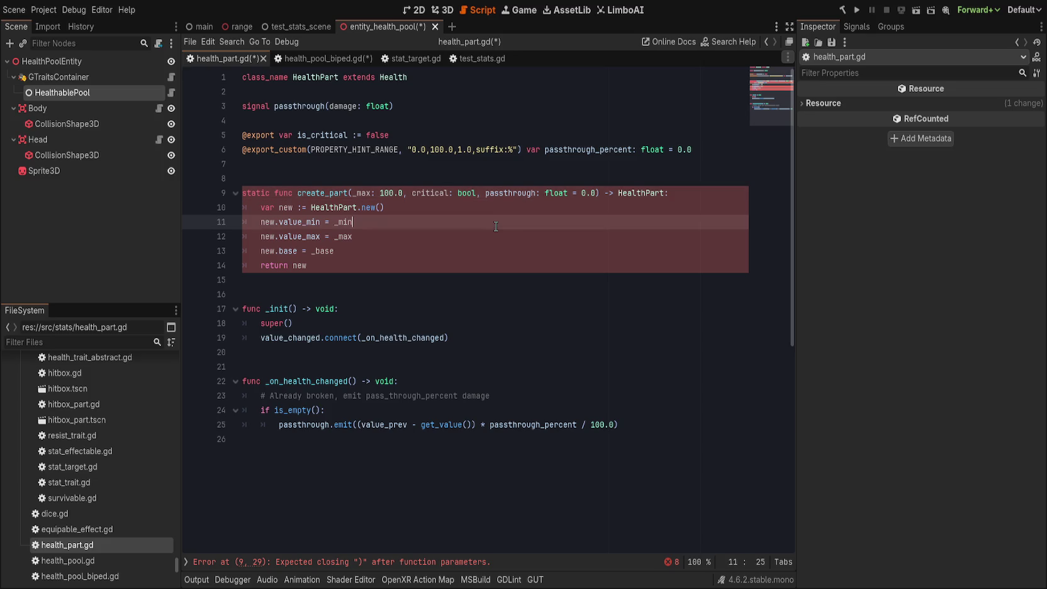
{"action": "left_click", "coordinate": [400, 557]}
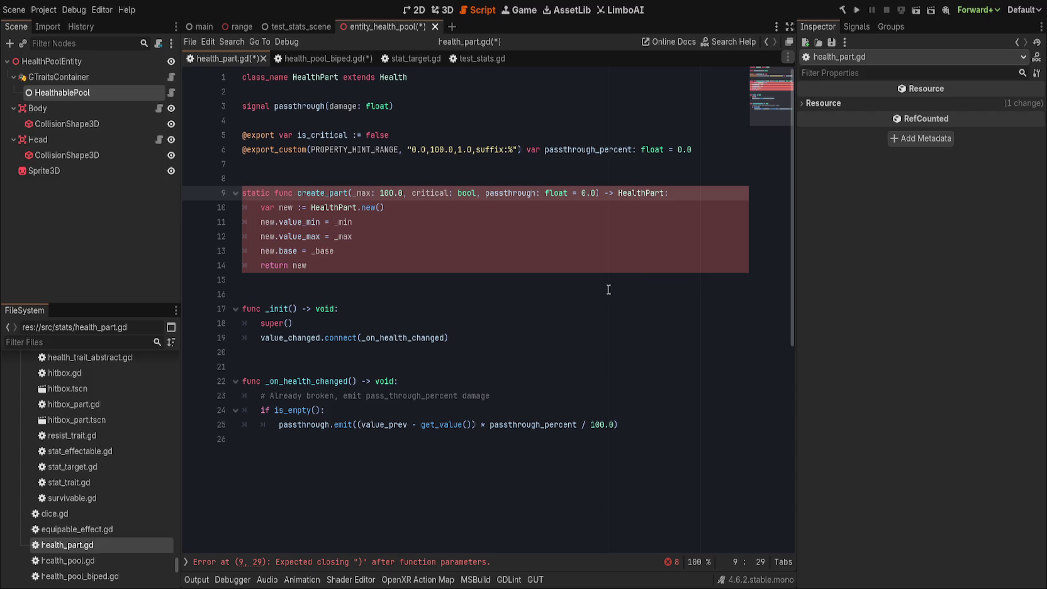
- Select the _max parameter and delete the new.value_min = _min line
{"action": "left_click", "coordinate": [697, 193]}
{"action": "left_click", "coordinate": [598, 193]}
{"action": "left_click", "coordinate": [398, 73]}
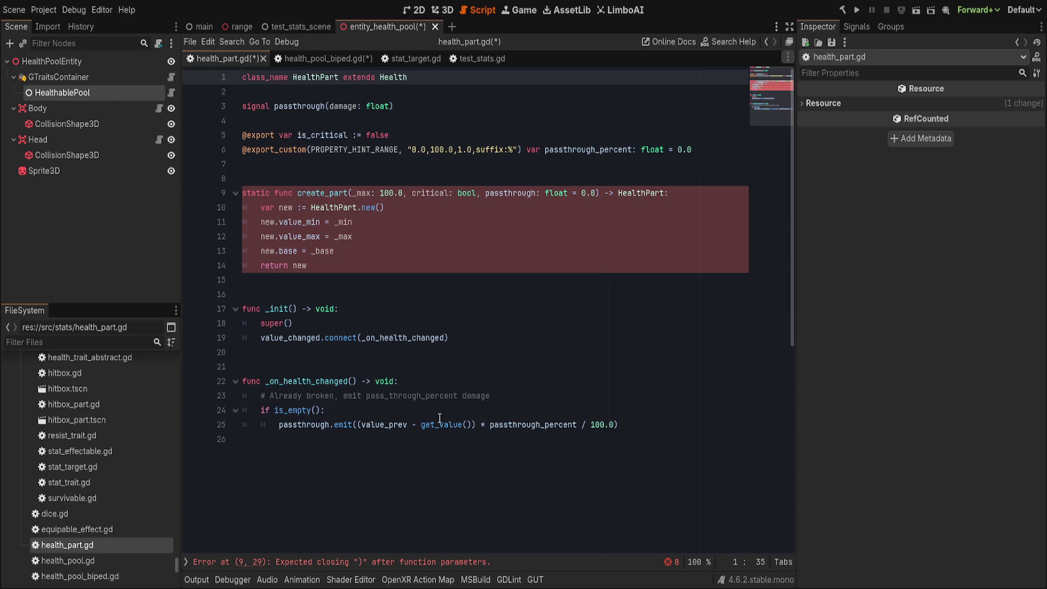
{"action": "left_click", "coordinate": [598, 194]}
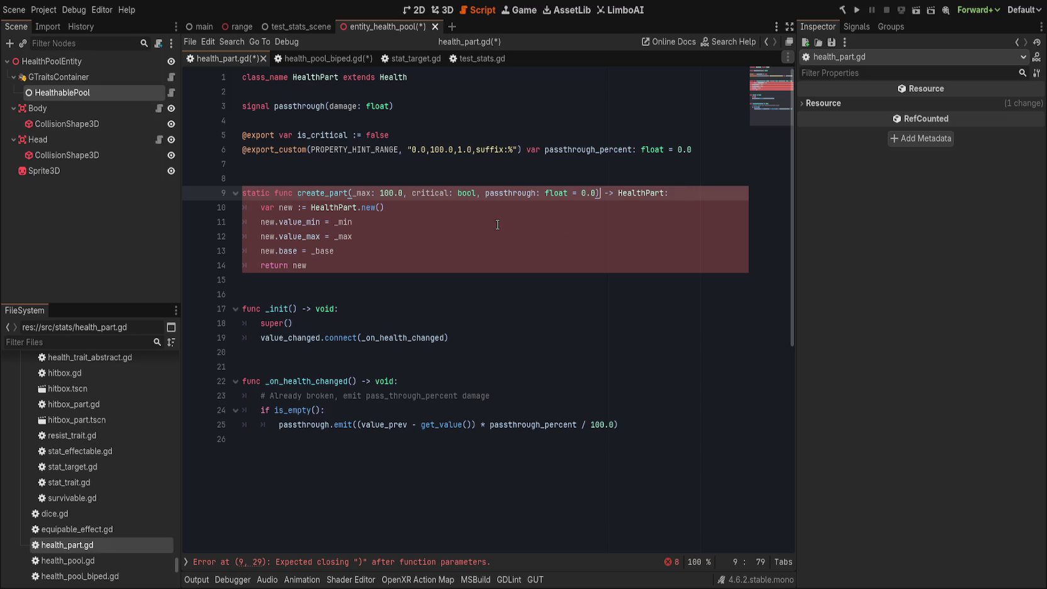
{"action": "left_click", "coordinate": [362, 192]}
{"action": "double_click", "coordinate": [362, 193]}
{"action": "left_click", "coordinate": [434, 221]}
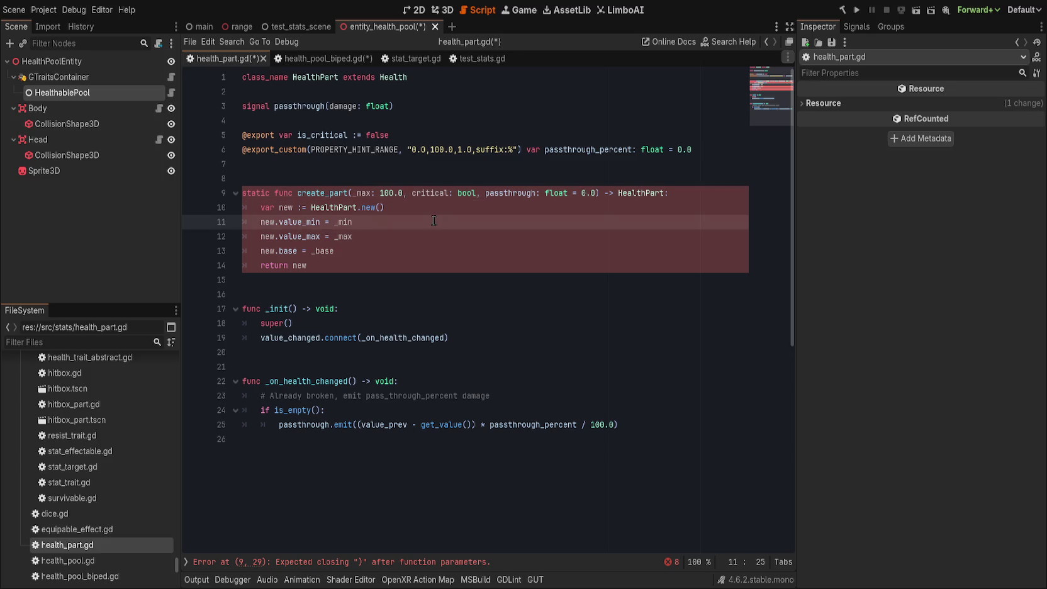
{"action": "key", "text": "ctrl+shift+k"}
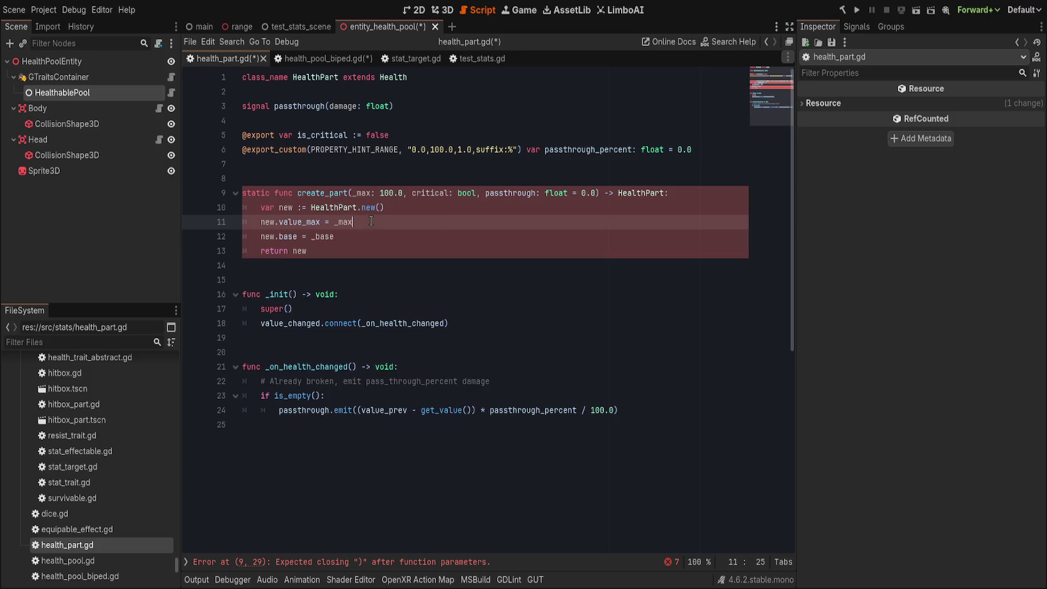
- Rename _max to _base, use _base in the value_max assignment, and save
{"action": "double_click", "coordinate": [362, 192]}
{"action": "type", "text": "_base"}
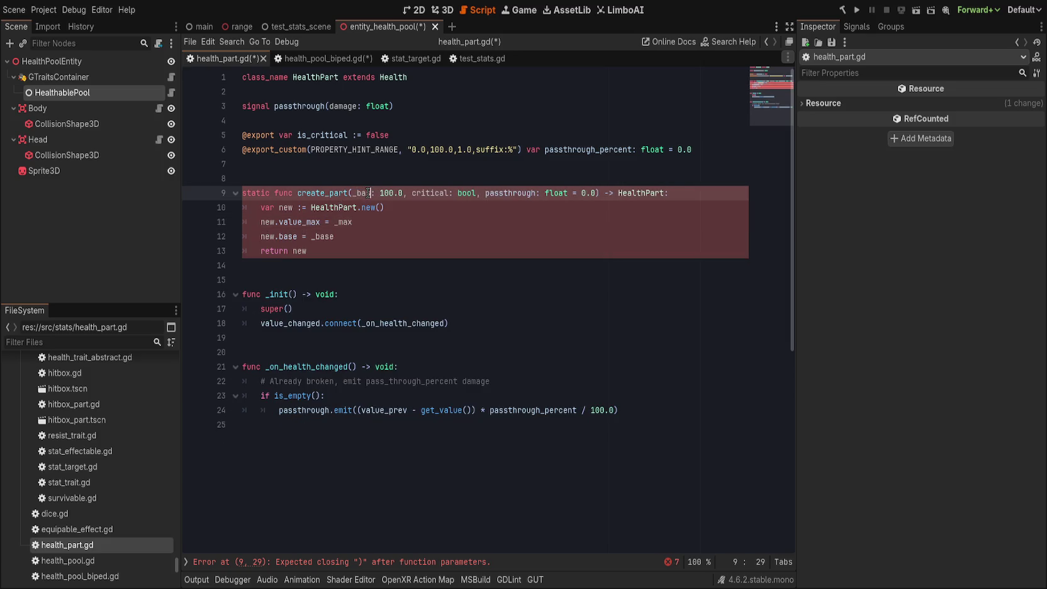
{"action": "left_click", "coordinate": [384, 224]}
{"action": "double_click", "coordinate": [363, 192]}
{"action": "key", "text": "ctrl+c"}
{"action": "double_click", "coordinate": [453, 223]}
{"action": "key", "text": "ctrl+v"}
{"action": "left_click", "coordinate": [450, 239]}
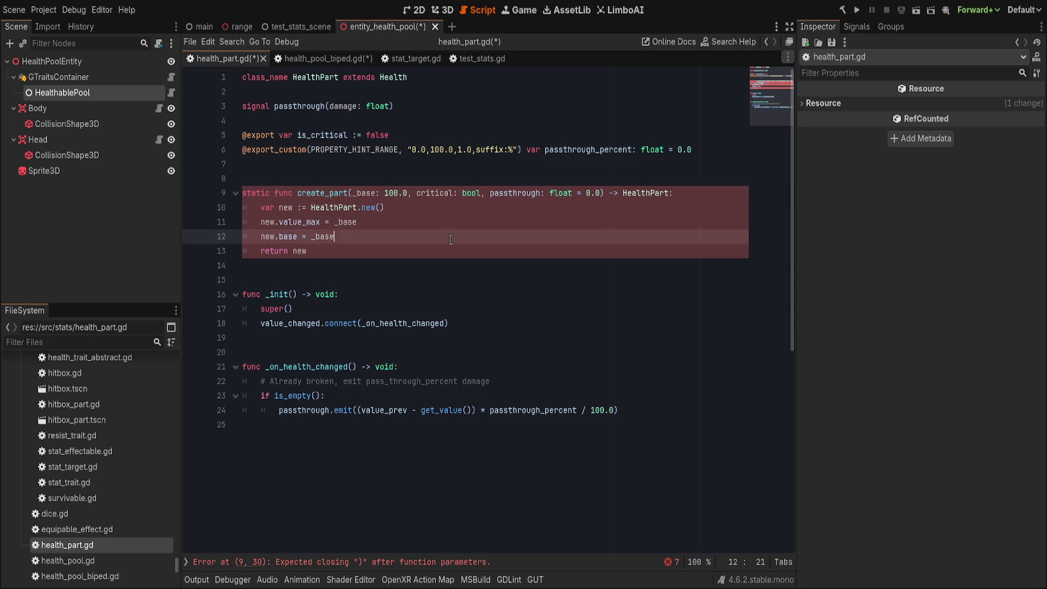
{"action": "left_click", "coordinate": [398, 193]}
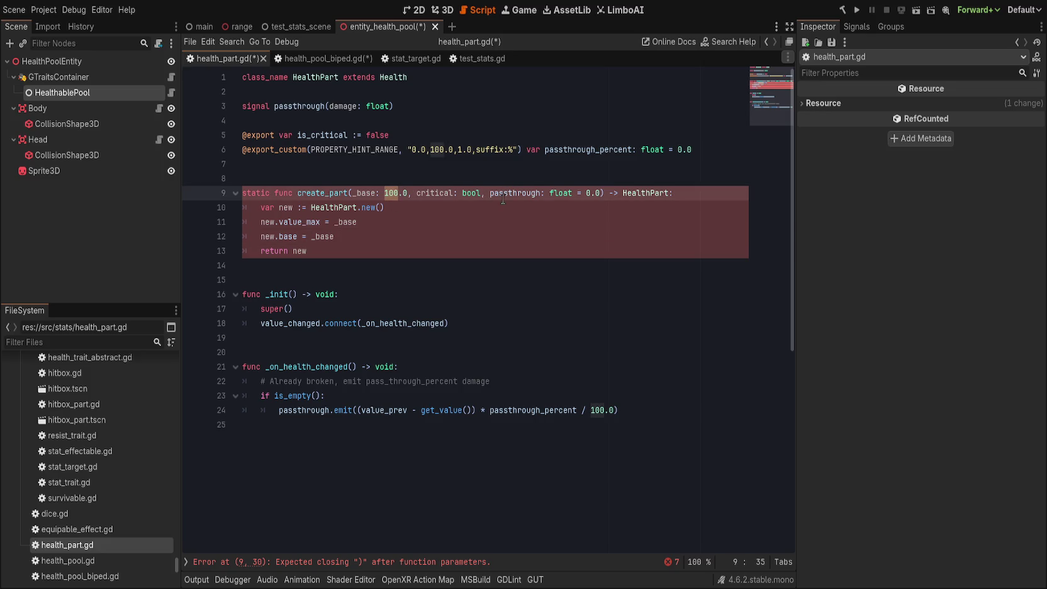
{"action": "left_click", "coordinate": [460, 216]}
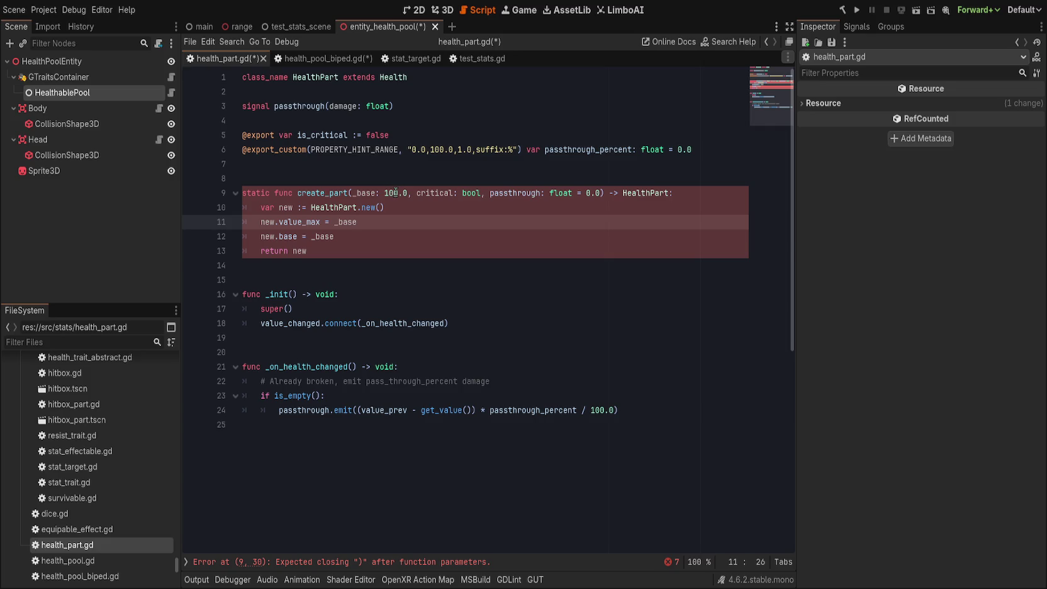
{"action": "key", "text": "ctrl+s"}
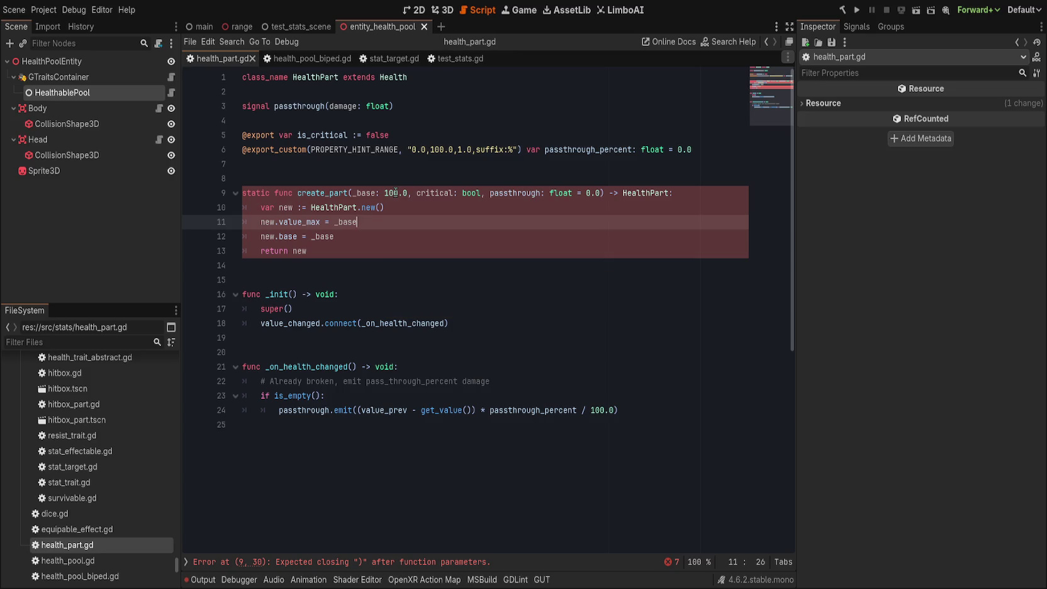
- Add a new.is_critical line below the base assignment
{"action": "key", "text": "Down"}
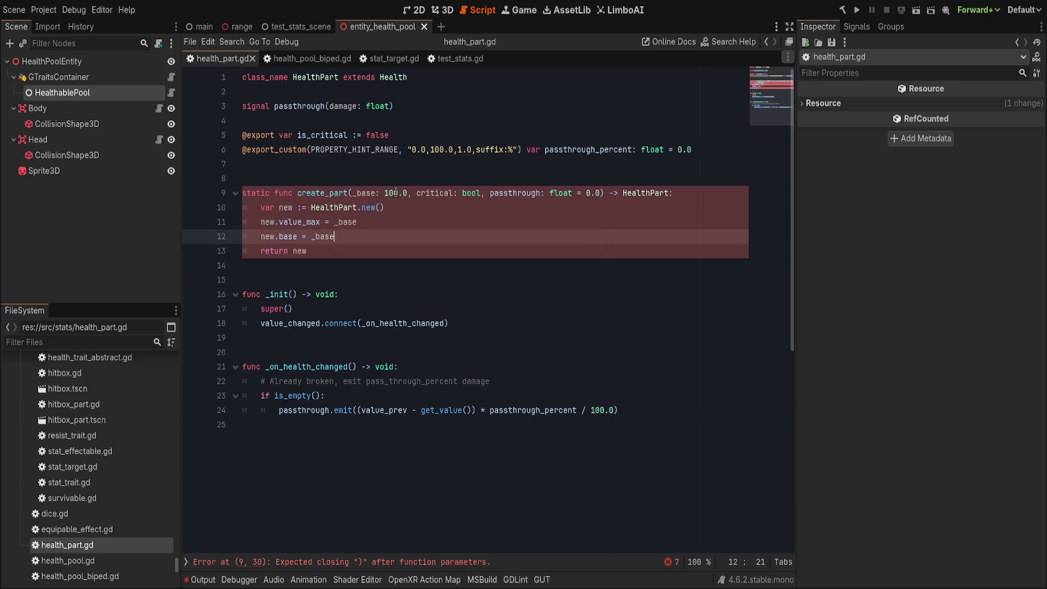
{"action": "key", "text": "Return"}
{"action": "type", "text": "nbew."}
{"action": "key", "text": "BackSpace"}
{"action": "key", "text": "BackSpace"}
{"action": "key", "text": "BackSpace"}
{"action": "type", "text": "new.cr"}
{"action": "key", "text": "BackSpace"}
{"action": "key", "text": "BackSpace"}
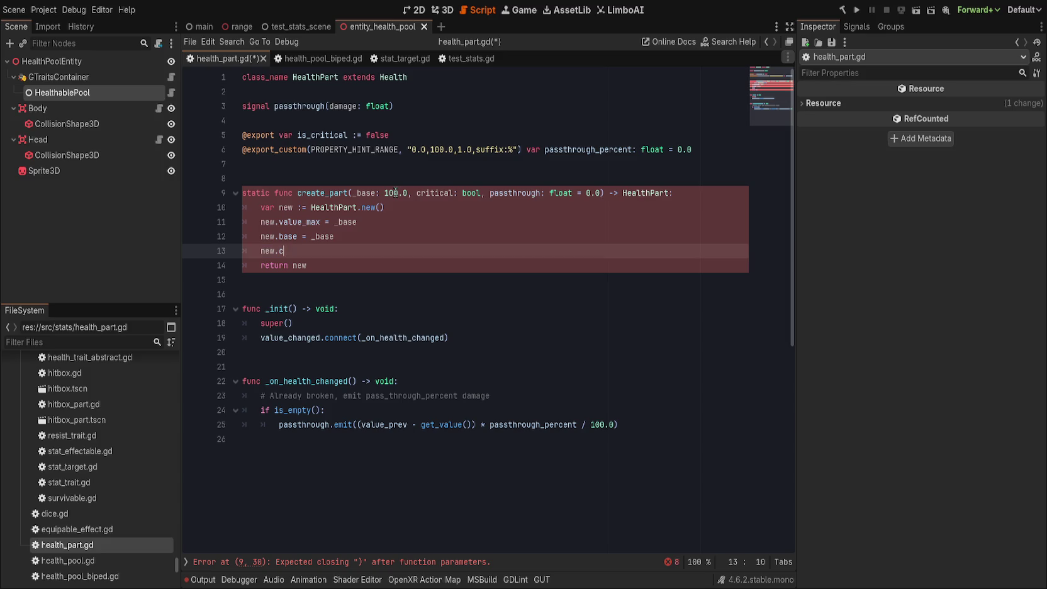
{"action": "type", "text": "is_critical"}
- Give _base and passthrough inferred := defaults, dropping passthrough's float type
{"action": "left_click", "coordinate": [381, 193]}
{"action": "type", "text": "="}
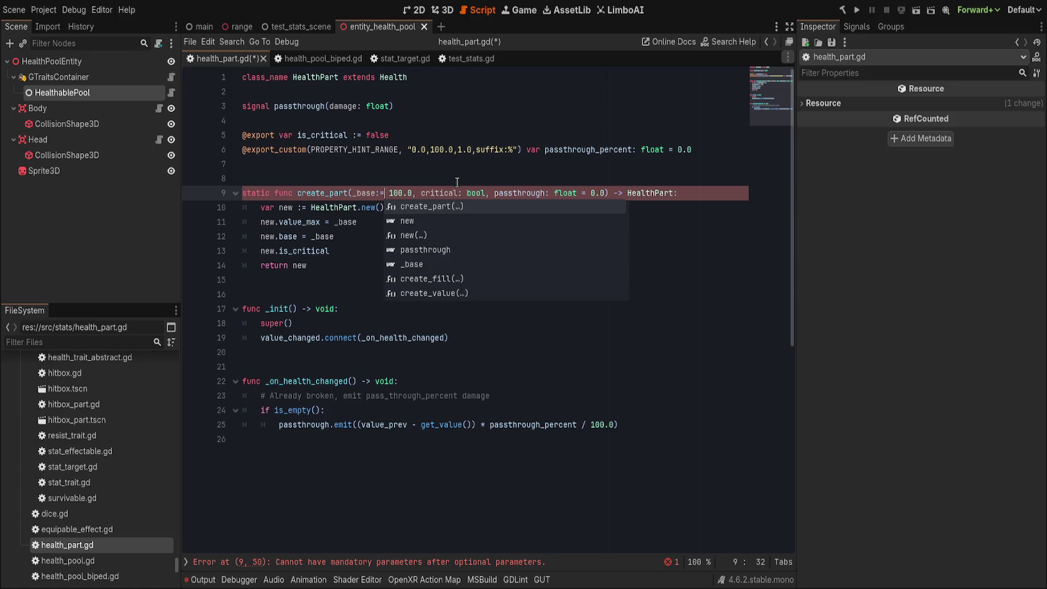
{"action": "key", "text": "Left"}
{"action": "key", "text": "Left"}
{"action": "left_click", "coordinate": [584, 192]}
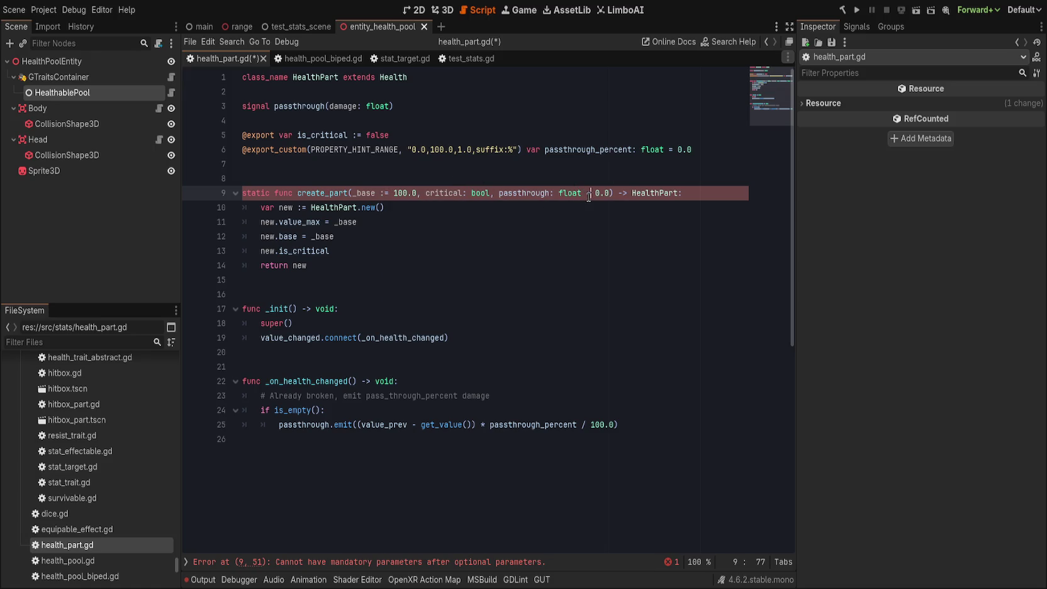
{"action": "key", "text": "ctrl+BackSpace"}
{"action": "key", "text": "BackSpace"}
{"action": "key", "text": "Left"}
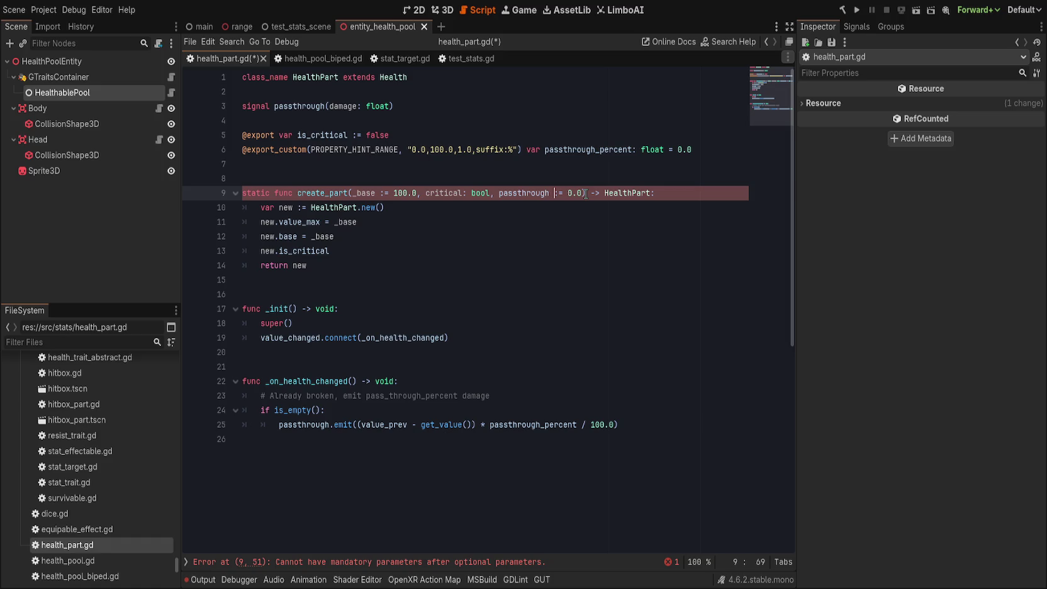
{"action": "left_click", "coordinate": [496, 564]}
- Default critical to false, lower _base to 50, and drop critical's bool type
{"action": "type", "text": "= false"}
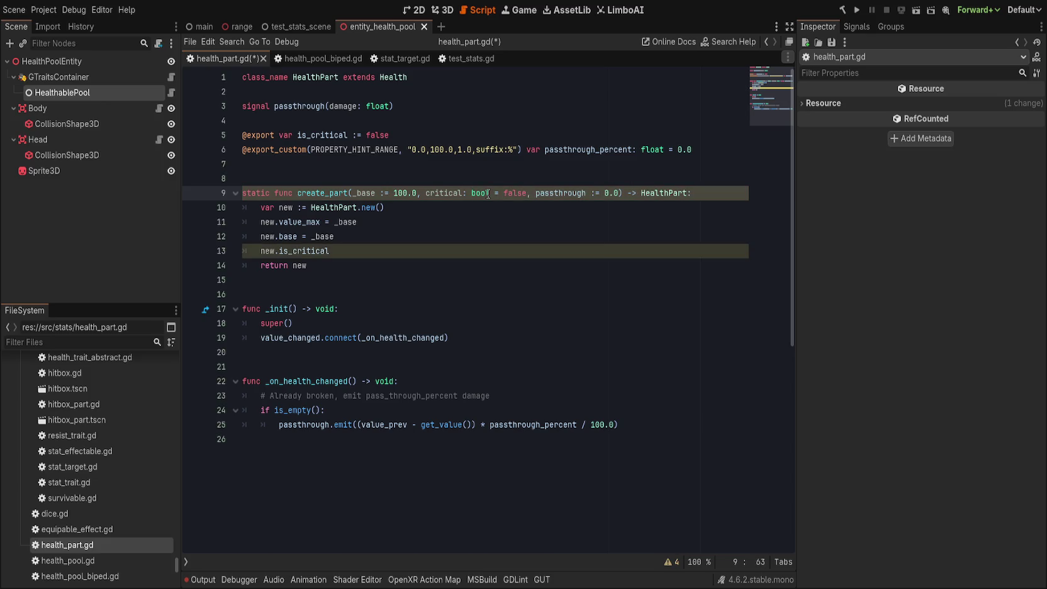
{"action": "double_click", "coordinate": [400, 193]}
{"action": "type", "text": "50"}
{"action": "key", "text": "Left"}
{"action": "key", "text": "Left"}
{"action": "key", "text": "Left"}
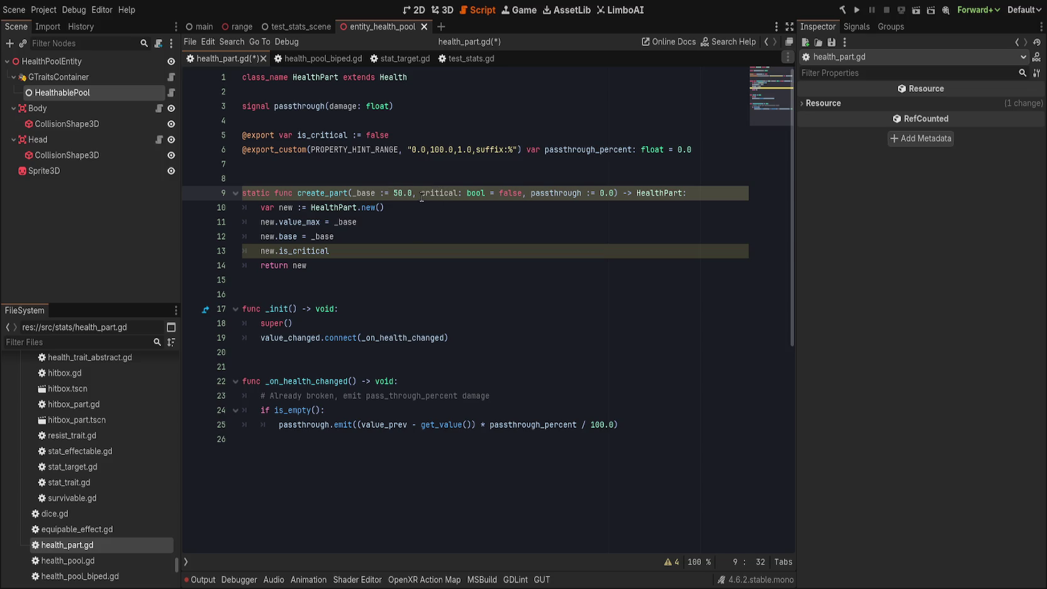
{"action": "left_click", "coordinate": [420, 193]}
{"action": "key", "text": "ctrl+Right"}
{"action": "key", "text": "Right"}
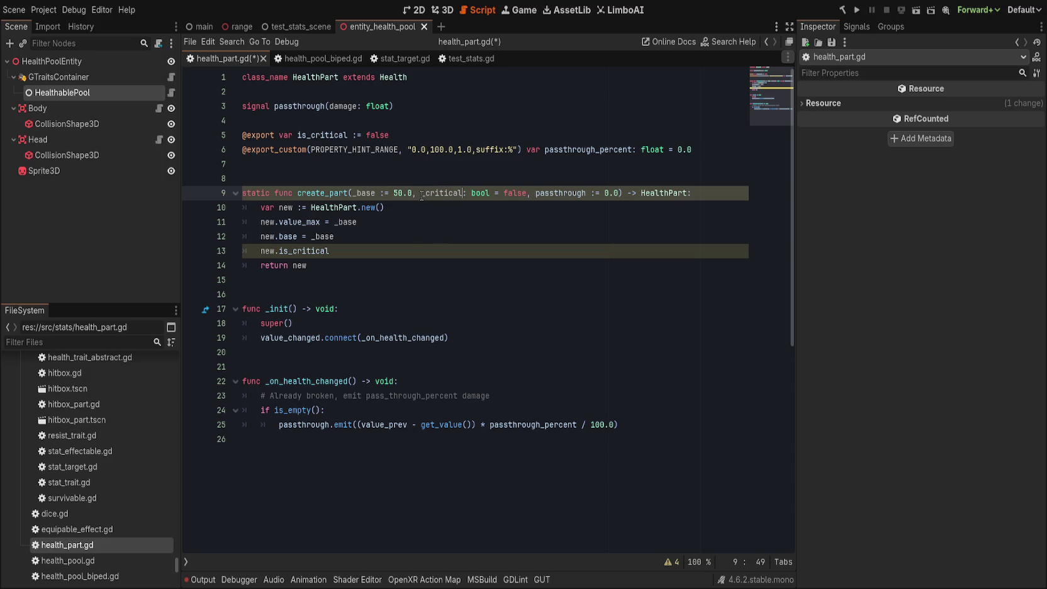
{"action": "key", "text": "Delete"}
{"action": "key", "text": "Delete"}
{"action": "key", "text": "Delete"}
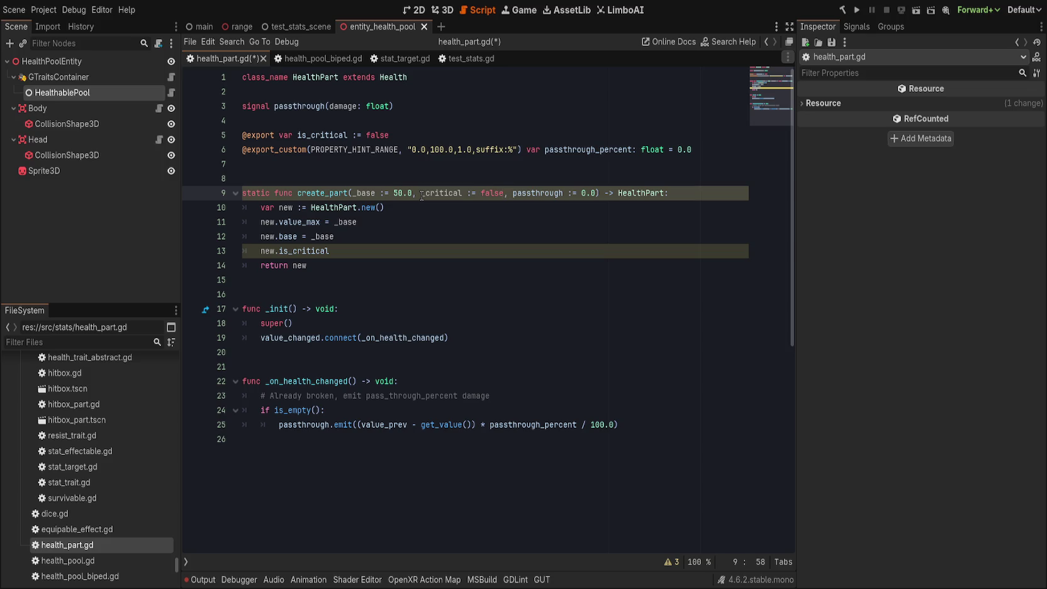
- Rename critical to is_critical, then delete that parameter from the signature
{"action": "left_click", "coordinate": [425, 193]}
{"action": "type", "text": "is_"}
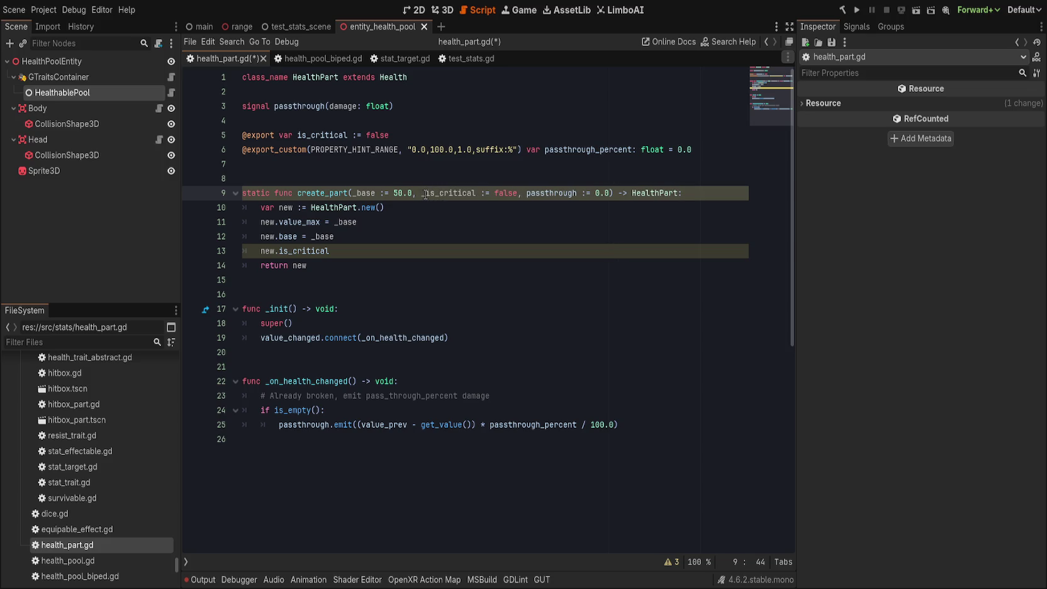
{"action": "key", "text": "ctrl+shift+Right"}
{"action": "key", "text": "ctrl+shift+Right"}
{"action": "key", "text": "ctrl+shift+Right"}
{"action": "key", "text": "Delete"}
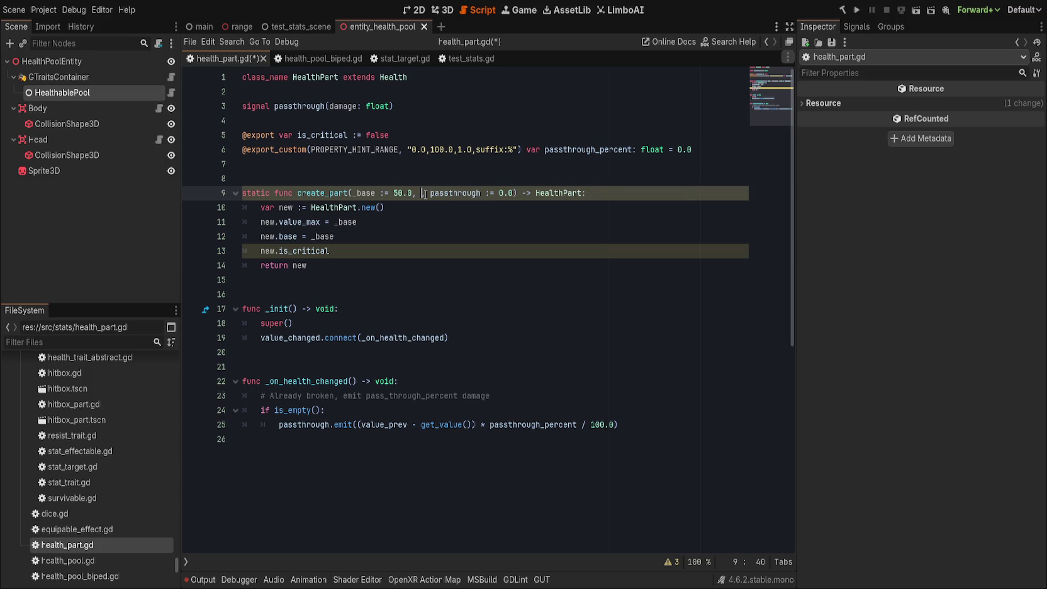
{"action": "key", "text": "Left"}
{"action": "key", "text": "Left"}
{"action": "scroll", "coordinate": [425, 195], "scroll_direction": "down", "scroll_amount": 1}
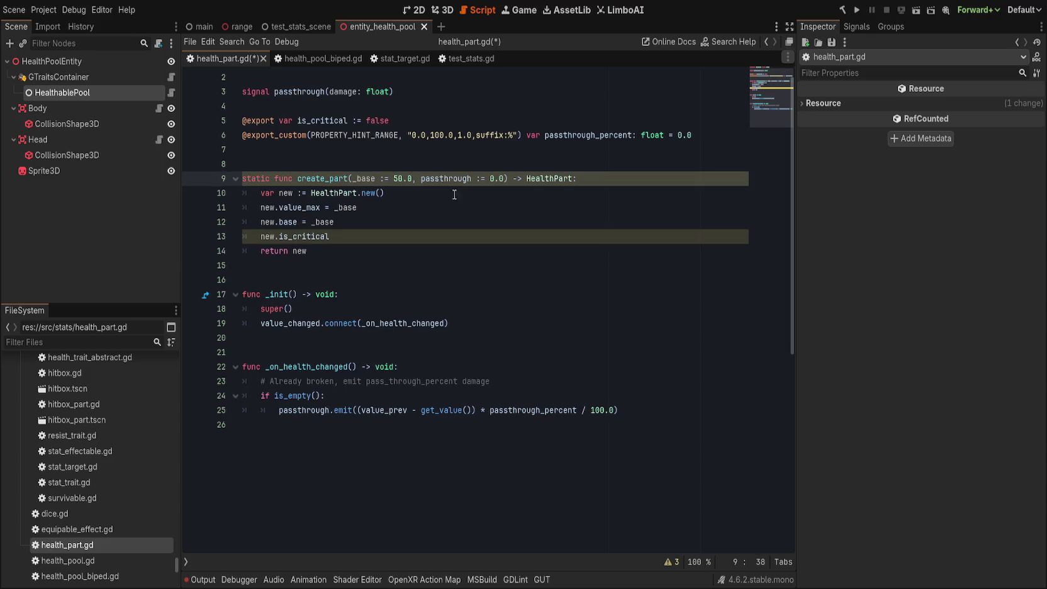
{"action": "left_click", "coordinate": [492, 179]}
- Give create_part's passthrough parameter a default of 50 and add an _is_critical := false parameter
{"action": "type", "text": "50"}
{"action": "key", "text": "Right"}
{"action": "key", "text": "Right"}
{"action": "type", "text": ", _is_critical := false"}
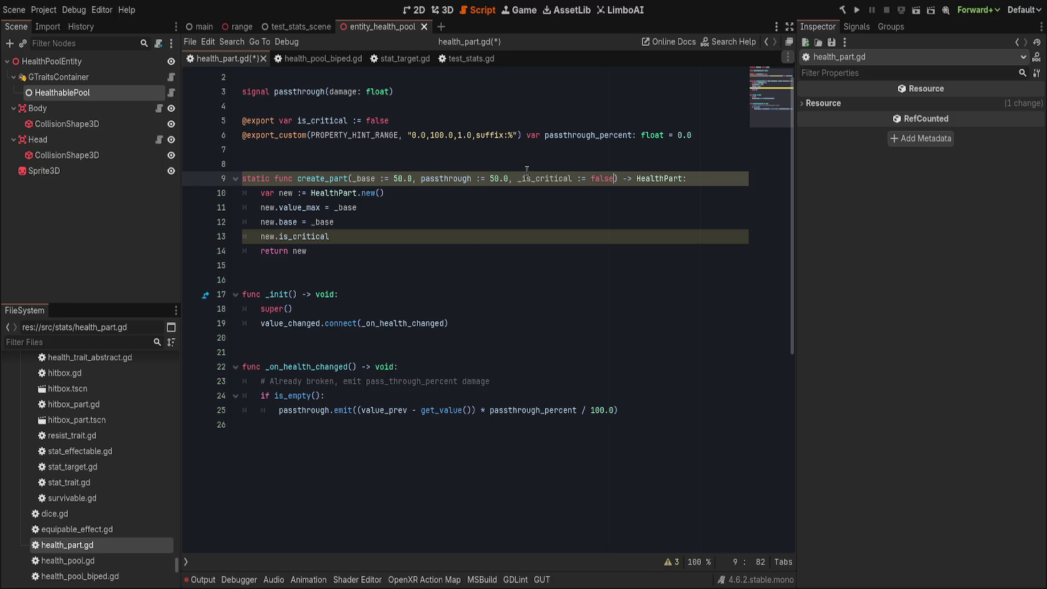
- Start a new.passthrough = assignment on line 13 of create_part
{"action": "left_click", "coordinate": [471, 238]}
{"action": "type", "text": "="}
{"action": "key", "text": "BackSpace"}
{"action": "key", "text": "BackSpace"}
{"action": "key", "text": "BackSpace"}
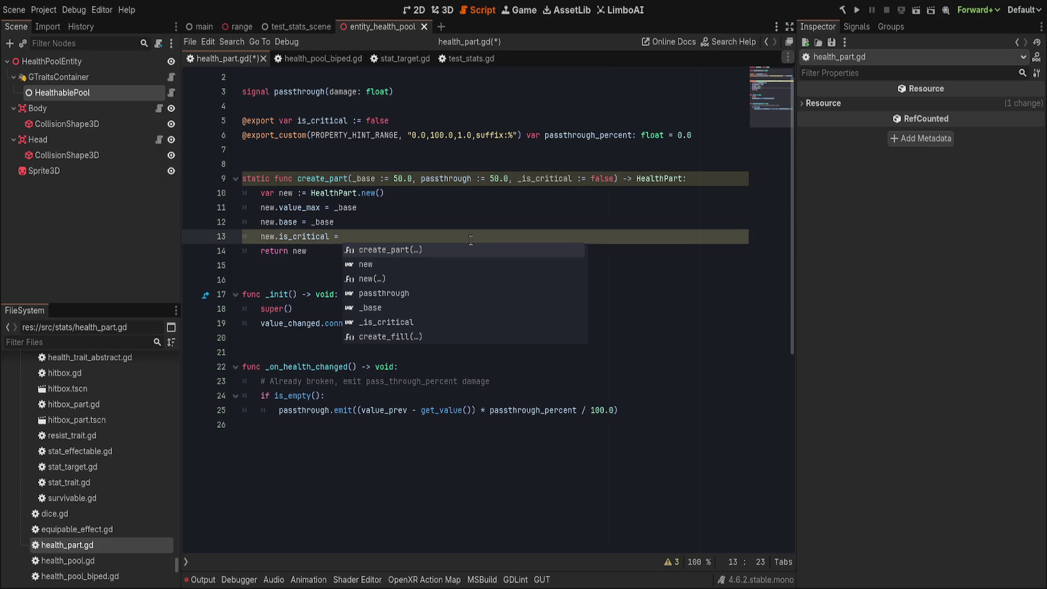
{"action": "type", "text": ".pass"}
{"action": "key", "text": "Return"}
{"action": "type", "text": "="}
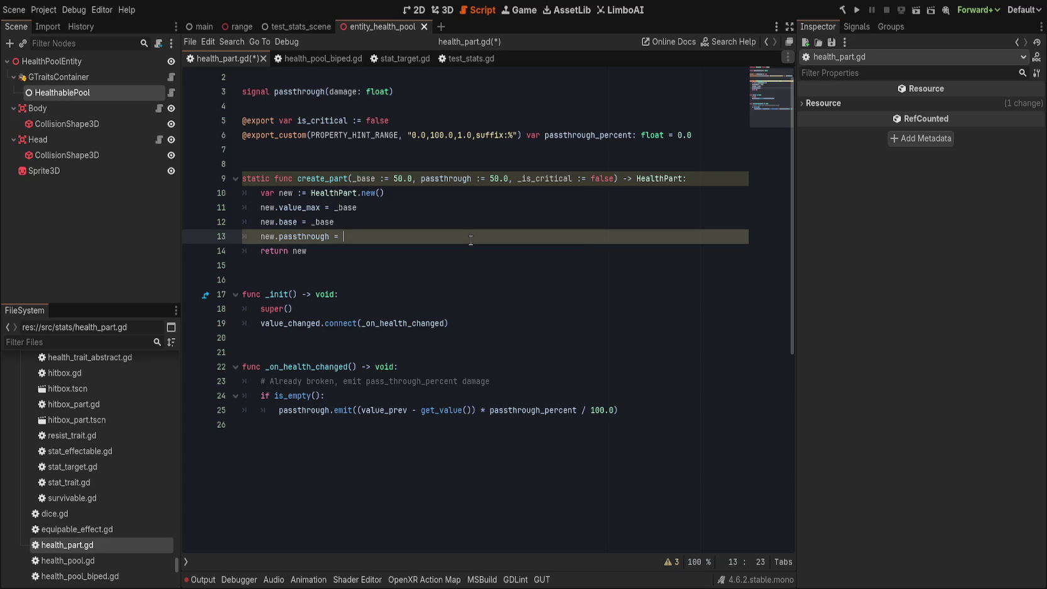
- Rename the create_part parameter passthrough to _passthrough
{"action": "scroll", "coordinate": [470, 240], "scroll_direction": "up", "scroll_amount": 1}
{"action": "left_click", "coordinate": [418, 193]}
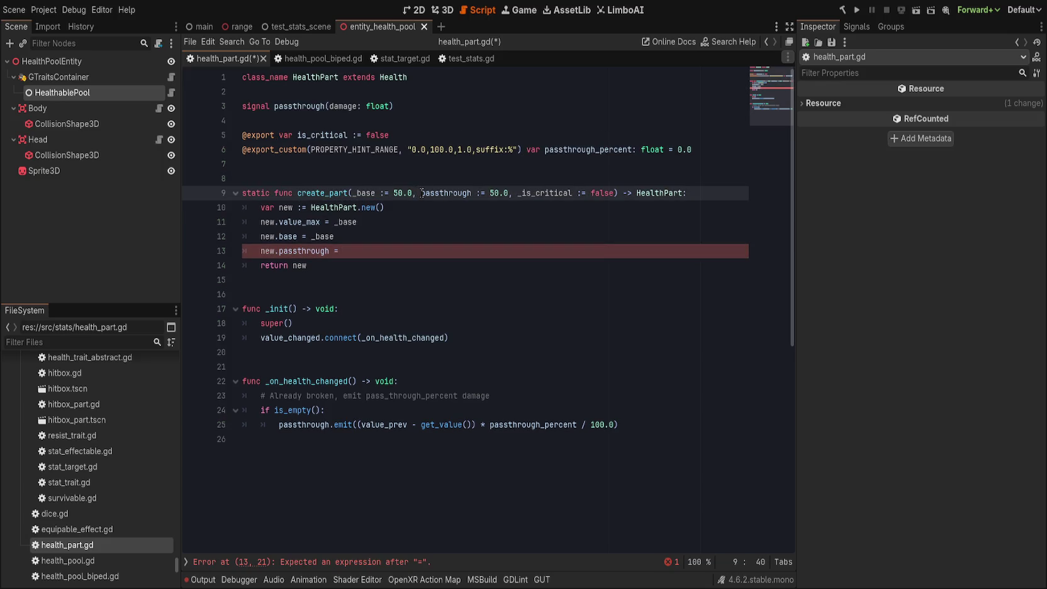
{"action": "type", "text": "_"}
{"action": "double_click", "coordinate": [421, 193]}
{"action": "left_click", "coordinate": [422, 193]}
{"action": "type", "text": "_"}
- Complete new.passthrough = _passthrough and add new.is_critical = _is_critical below it
{"action": "left_click", "coordinate": [396, 246]}
{"action": "type", "text": "_passthrough"}
{"action": "key", "text": "Return"}
{"action": "type", "text": "new.is_"}
{"action": "key", "text": "Return"}
{"action": "type", "text": "= _is_critical"}
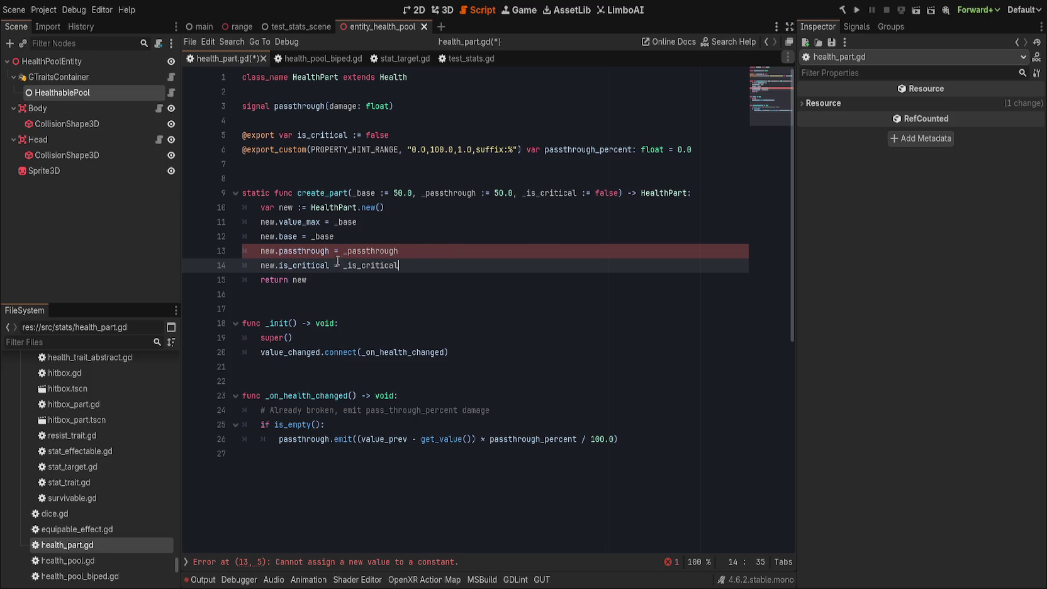
{"action": "double_click", "coordinate": [316, 250]}
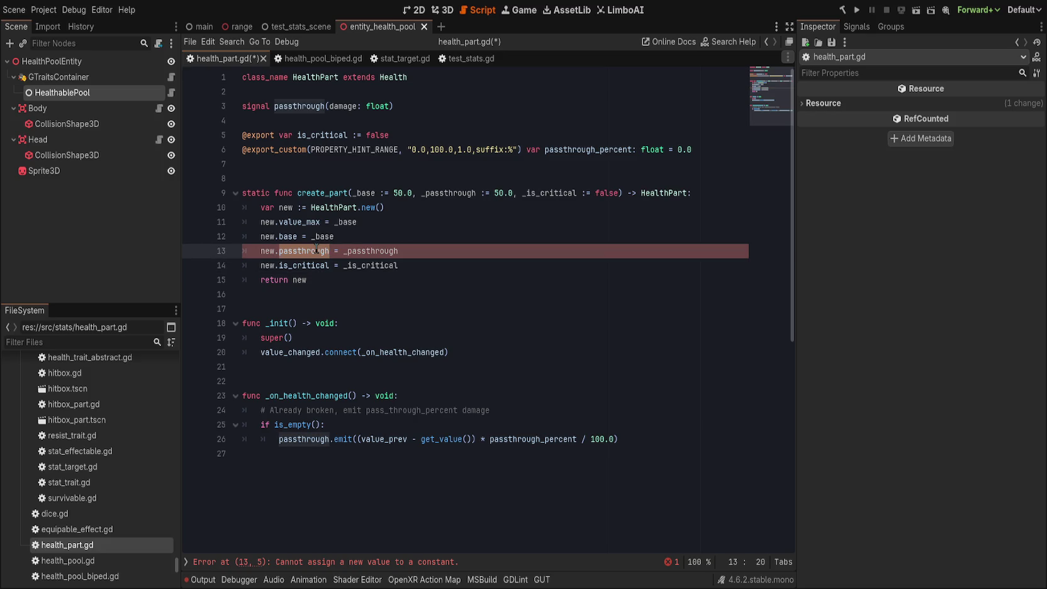
{"action": "double_click", "coordinate": [597, 152]}
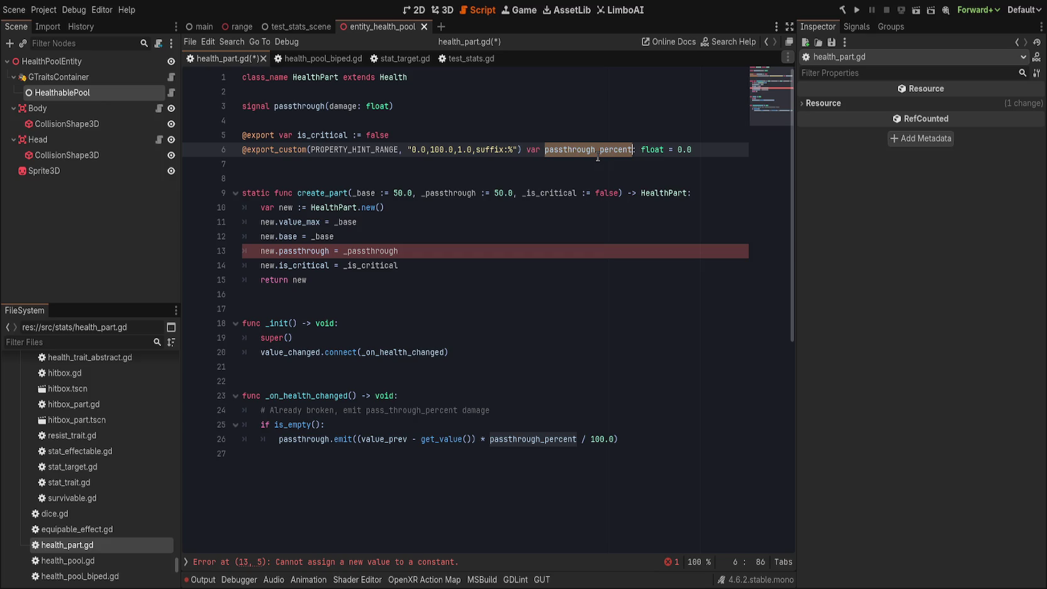
{"action": "key", "text": "BackSpace"}
{"action": "key", "text": "BackSpace"}
{"action": "key", "text": "BackSpace"}
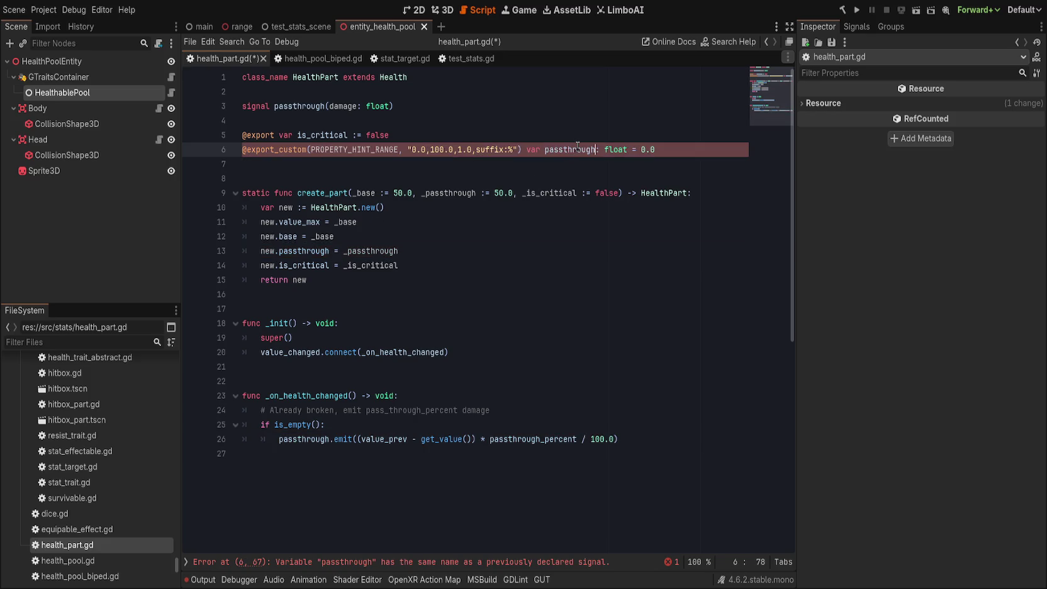
{"action": "double_click", "coordinate": [579, 148]}
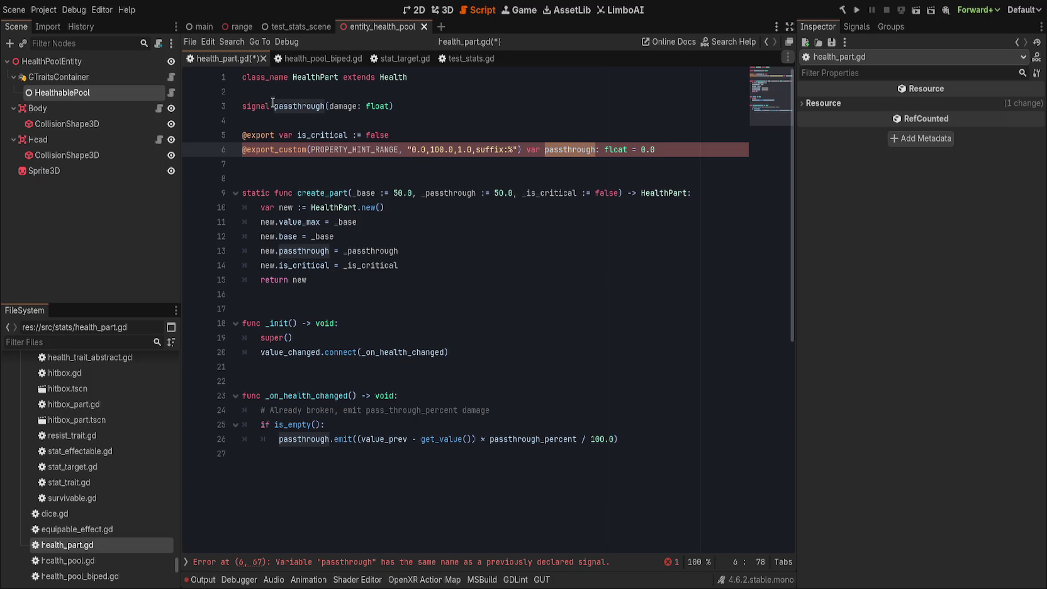
{"action": "double_click", "coordinate": [295, 106]}
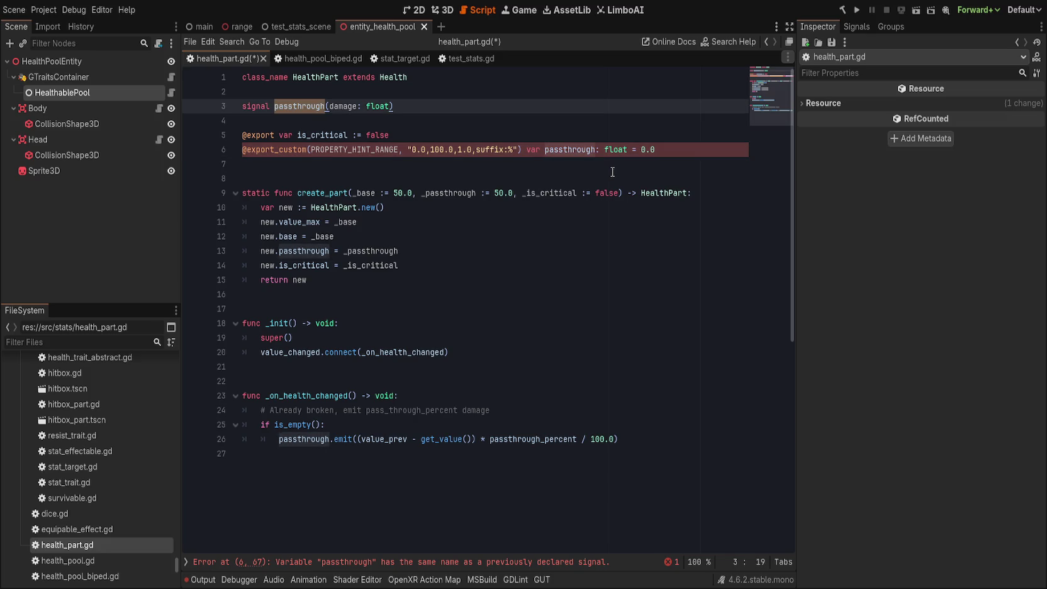
{"action": "key", "text": "ctrl+z"}
{"action": "left_click", "coordinate": [604, 151]}
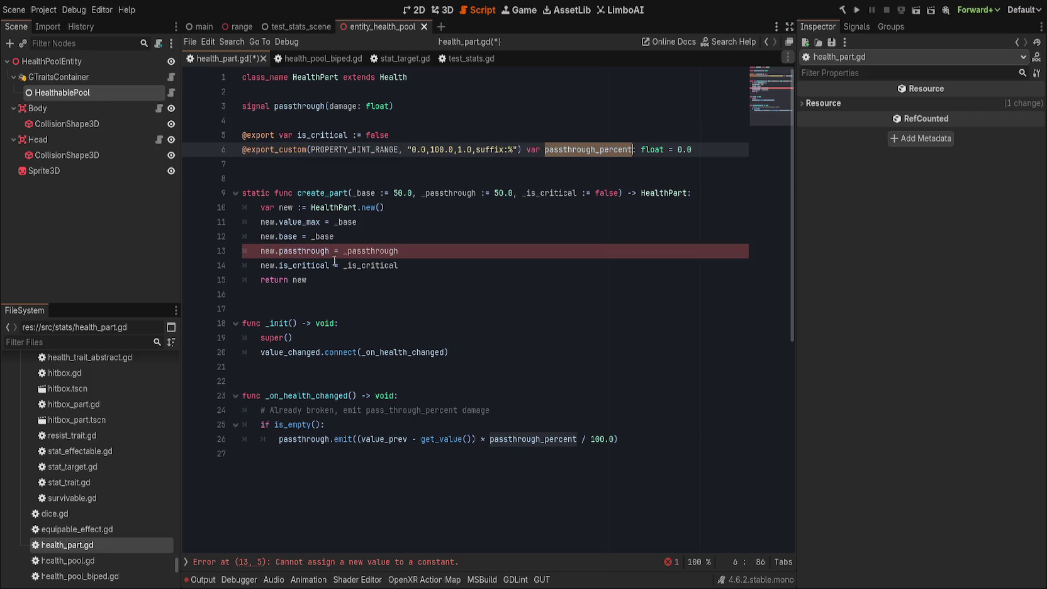
{"action": "left_click", "coordinate": [309, 106]}
{"action": "double_click", "coordinate": [309, 106]}
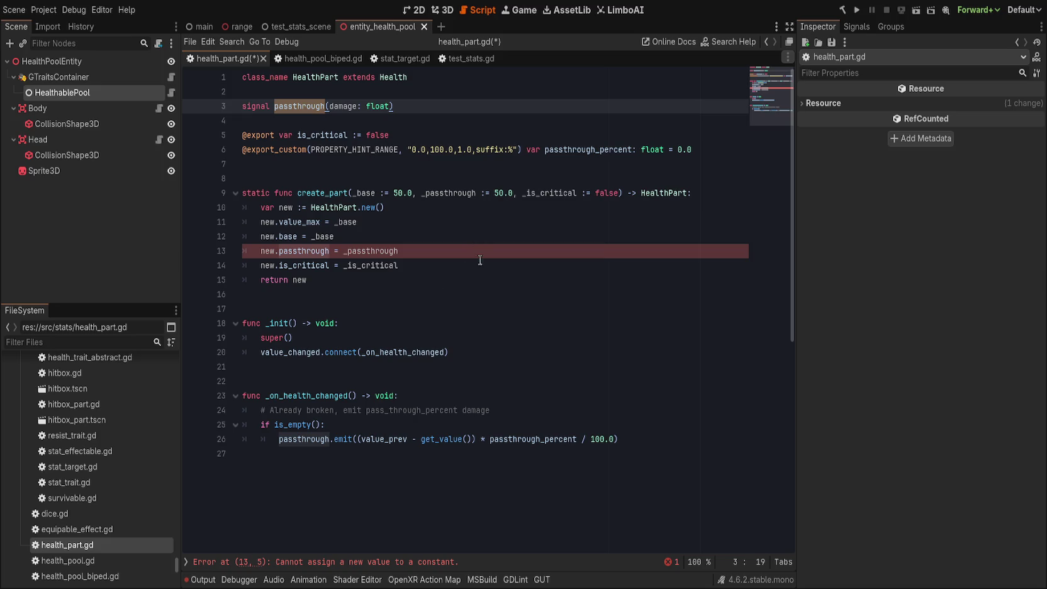
{"action": "key", "text": "ctrl+shift+r"}
{"action": "key", "text": "Return"}
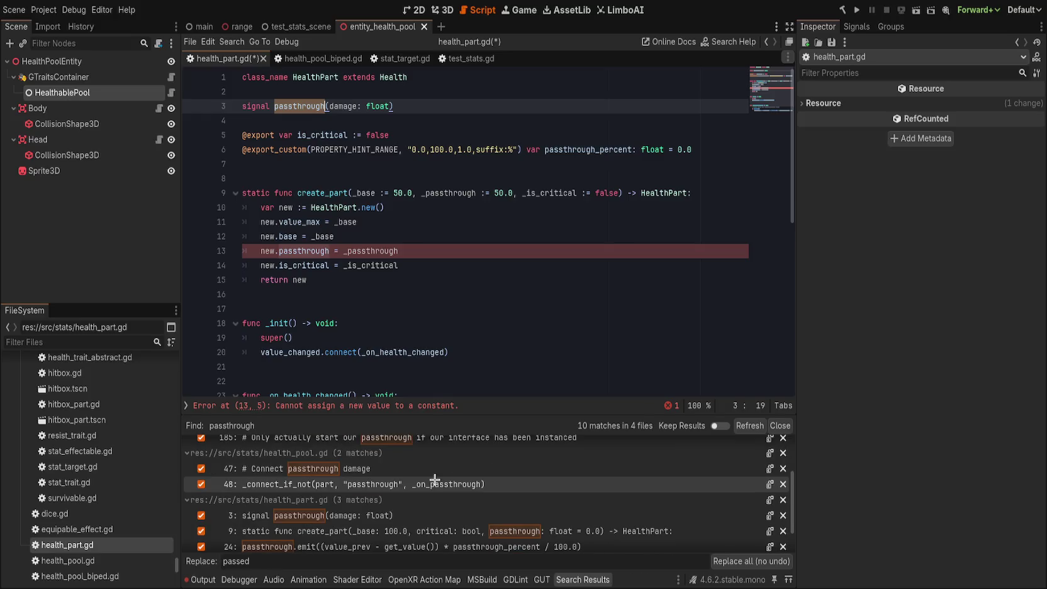
- Exclude the start_xr.gd, health_part.gd line 9 and bullet.gd comment matches from the passthrough replacement
{"action": "scroll", "coordinate": [201, 503], "scroll_direction": "up", "scroll_amount": 4}
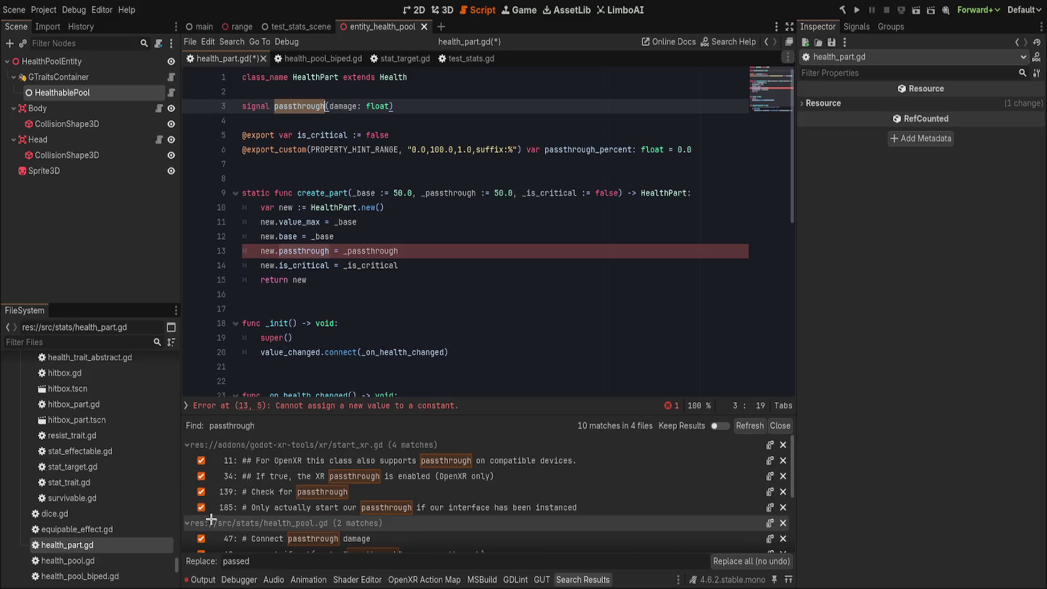
{"action": "left_click", "coordinate": [200, 460]}
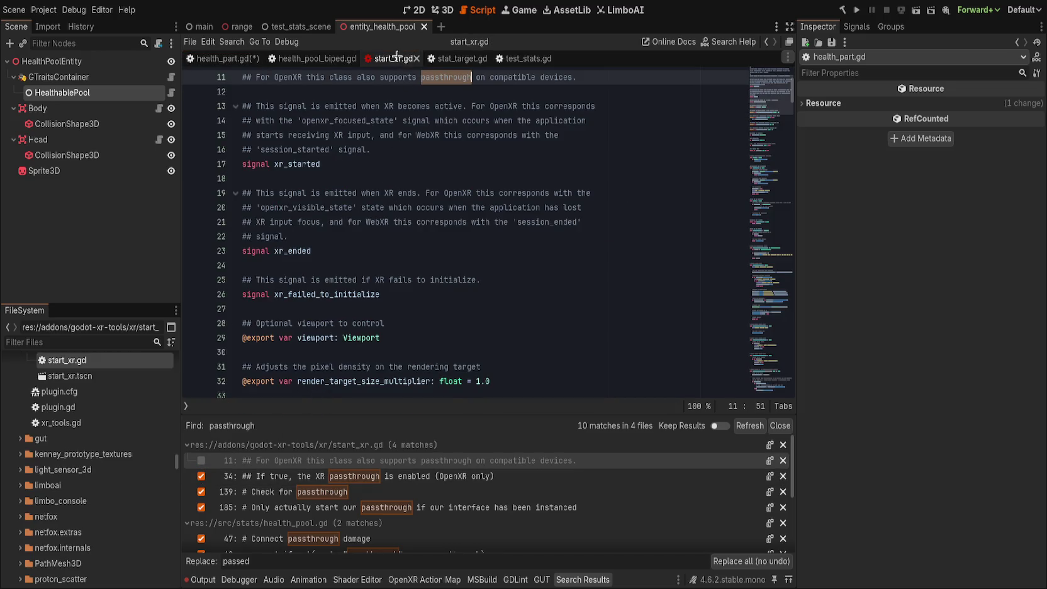
{"action": "key", "text": "ctrl+w"}
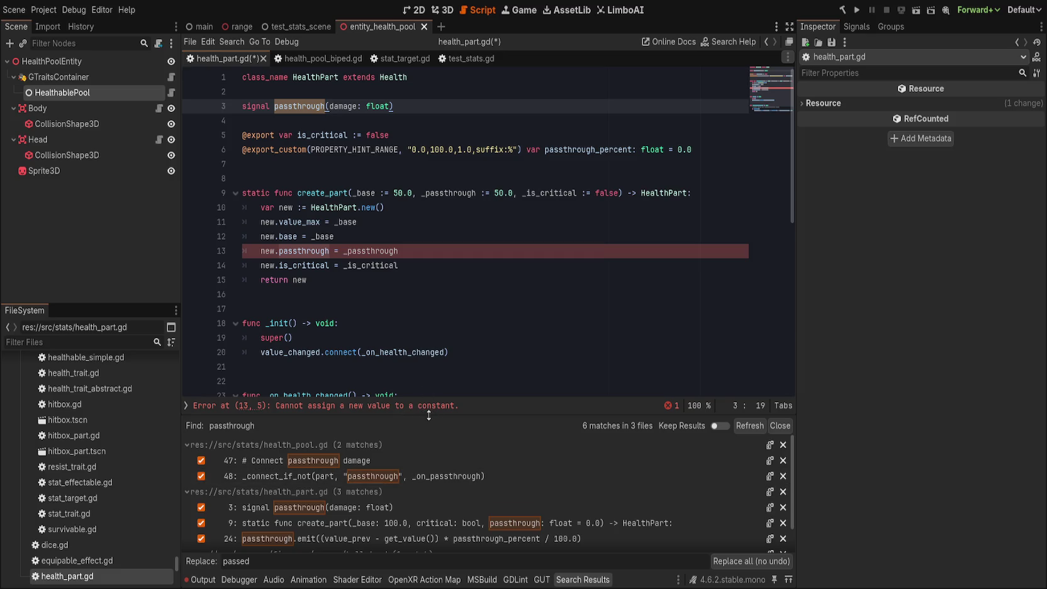
{"action": "left_click_drag", "start_coordinate": [429, 415], "coordinate": [428, 325]}
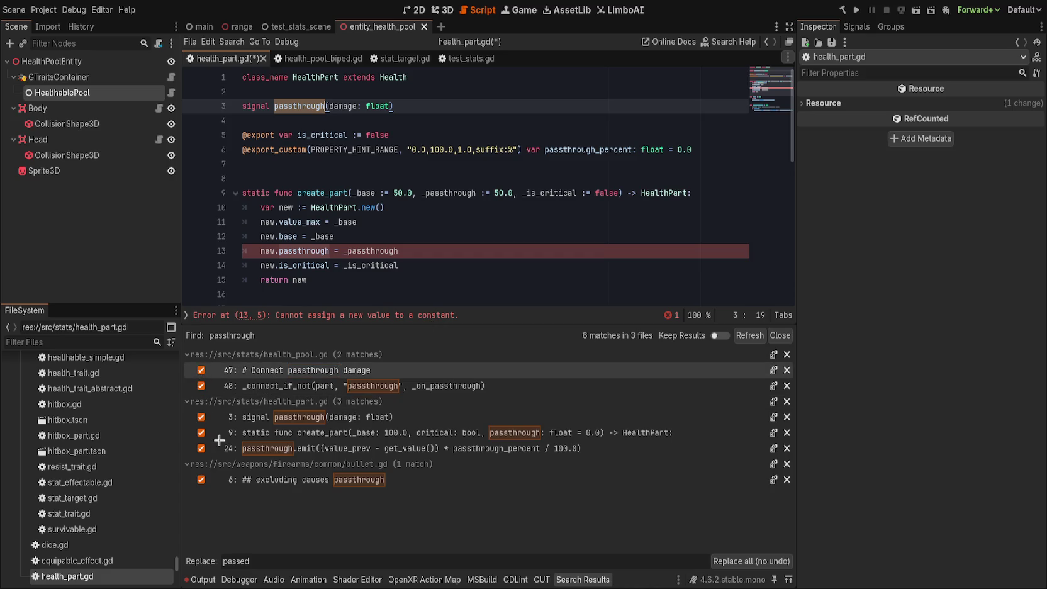
{"action": "key", "text": "Return"}
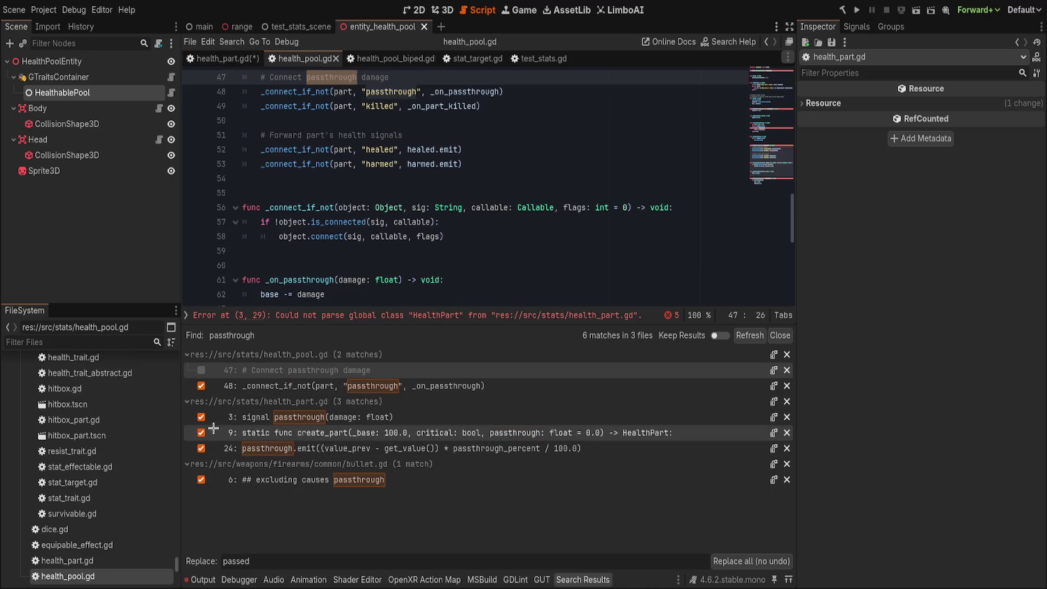
{"action": "left_click", "coordinate": [201, 370]}
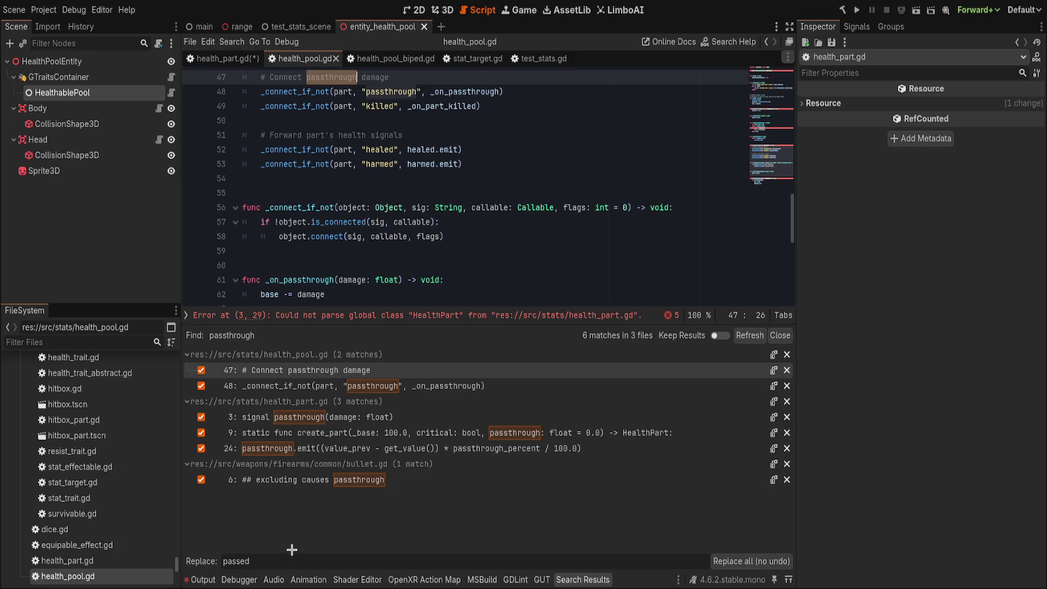
{"action": "left_click", "coordinate": [201, 433]}
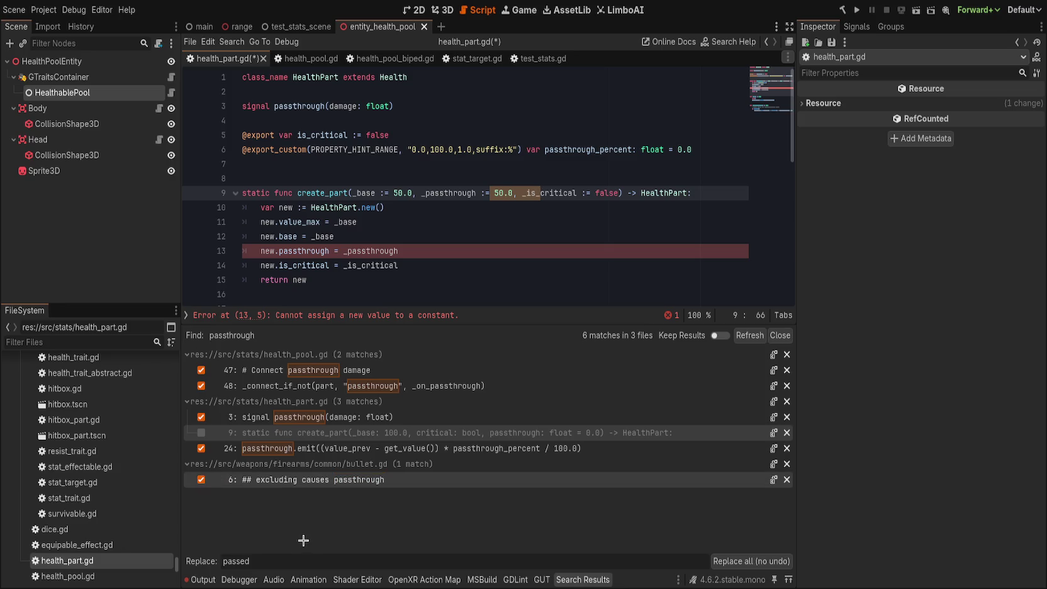
{"action": "key", "text": "space"}
{"action": "left_click", "coordinate": [751, 561]}
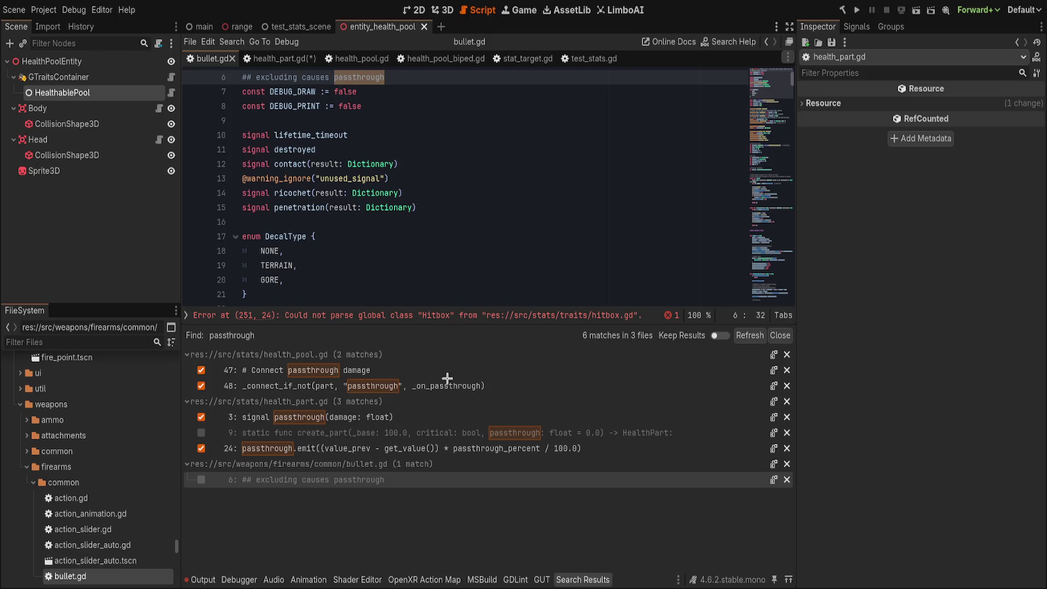
{"action": "left_click", "coordinate": [440, 432]}
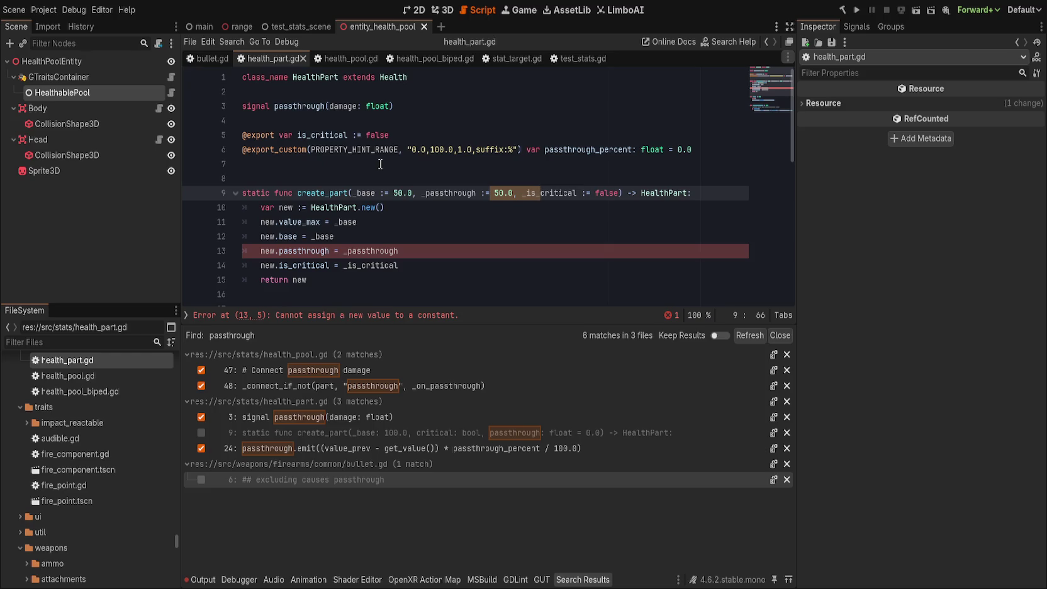
- Rename the passthrough signal declaration in health_part.gd to passed
{"action": "left_click", "coordinate": [392, 165]}
{"action": "double_click", "coordinate": [304, 108]}
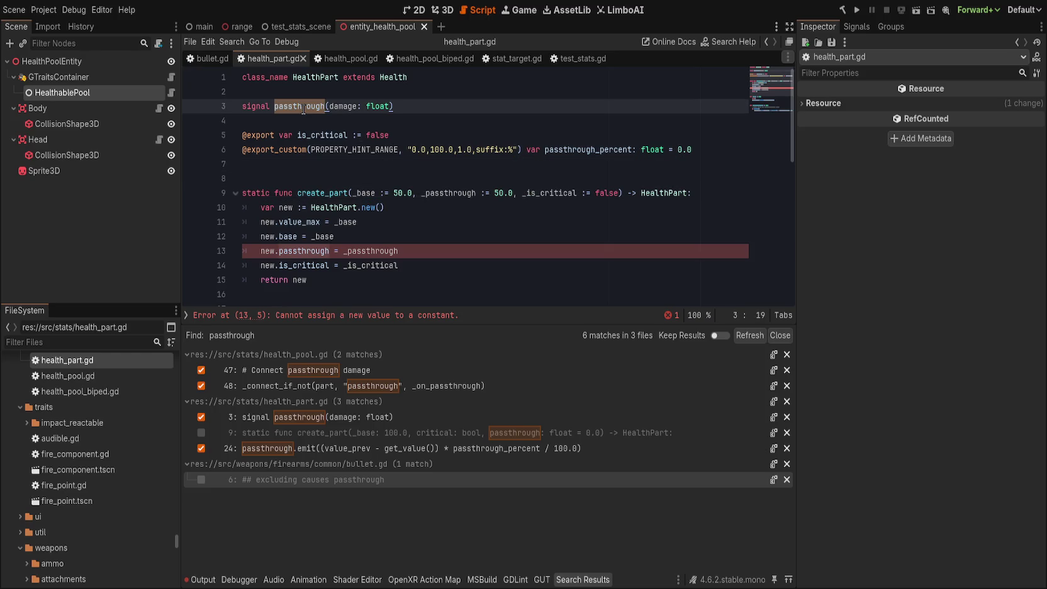
{"action": "type", "text": "passed"}
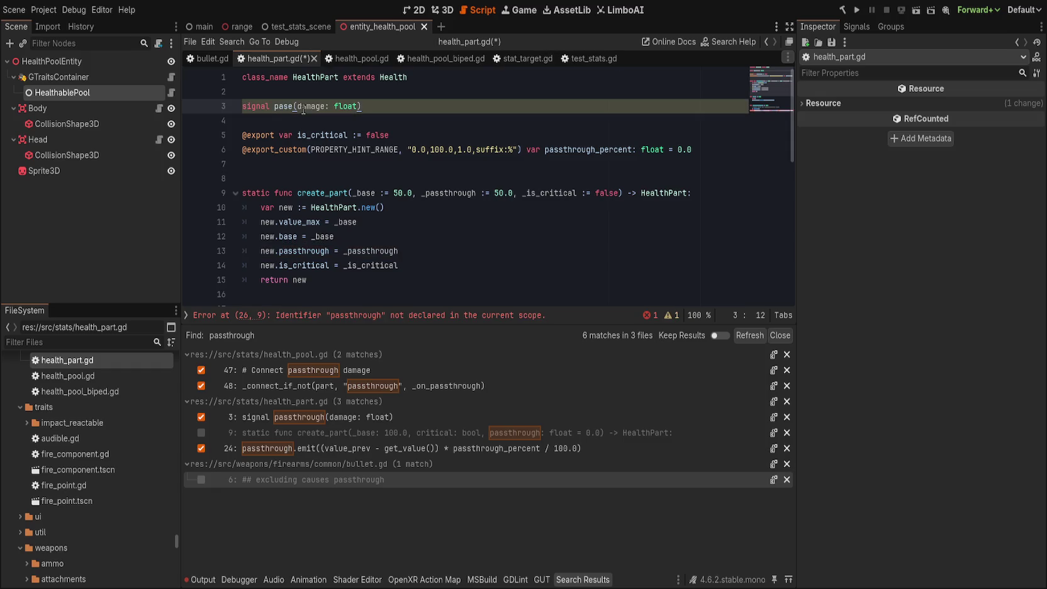
{"action": "double_click", "coordinate": [304, 107]}
{"action": "key", "text": "ctrl+c"}
- In health_pool.gd, change the connected signal string and line 47 comment from passthrough to passed
{"action": "left_click", "coordinate": [356, 58]}
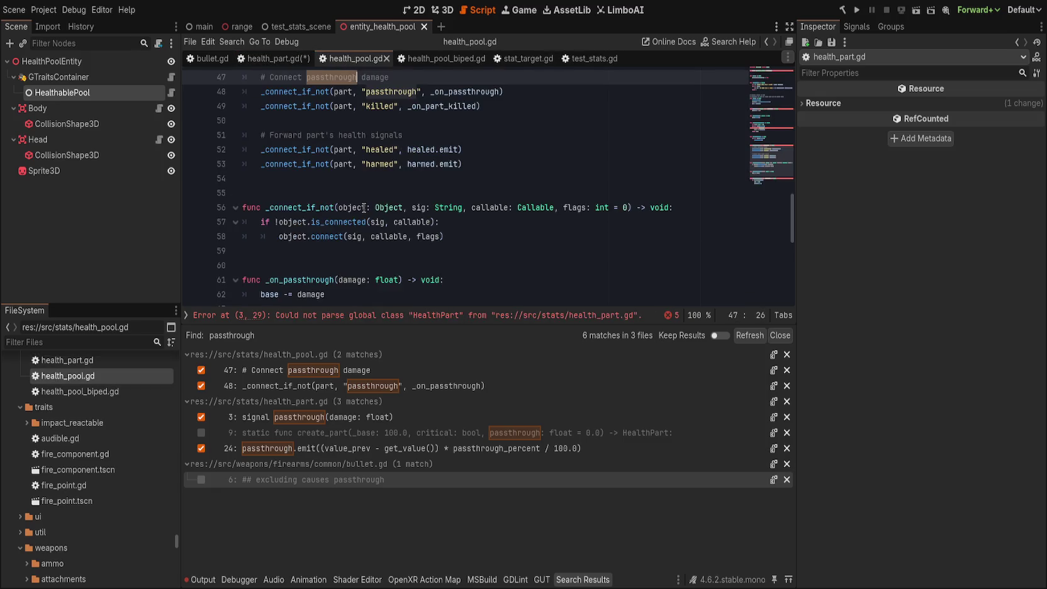
{"action": "scroll", "coordinate": [334, 308], "scroll_direction": "up", "scroll_amount": 15}
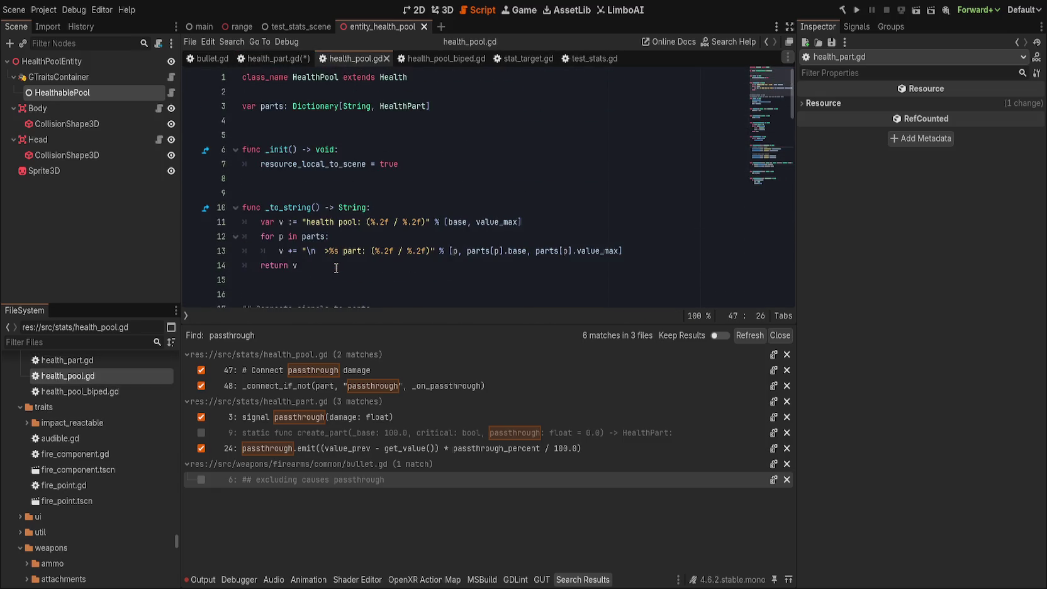
{"action": "key", "text": "ctrl+j"}
{"action": "scroll", "coordinate": [390, 294], "scroll_direction": "down", "scroll_amount": 13}
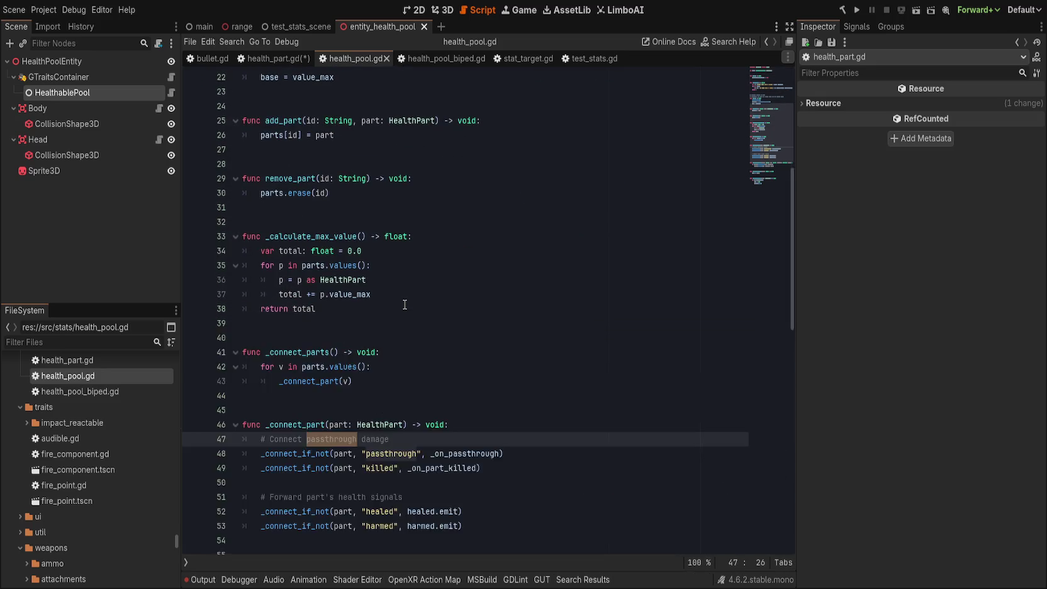
{"action": "scroll", "coordinate": [416, 296], "scroll_direction": "up", "scroll_amount": 3}
{"action": "double_click", "coordinate": [393, 323]}
{"action": "key", "text": "ctrl+v"}
{"action": "double_click", "coordinate": [332, 309]}
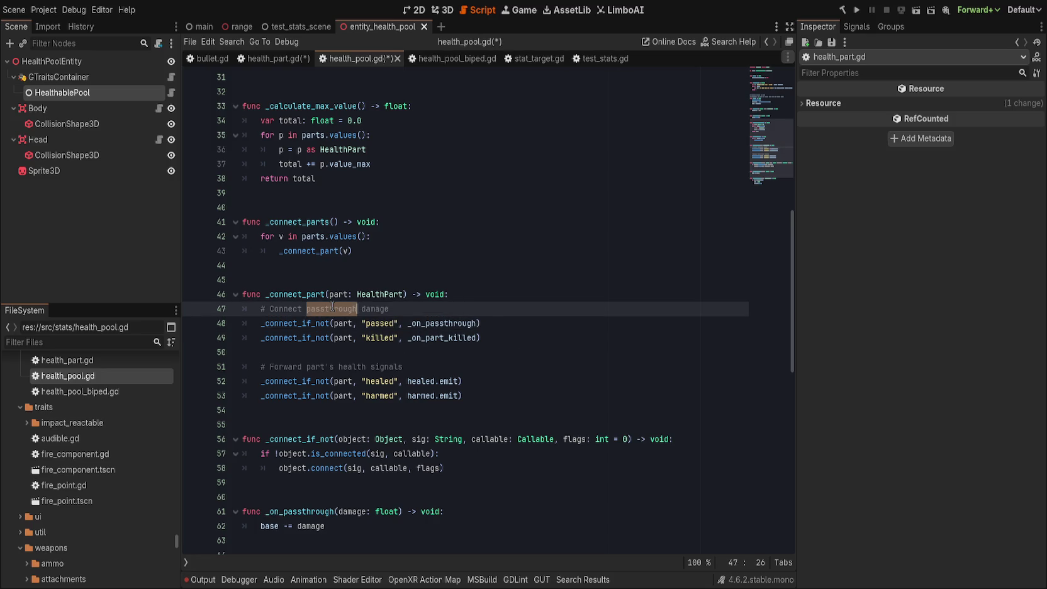
{"action": "type", "text": "passed"}
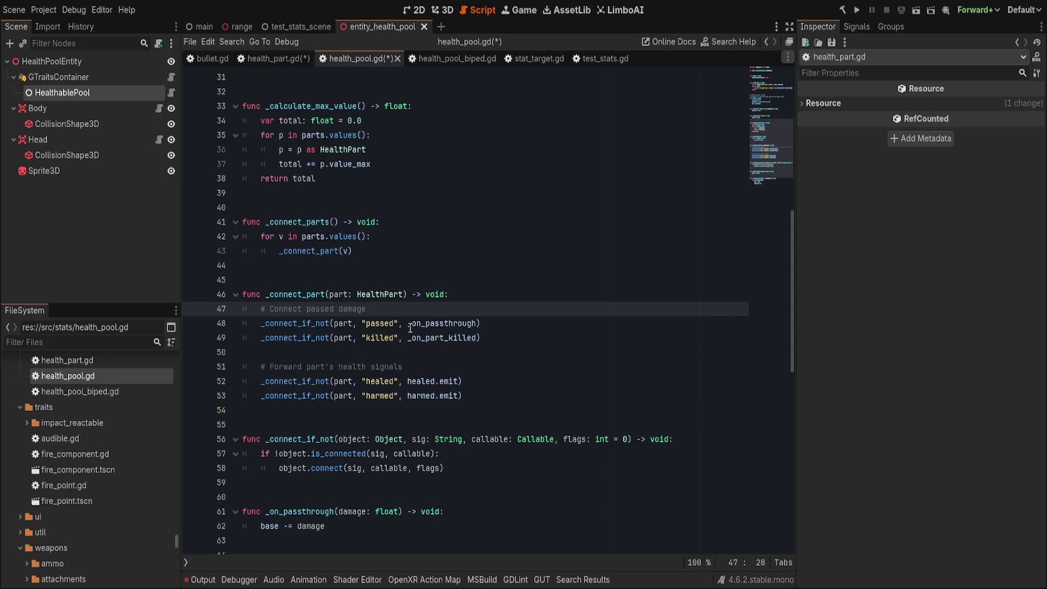
- Save the edited scripts and select the leftover passthrough emit on line 26
{"action": "left_click", "coordinate": [187, 583]}
{"action": "left_click", "coordinate": [187, 585]}
{"action": "left_click", "coordinate": [396, 217]}
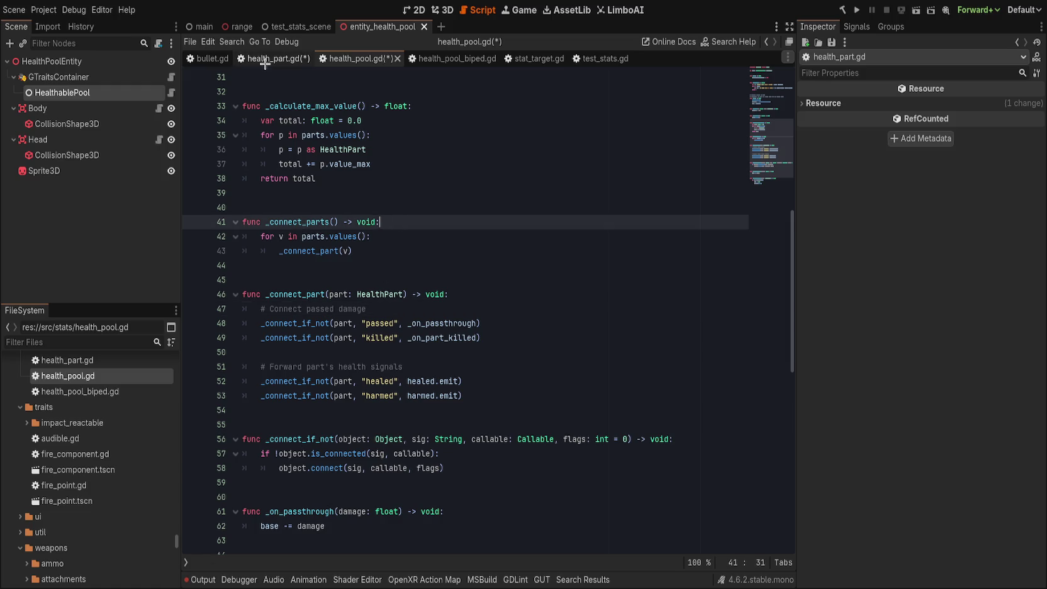
{"action": "left_click", "coordinate": [264, 59]}
{"action": "key", "text": "ctrl+shift+comma"}
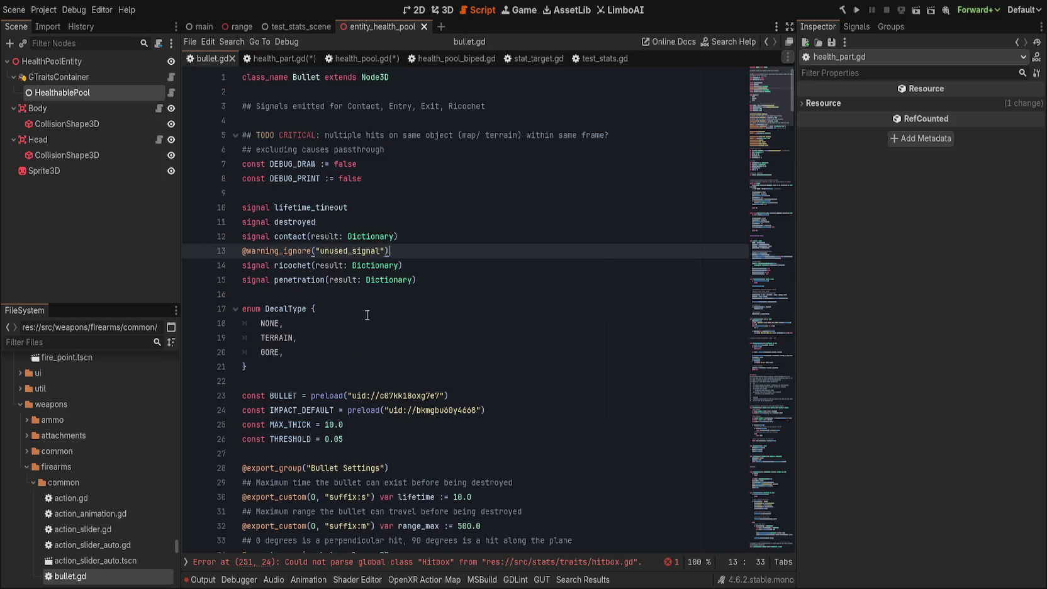
{"action": "left_click", "coordinate": [443, 58]}
{"action": "left_click", "coordinate": [361, 58]}
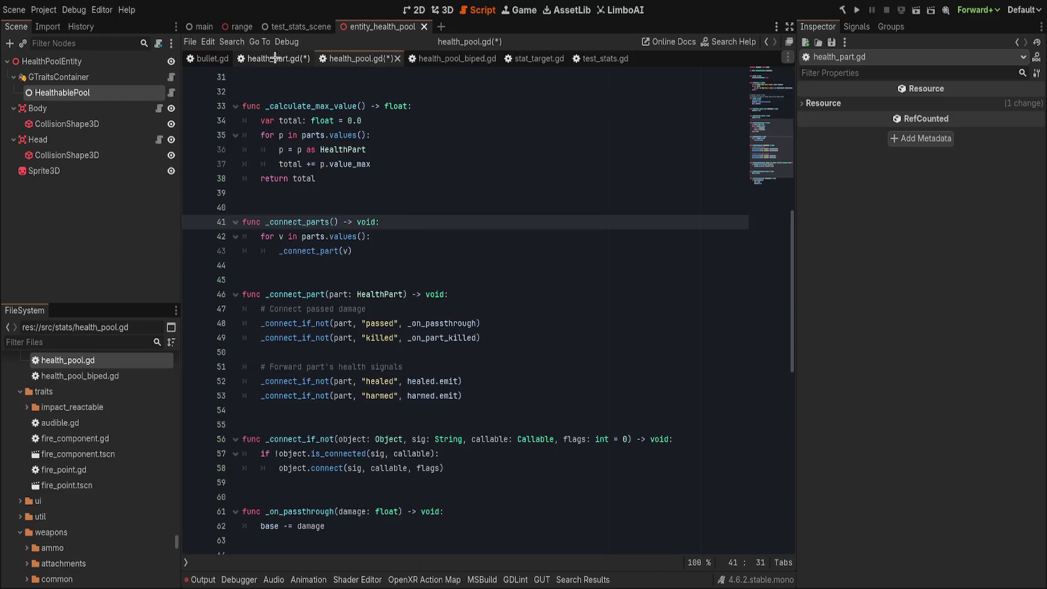
{"action": "left_click", "coordinate": [274, 58]}
{"action": "key", "text": "ctrl+s"}
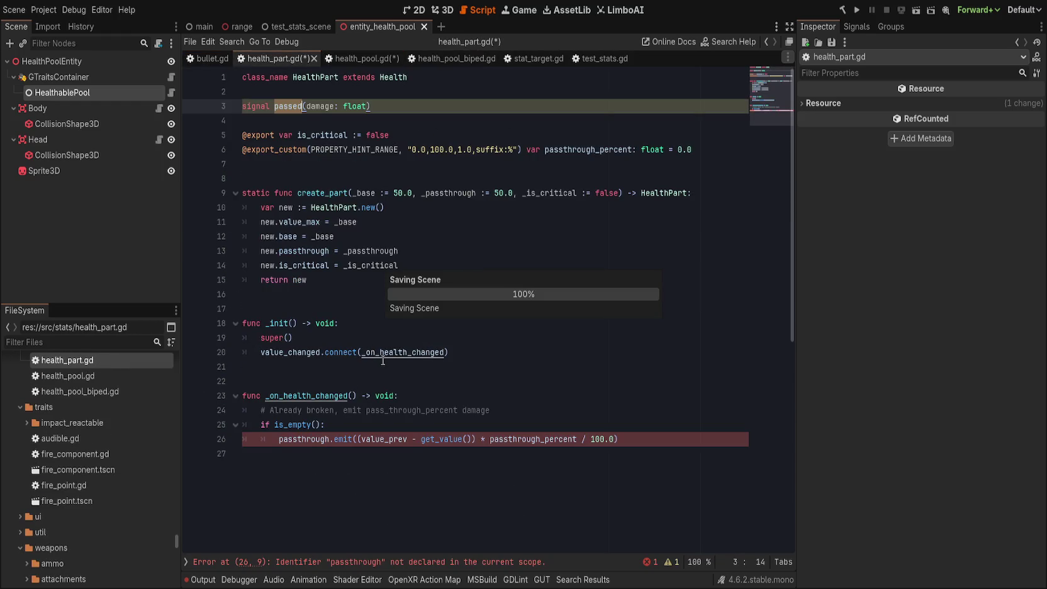
{"action": "double_click", "coordinate": [292, 439]}
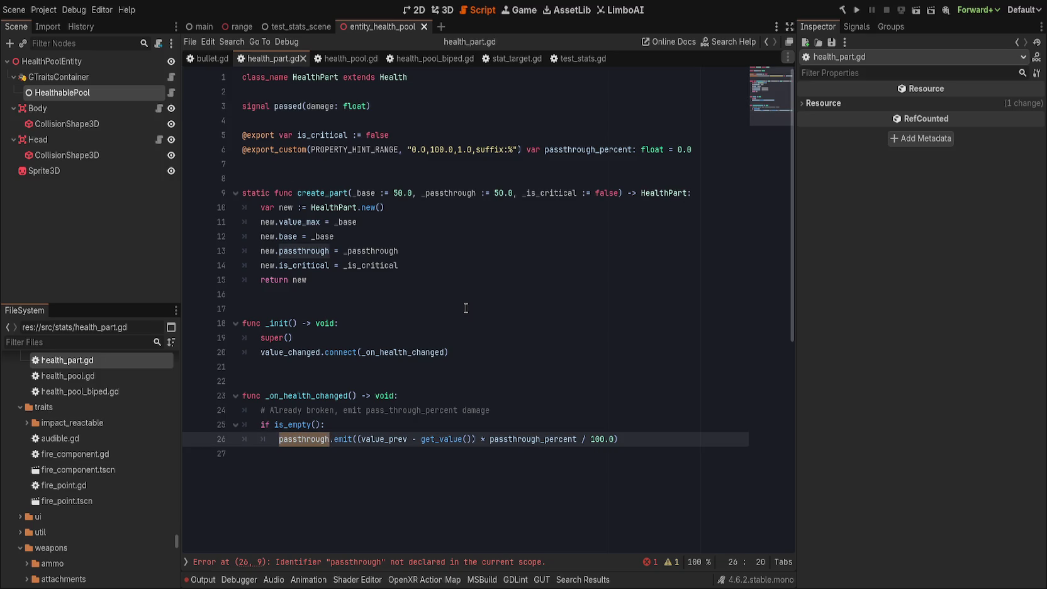
- Change line 26's passthrough.emit to passed.emit and save health_part.gd
{"action": "key", "text": "ctrl+shift+f"}
{"action": "key", "text": "Return"}
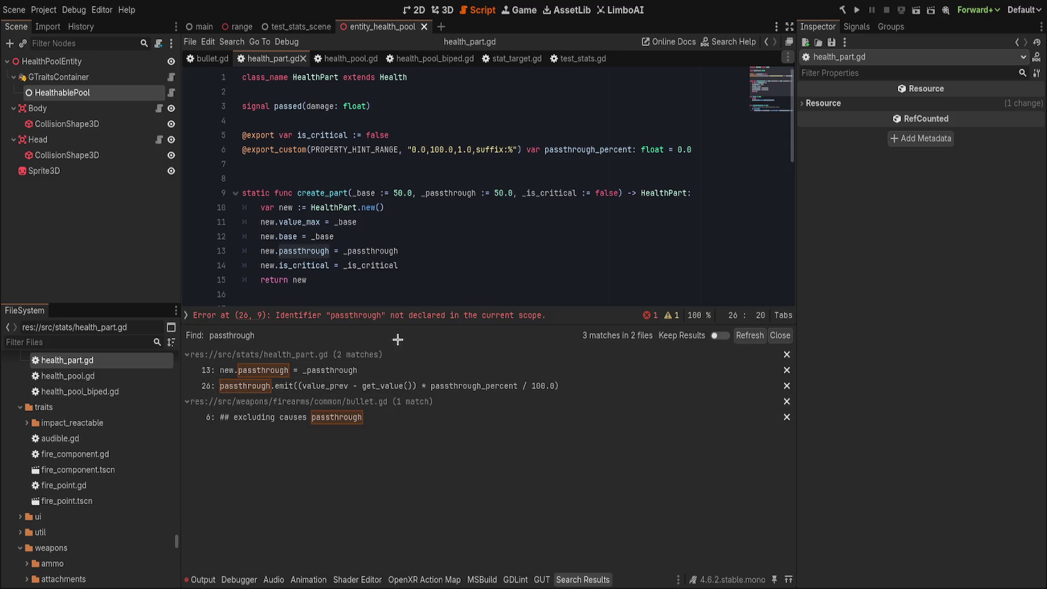
{"action": "left_click", "coordinate": [393, 370]}
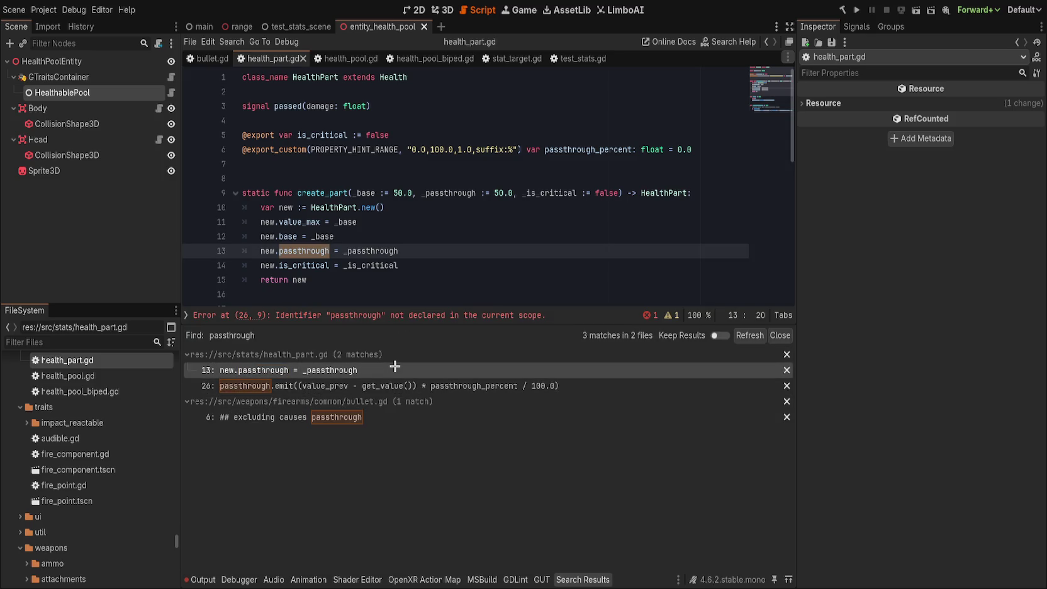
{"action": "left_click", "coordinate": [311, 385]}
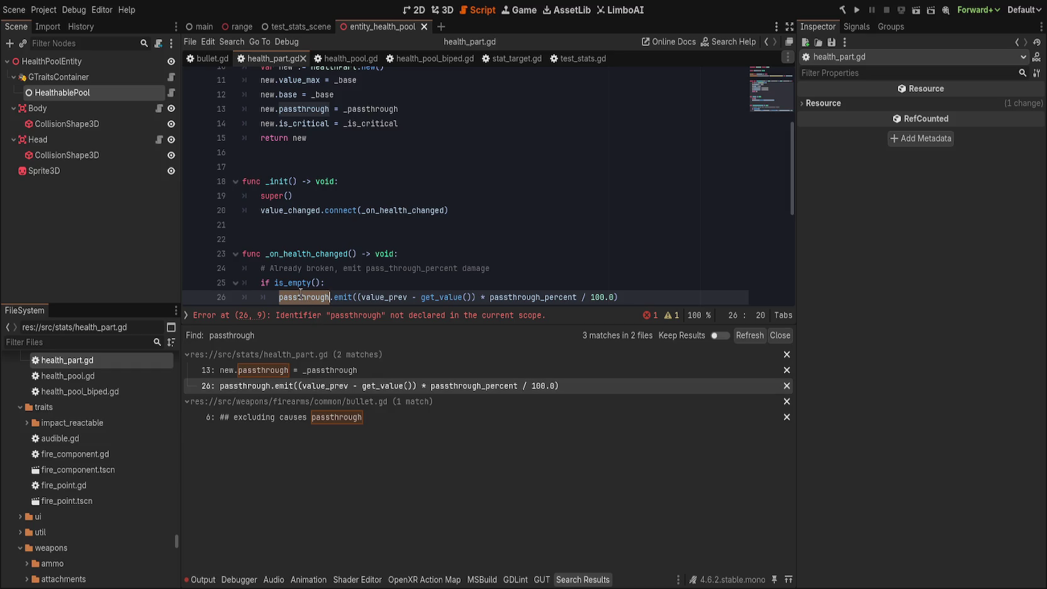
{"action": "type", "text": "passed"}
{"action": "scroll", "coordinate": [403, 279], "scroll_direction": "up", "scroll_amount": 3}
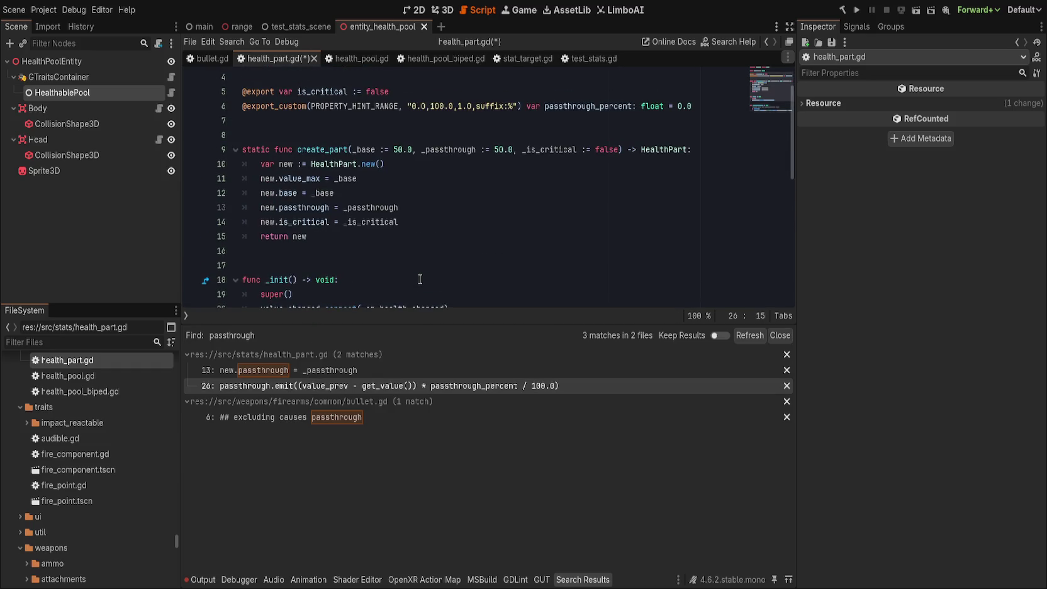
{"action": "key", "text": "ctrl+s"}
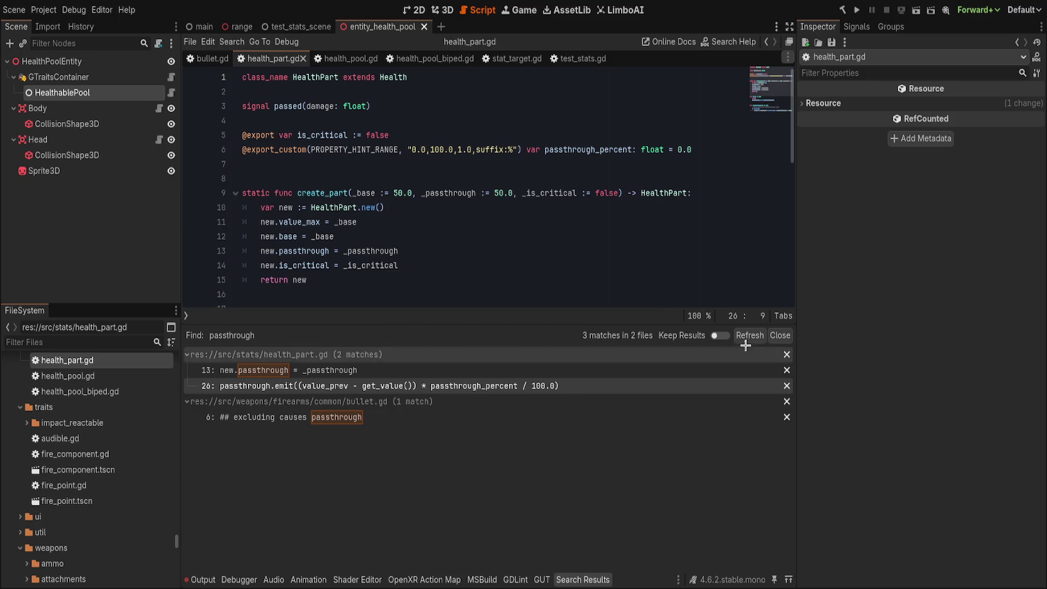
- Recheck remaining passthrough matches, close Search Results, and select passthrough_percent on line 6
{"action": "left_click", "coordinate": [748, 335]}
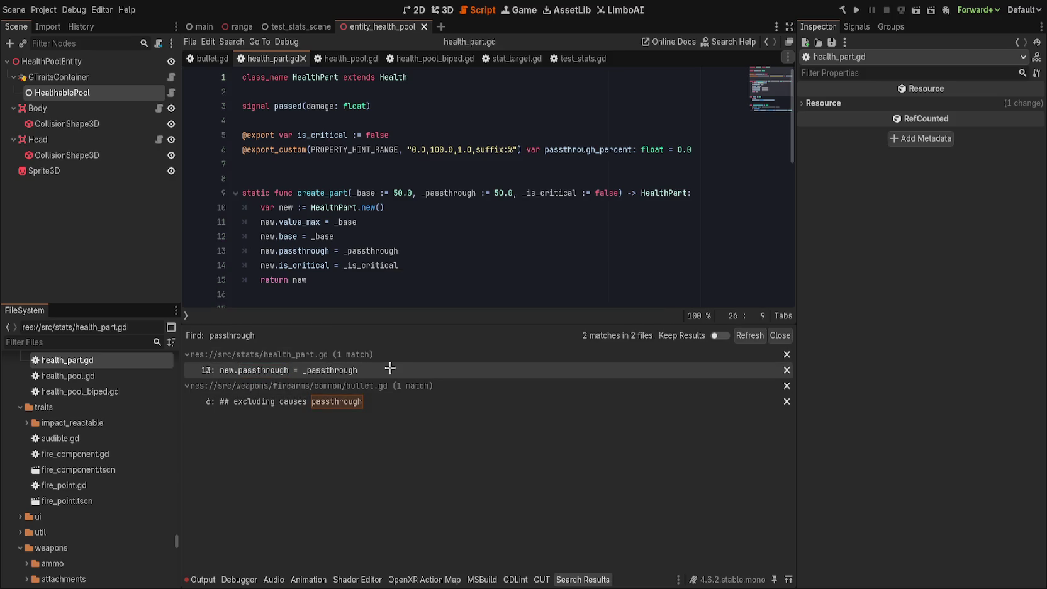
{"action": "left_click", "coordinate": [400, 401]}
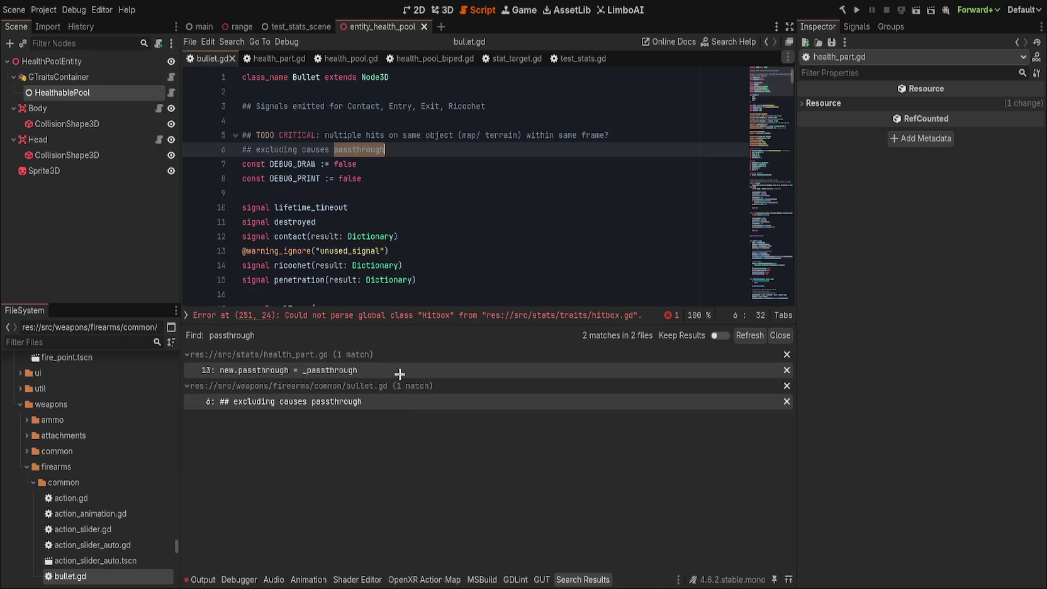
{"action": "left_click", "coordinate": [400, 372]}
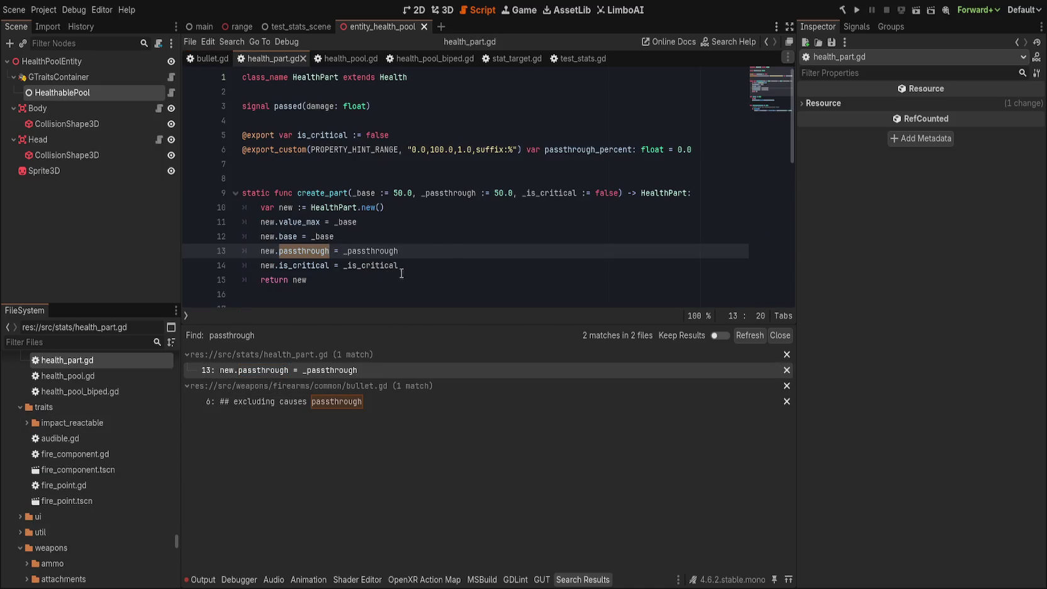
{"action": "left_click", "coordinate": [448, 255]}
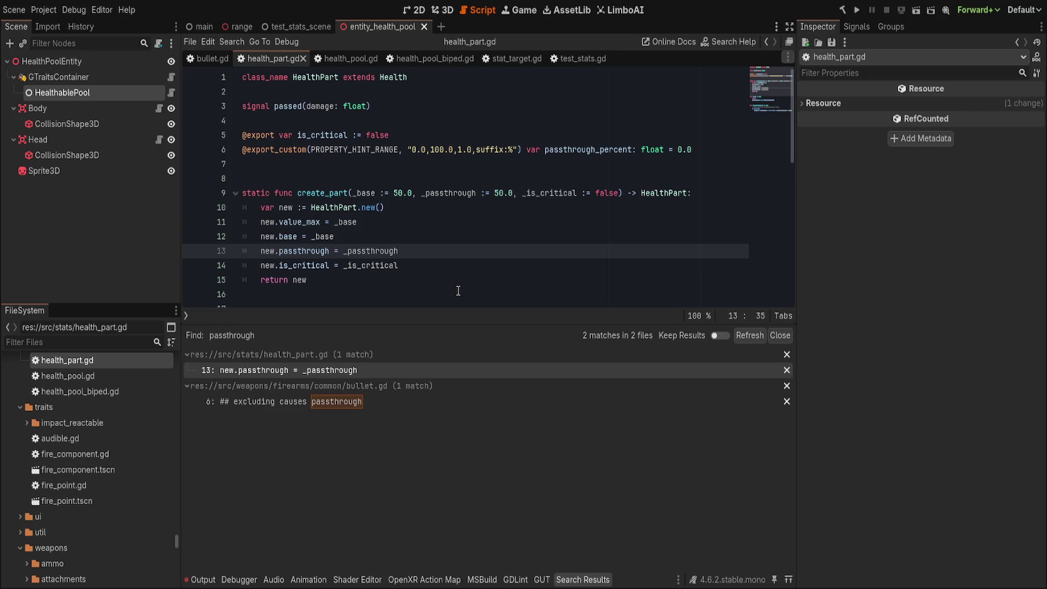
{"action": "key", "text": "alt+s"}
{"action": "key", "text": "alt+s"}
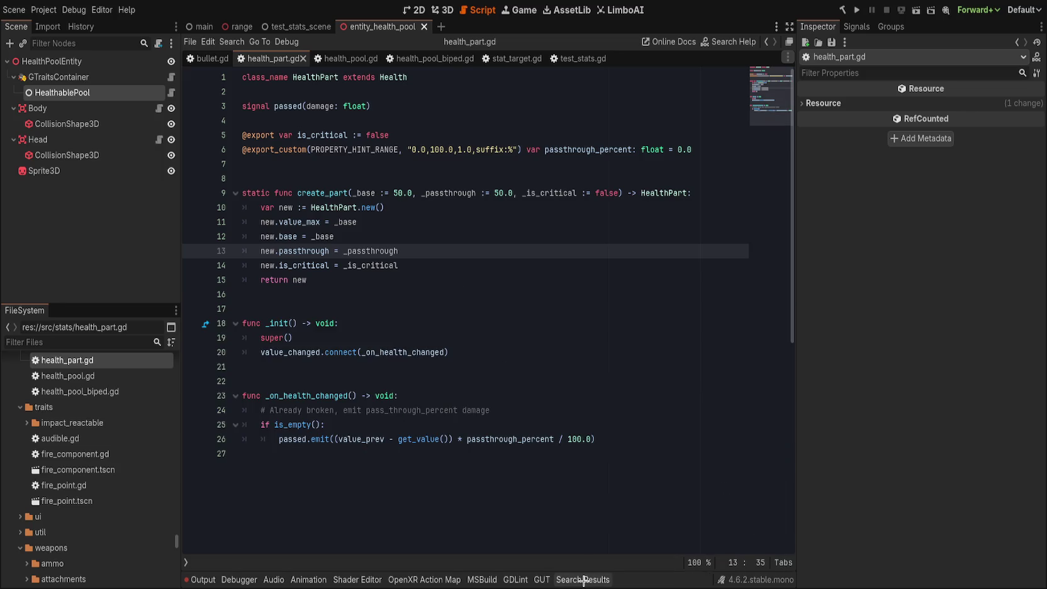
{"action": "left_click", "coordinate": [584, 580]}
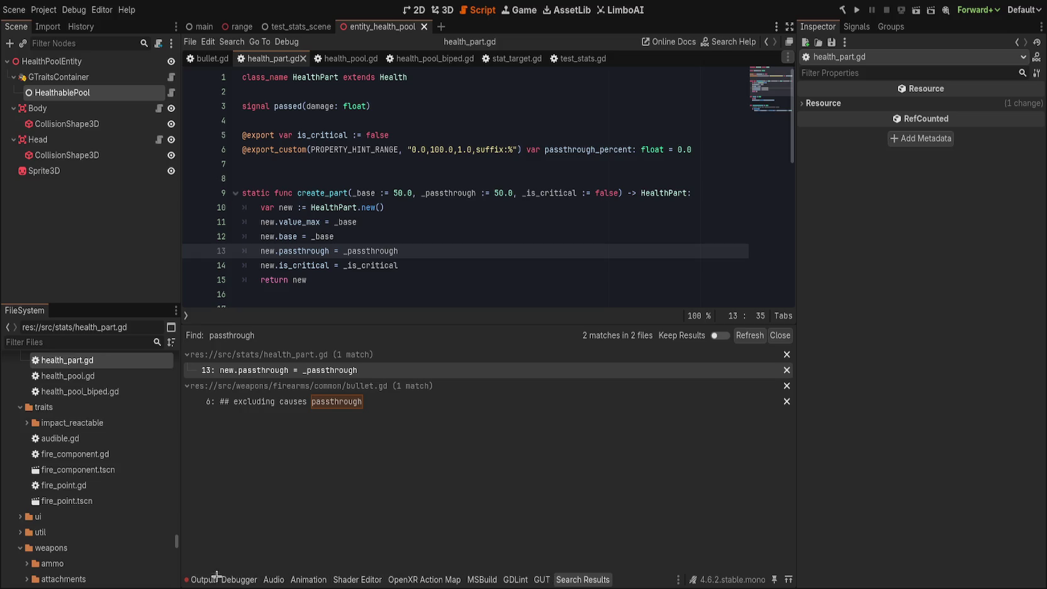
{"action": "left_click", "coordinate": [585, 579]}
{"action": "left_click", "coordinate": [582, 579]}
{"action": "left_click_drag", "start_coordinate": [768, 335], "coordinate": [786, 439]}
{"action": "left_click", "coordinate": [785, 440]}
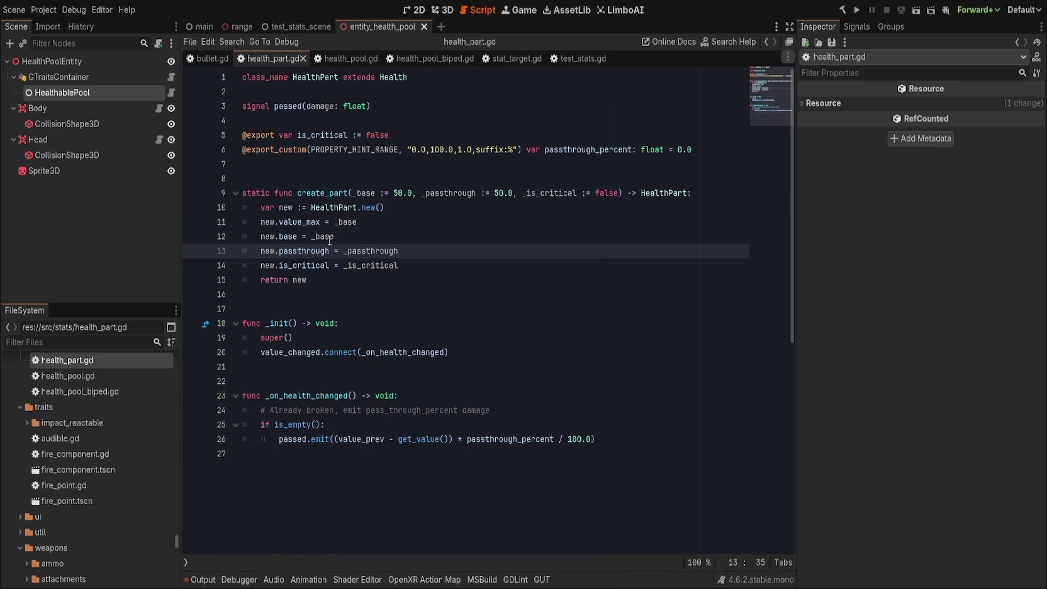
{"action": "left_click", "coordinate": [576, 152]}
{"action": "double_click", "coordinate": [576, 152]}
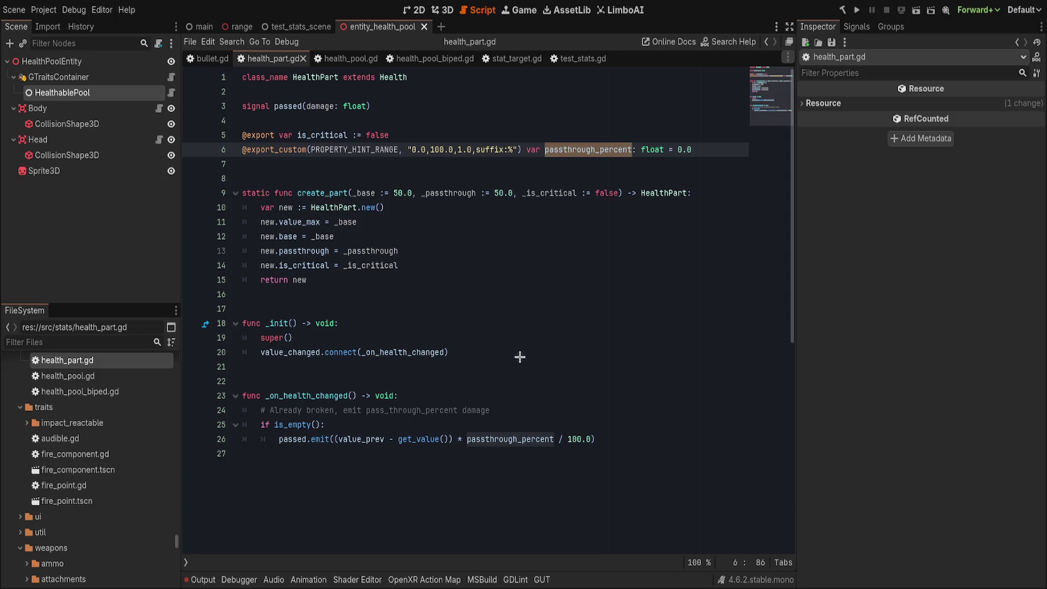
- Replace all passthrough_percent occurrences with passthrough across the project files
{"action": "key", "text": "ctrl+shift+f"}
{"action": "key", "text": "Return"}
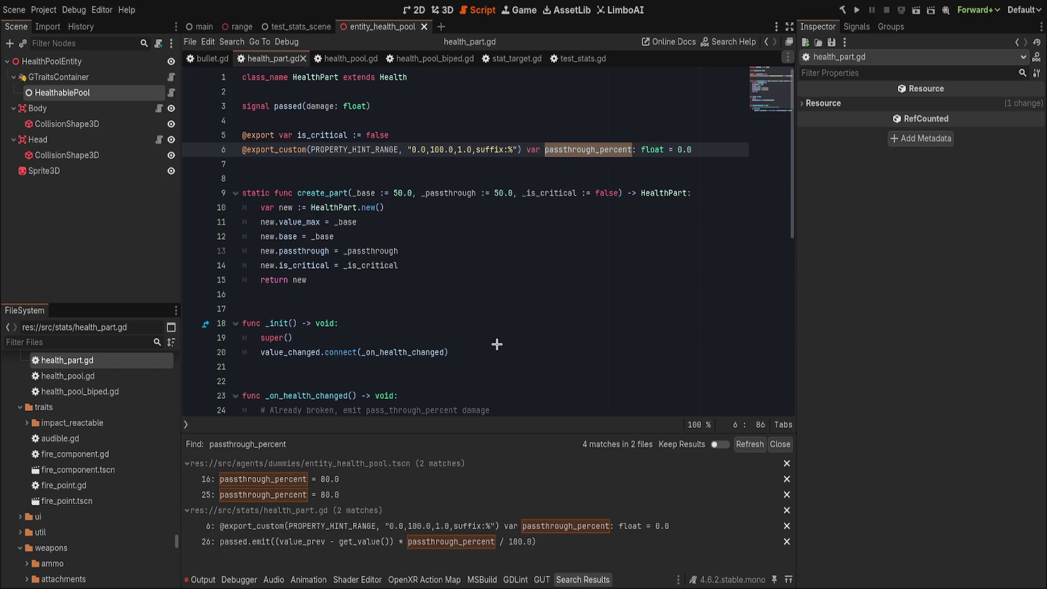
{"action": "key", "text": "ctrl+shift+r"}
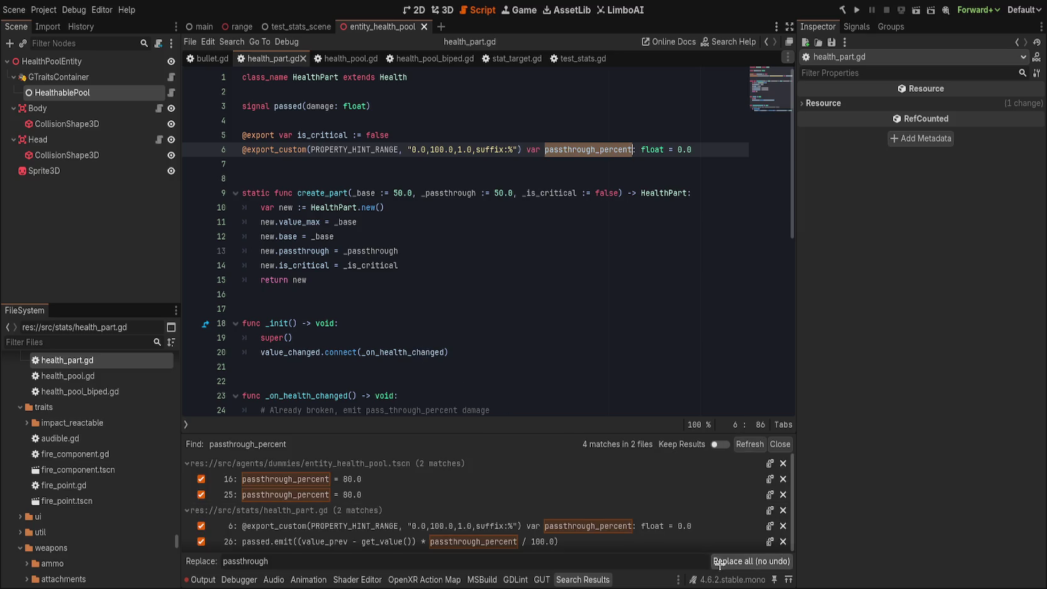
{"action": "left_click", "coordinate": [717, 561]}
{"action": "left_click", "coordinate": [779, 444]}
{"action": "left_click", "coordinate": [624, 324]}
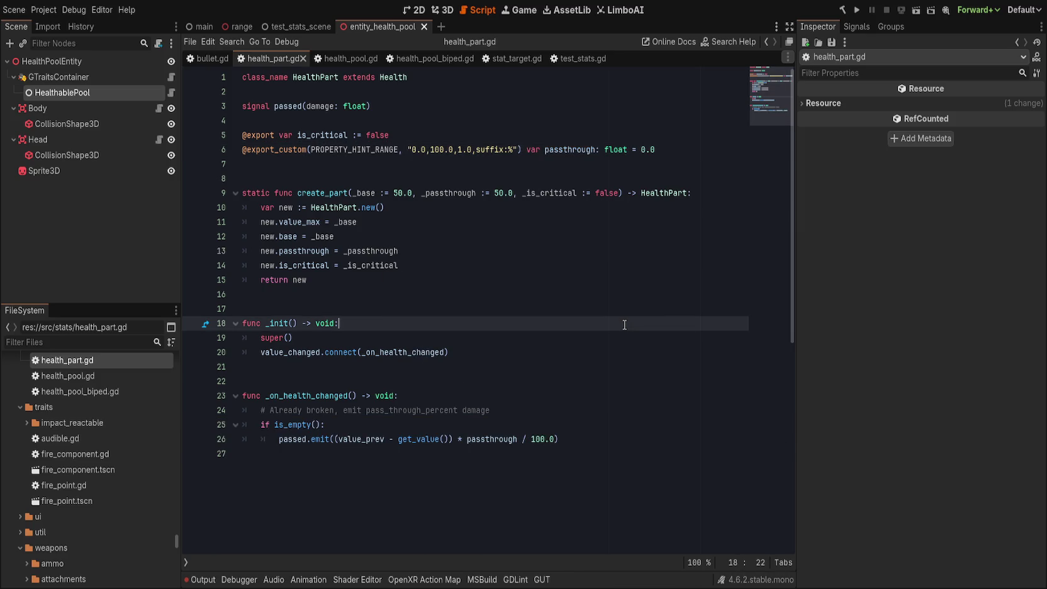
- Select the HealthablePool node in the Scene tree to view its properties
{"action": "left_click", "coordinate": [563, 313]}
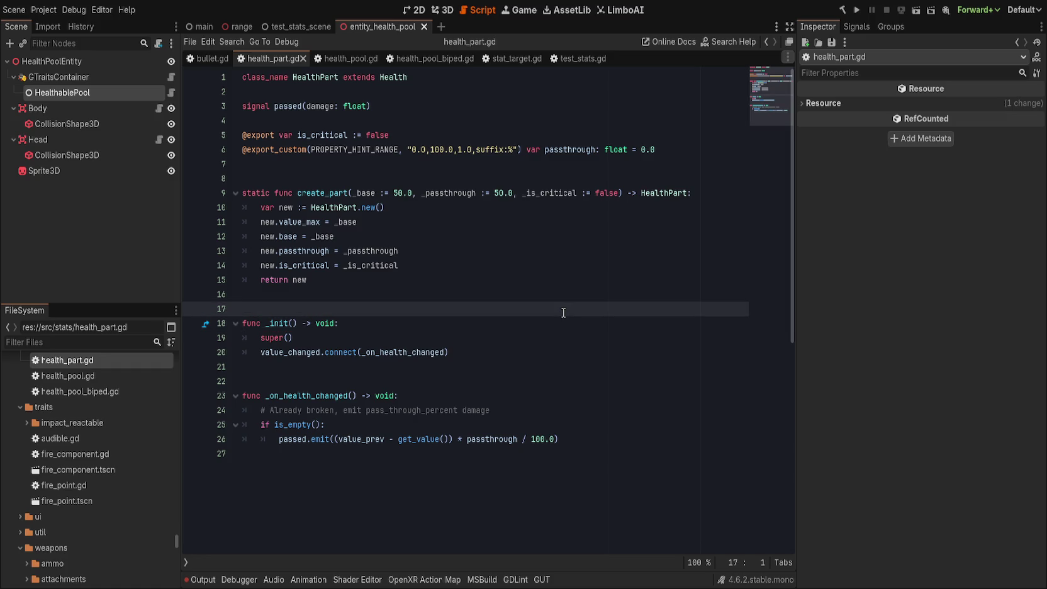
{"action": "key", "text": "Up"}
{"action": "key", "text": "Up"}
{"action": "key", "text": "Up"}
{"action": "key", "text": "Down"}
{"action": "key", "text": "Down"}
{"action": "key", "text": "Down"}
{"action": "left_click", "coordinate": [88, 94]}
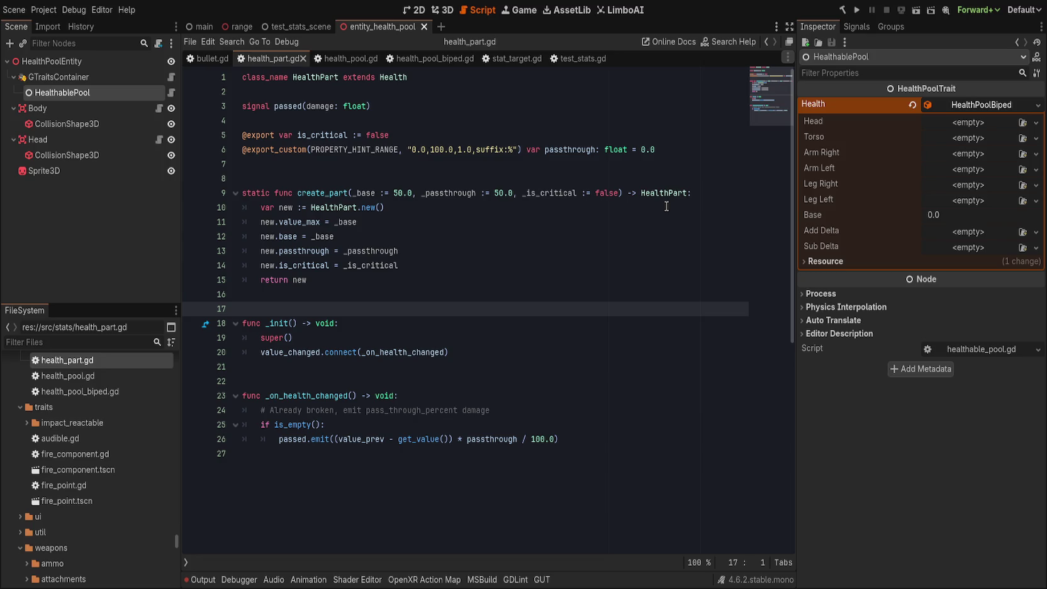
- Look over health_part.gd's lines, then switch to the health_pool_biped.gd script
{"action": "left_click", "coordinate": [450, 222]}
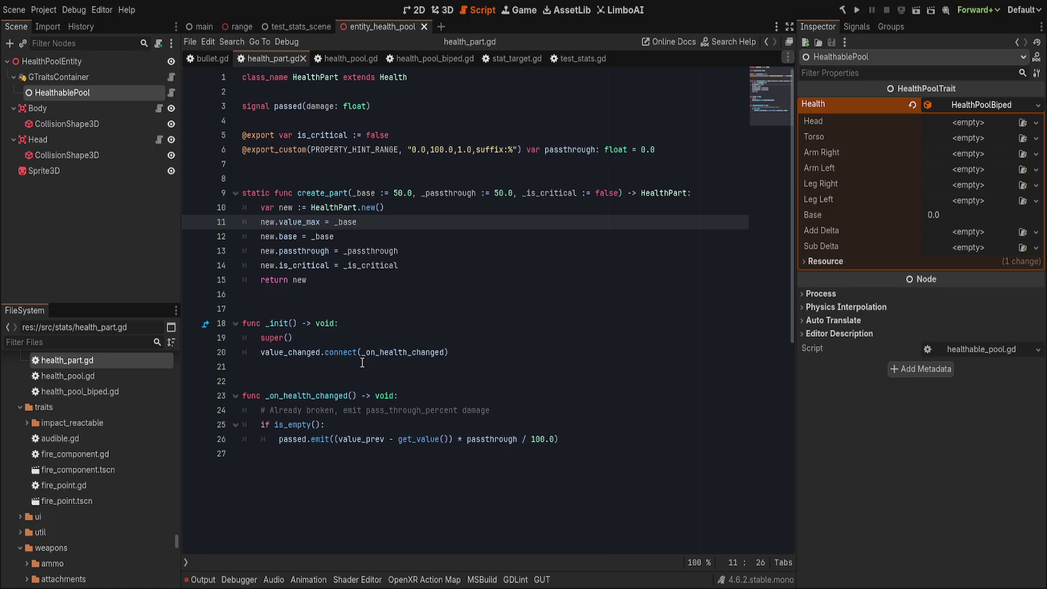
{"action": "left_click", "coordinate": [386, 250]}
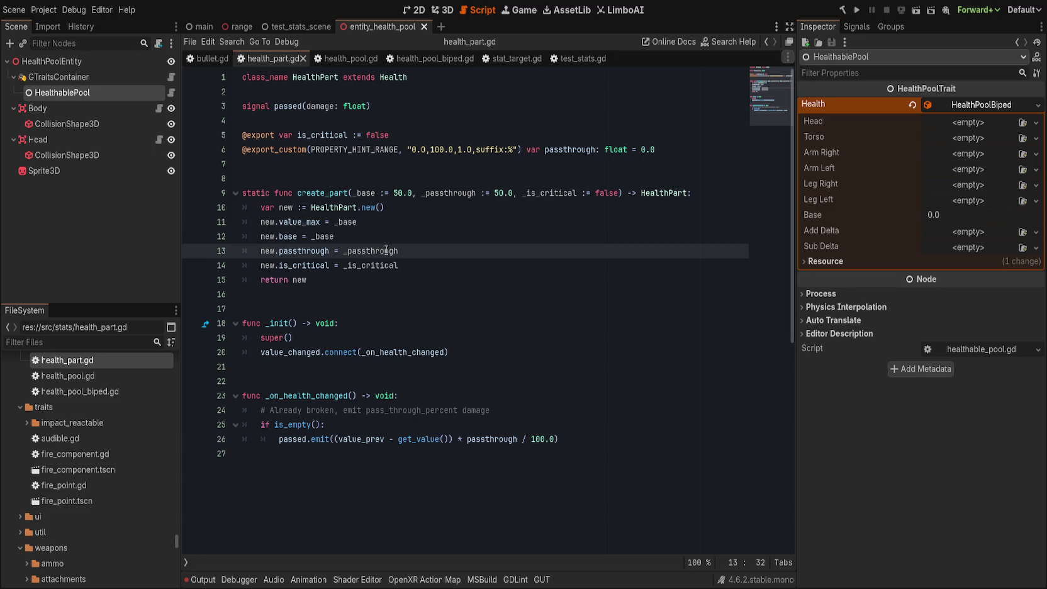
{"action": "left_click", "coordinate": [252, 77]}
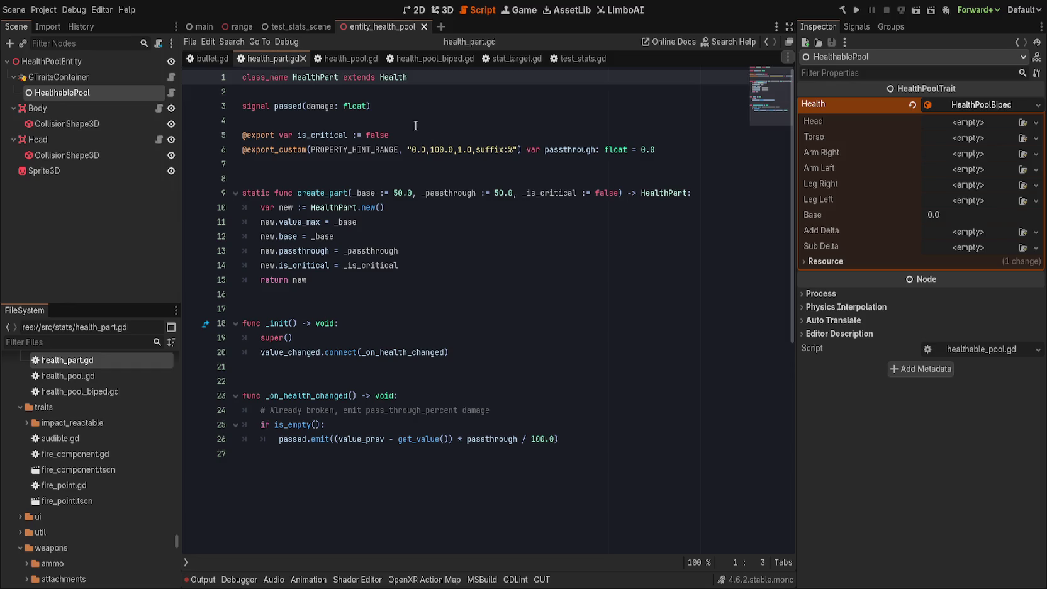
{"action": "left_click", "coordinate": [487, 150]}
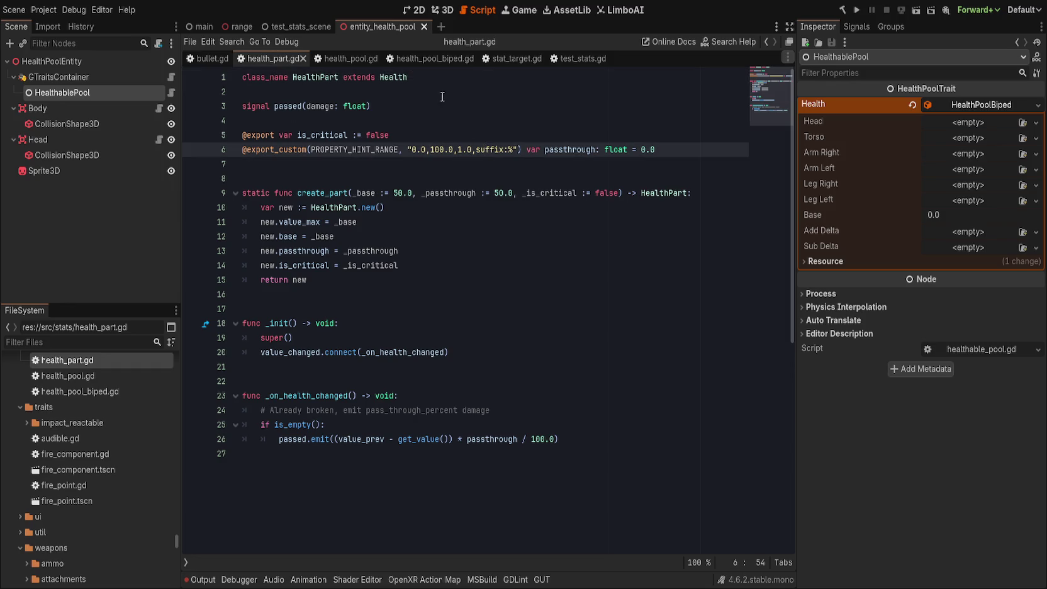
{"action": "left_click", "coordinate": [423, 74]}
{"action": "left_click", "coordinate": [425, 59]}
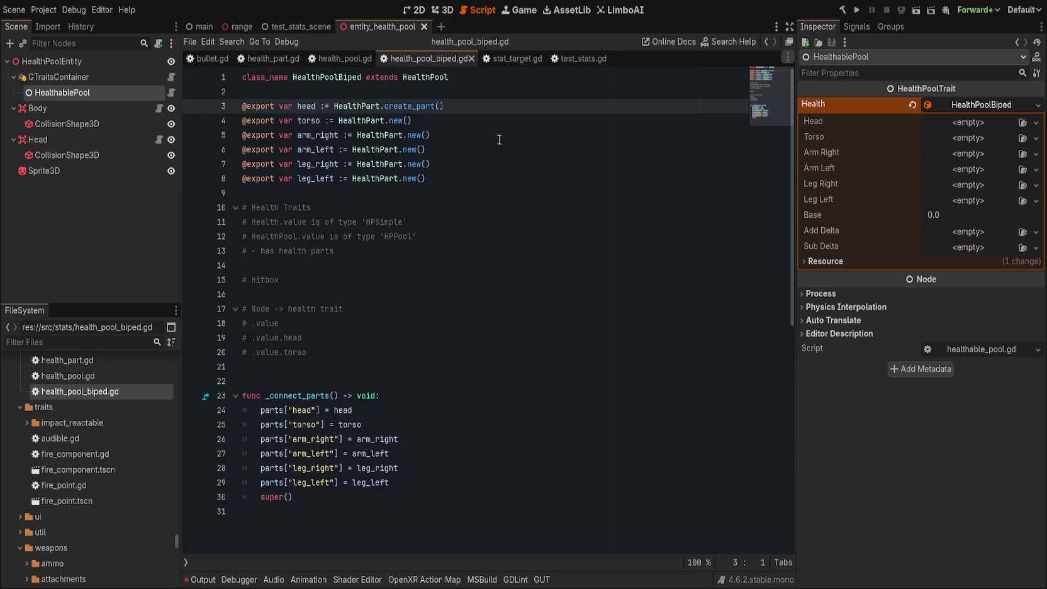
- Set the head part's call to create_part(40.0, 100.0, true)
{"action": "left_click", "coordinate": [441, 107]}
{"action": "key", "text": "ctrl+space"}
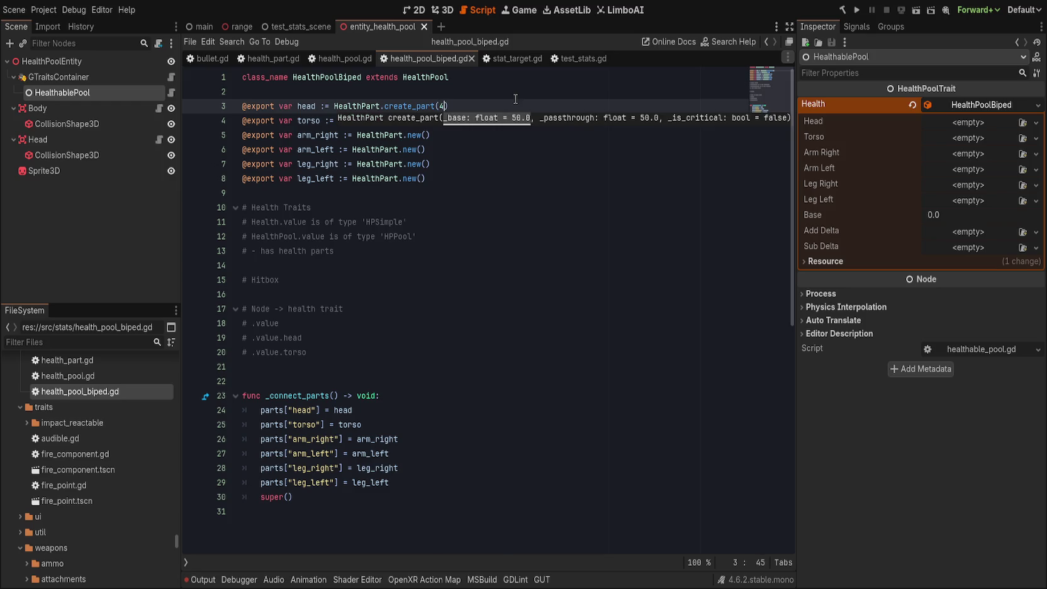
{"action": "key", "text": "BackSpace"}
{"action": "type", "text": "50.0"}
{"action": "key", "text": "Left"}
{"action": "key", "text": "Left"}
{"action": "key", "text": "Left"}
{"action": "key", "text": "BackSpace"}
{"action": "type", "text": "4"}
{"action": "key", "text": "Right"}
{"action": "key", "text": "Right"}
{"action": "key", "text": "Right"}
{"action": "type", "text": ", 100.0,"}
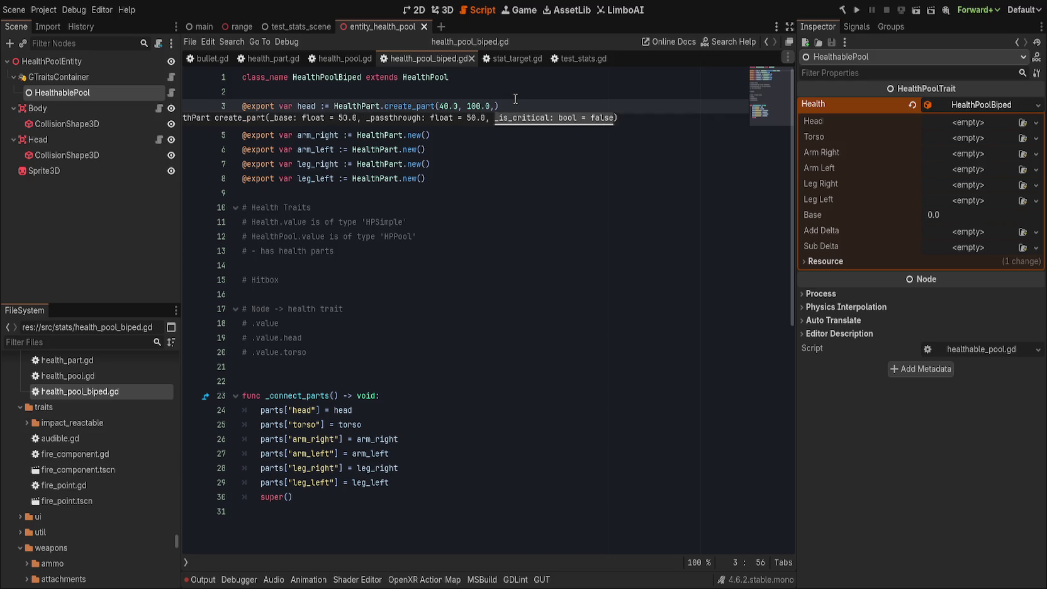
{"action": "type", "text": "true"}
- Replace the torso's HealthPart.new() with create_part(40.0, 100.0, true)
{"action": "key", "text": "Down"}
{"action": "key", "text": "BackSpace"}
{"action": "key", "text": "BackSpace"}
{"action": "key", "text": "BackSpace"}
{"action": "type", "text": "create_p"}
{"action": "type", "text": "art("}
{"action": "type", "text": "5"}
{"action": "key", "text": "BackSpace"}
{"action": "type", "text": "40.0, "}
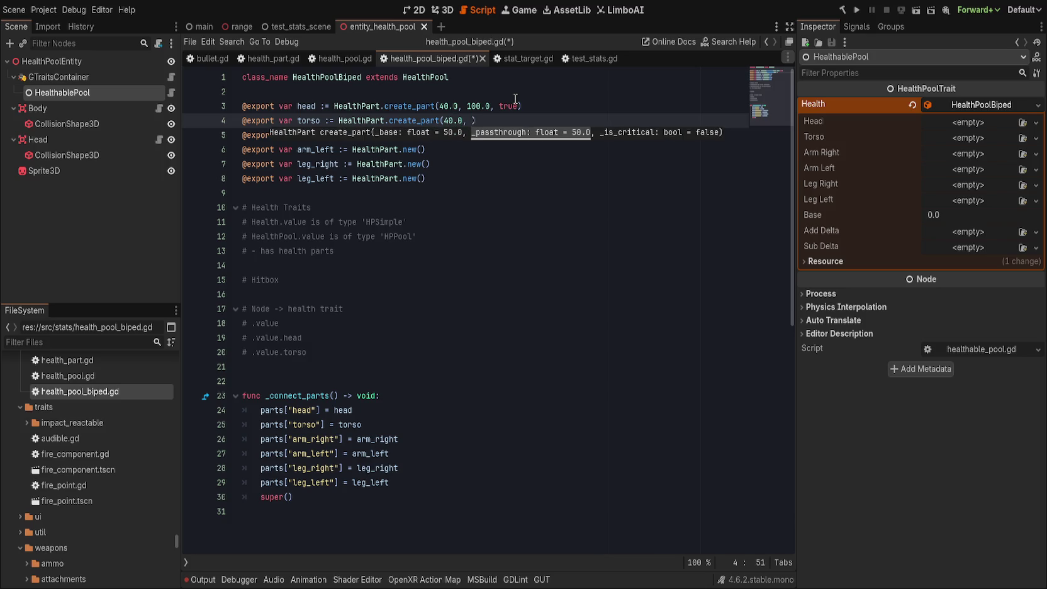
{"action": "type", "text": "100.0, true"}
{"action": "key", "text": "Right"}
- Replace arm_right's new() with create_part(50.0)
{"action": "key", "text": "Down"}
{"action": "key", "text": "Left"}
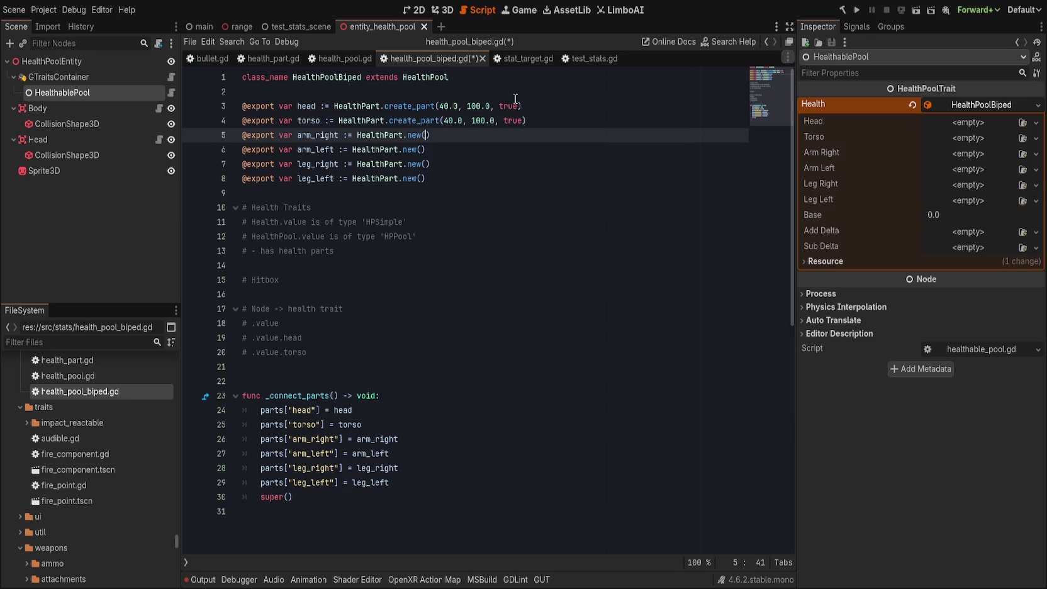
{"action": "double_click", "coordinate": [415, 120]}
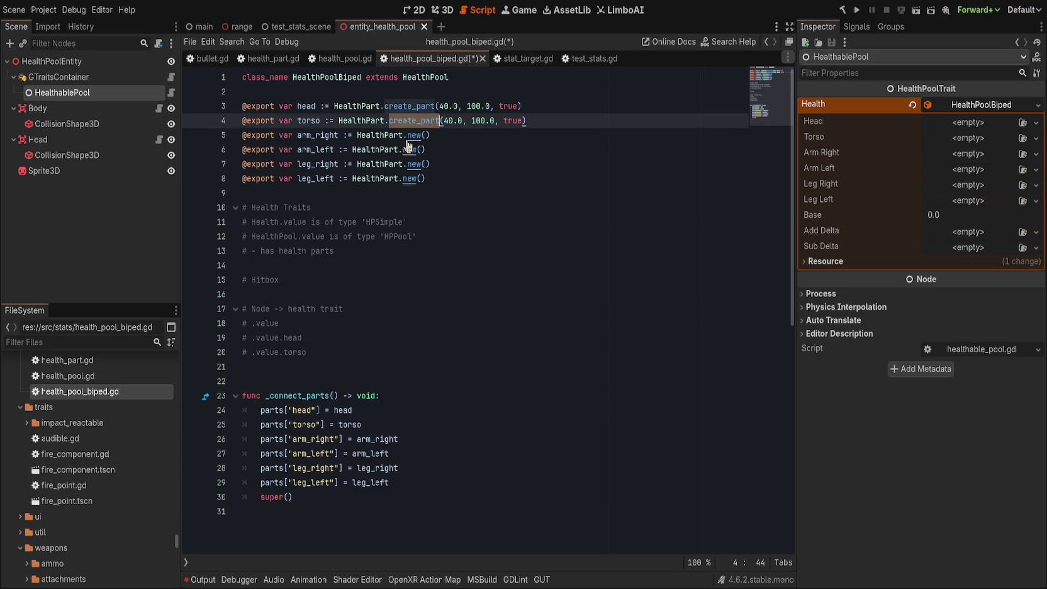
{"action": "key", "text": "ctrl+c"}
{"action": "left_click_drag", "start_coordinate": [407, 135], "coordinate": [430, 135]}
{"action": "key", "text": "ctrl+v"}
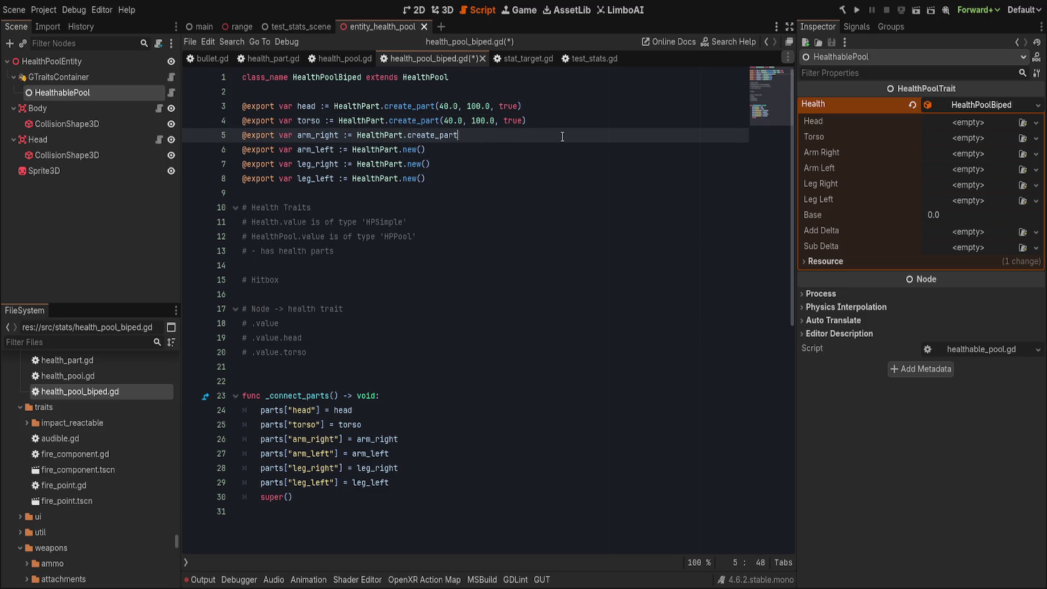
{"action": "type", "text": "("}
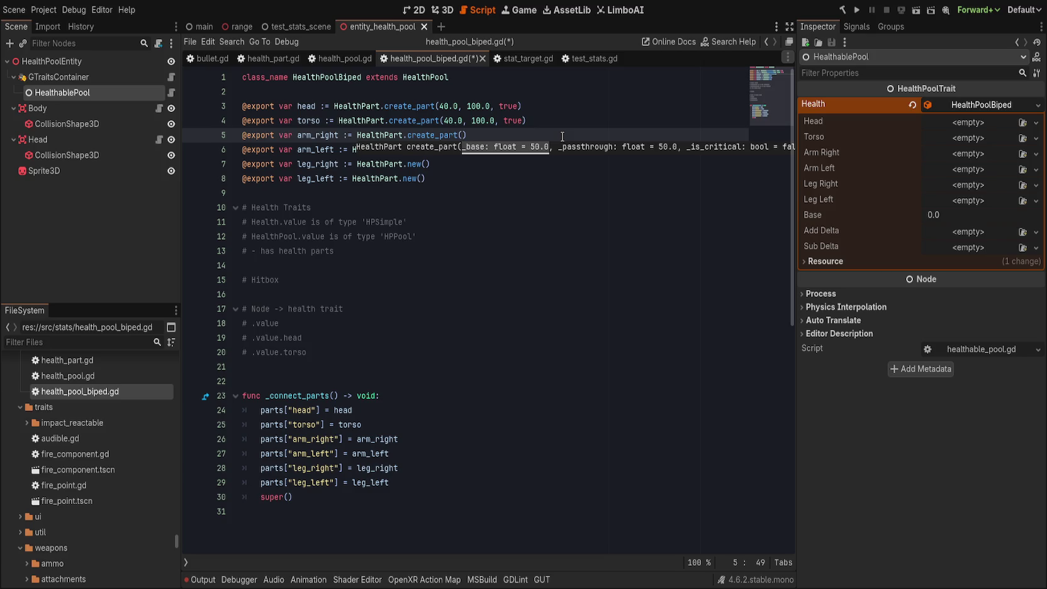
{"action": "type", "text": "50.0"}
{"action": "left_click", "coordinate": [443, 106]}
- Adjust the head and torso base values so the torso reads create_part(200.0, 100.0, true)
{"action": "key", "text": "BackSpace"}
{"action": "type", "text": "5"}
{"action": "left_click", "coordinate": [448, 120]}
{"action": "key", "text": "BackSpace"}
{"action": "type", "text": "10"}
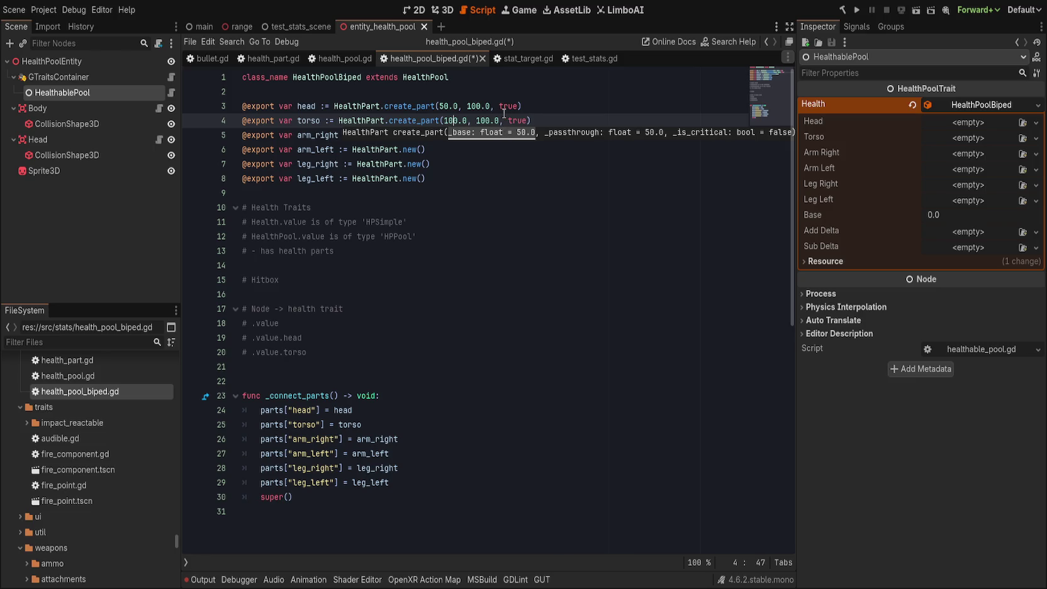
{"action": "key", "text": "Escape"}
{"action": "type", "text": "0.0)"}
{"action": "left_click", "coordinate": [446, 122]}
{"action": "key", "text": "BackSpace"}
{"action": "type", "text": "20"}
{"action": "left_click", "coordinate": [574, 135]}
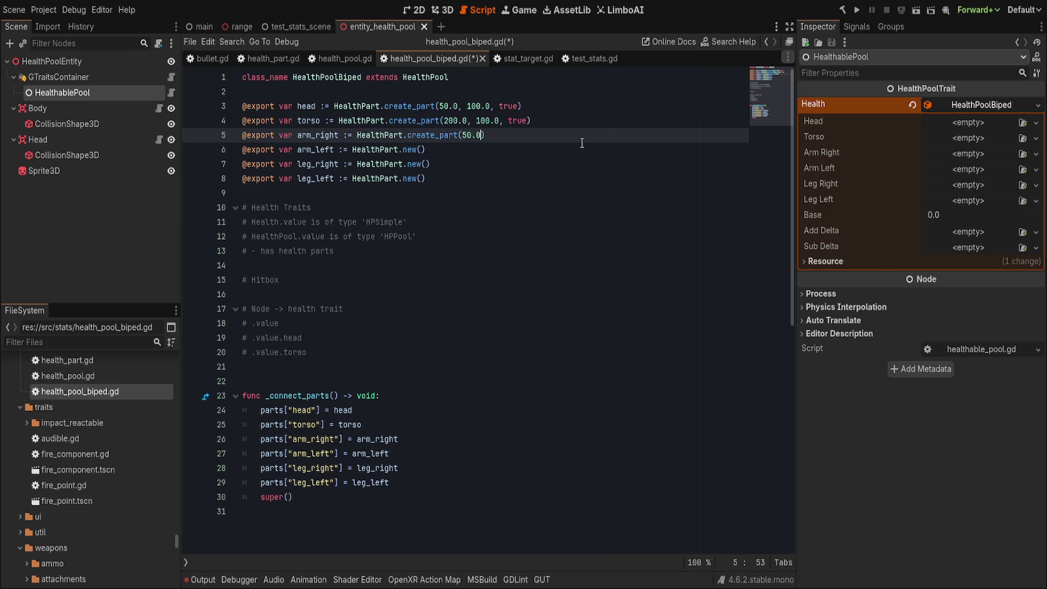
{"action": "type", "text": ", 1"}
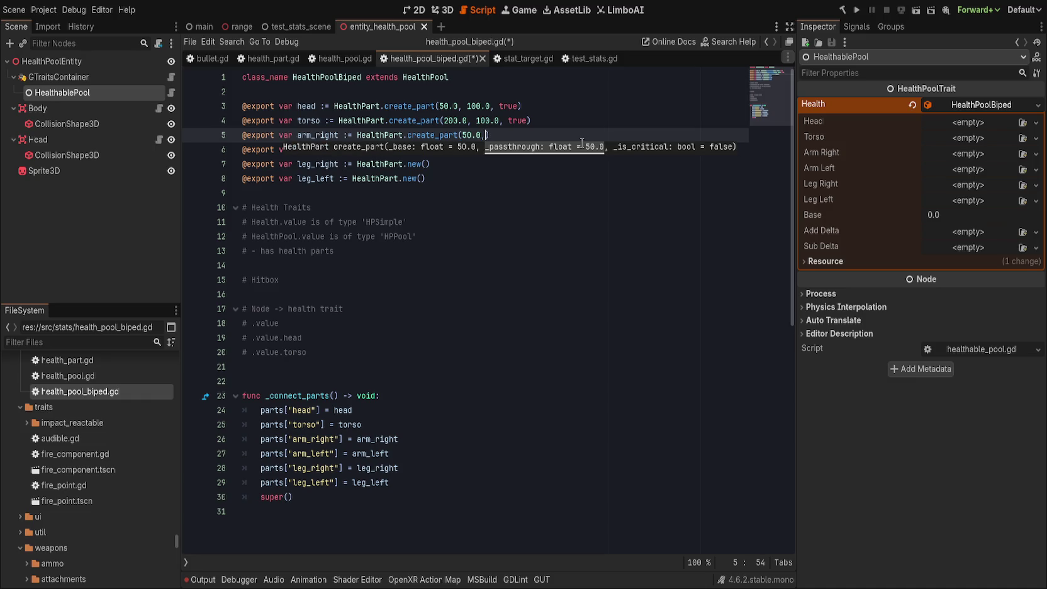
{"action": "type", "text": "00"}
- Change the arm_right call to create_part(50.0, 20.0)
{"action": "key", "text": "BackSpace"}
{"action": "key", "text": "BackSpace"}
{"action": "key", "text": "BackSpace"}
{"action": "type", "text": "20.0, fa"}
{"action": "type", "text": "lse"}
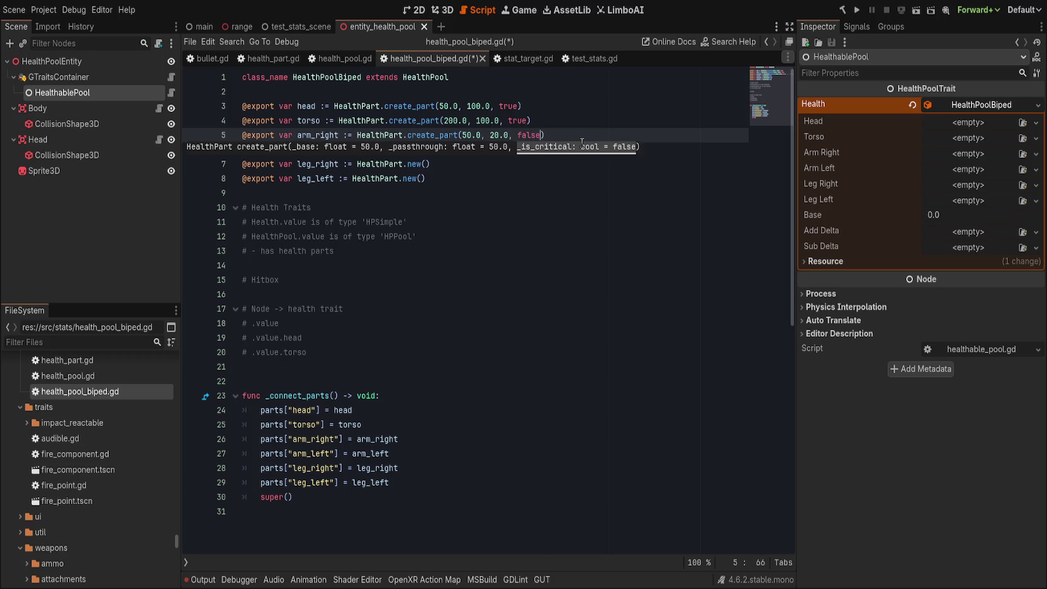
{"action": "key", "text": "BackSpace"}
{"action": "key", "text": "BackSpace"}
{"action": "key", "text": "BackSpace"}
{"action": "key", "text": "End"}
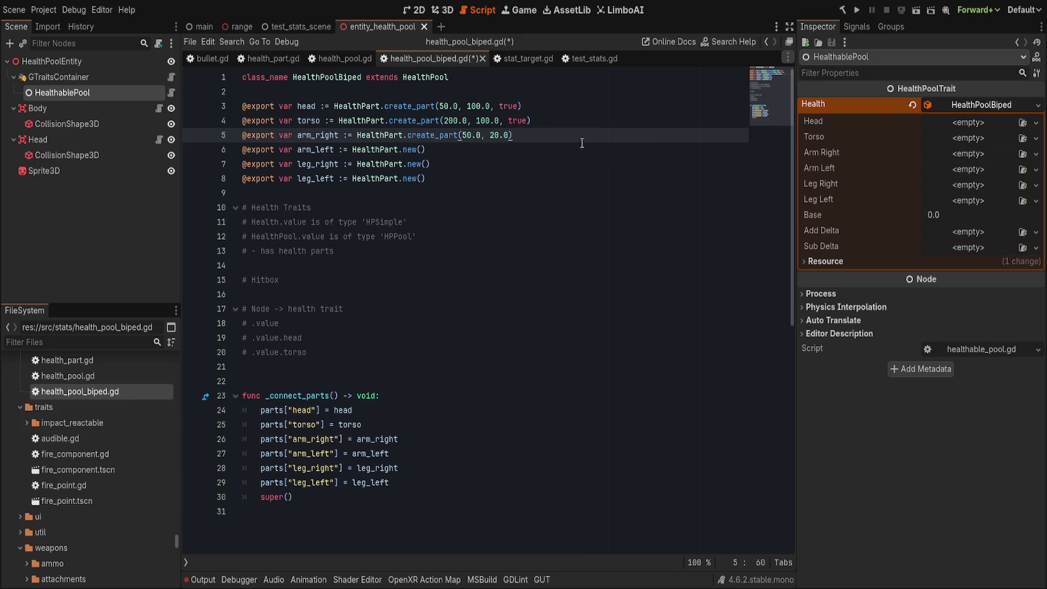
- Replace HealthPart.new() on arm_left, leg_right and leg_left with create_part(50.0, 20.0)
{"action": "left_click", "coordinate": [356, 135], "text": "shift"}
{"action": "key", "text": "ctrl+c"}
{"action": "left_click", "coordinate": [351, 149]}
{"action": "key", "text": "ctrl+v"}
{"action": "key", "text": "shift+End"}
{"action": "key", "text": "Delete"}
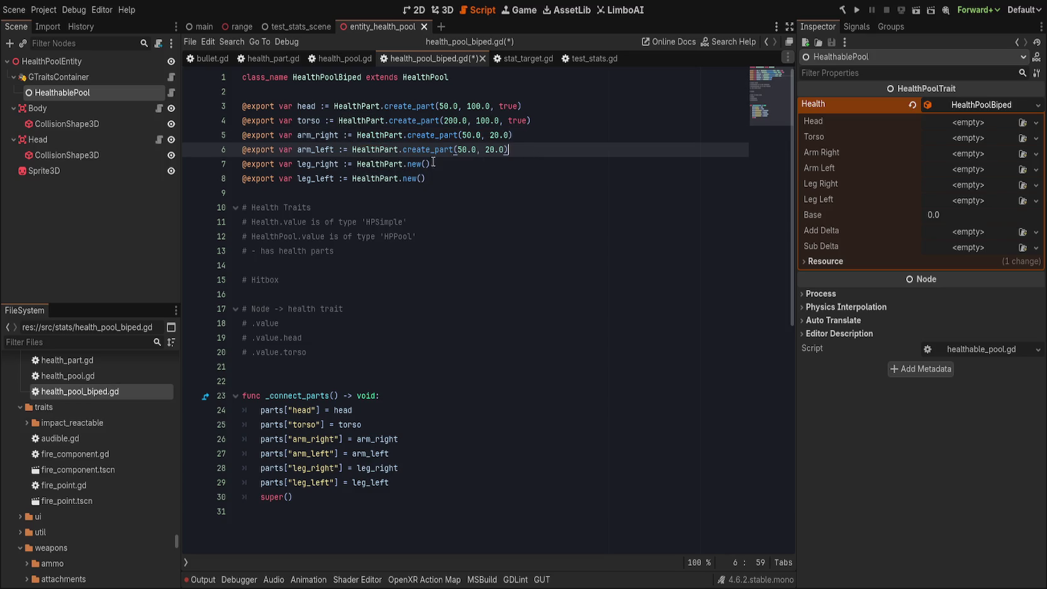
{"action": "left_click", "coordinate": [354, 163]}
{"action": "key", "text": "shift+End"}
{"action": "key", "text": "ctrl+v"}
{"action": "left_click", "coordinate": [352, 178]}
{"action": "key", "text": "shift+End"}
{"action": "key", "text": "ctrl+v"}
- Change both legs' second argument to 30.0, keeping arm_left at 20.0
{"action": "left_click", "coordinate": [489, 150]}
{"action": "key", "text": "BackSpace"}
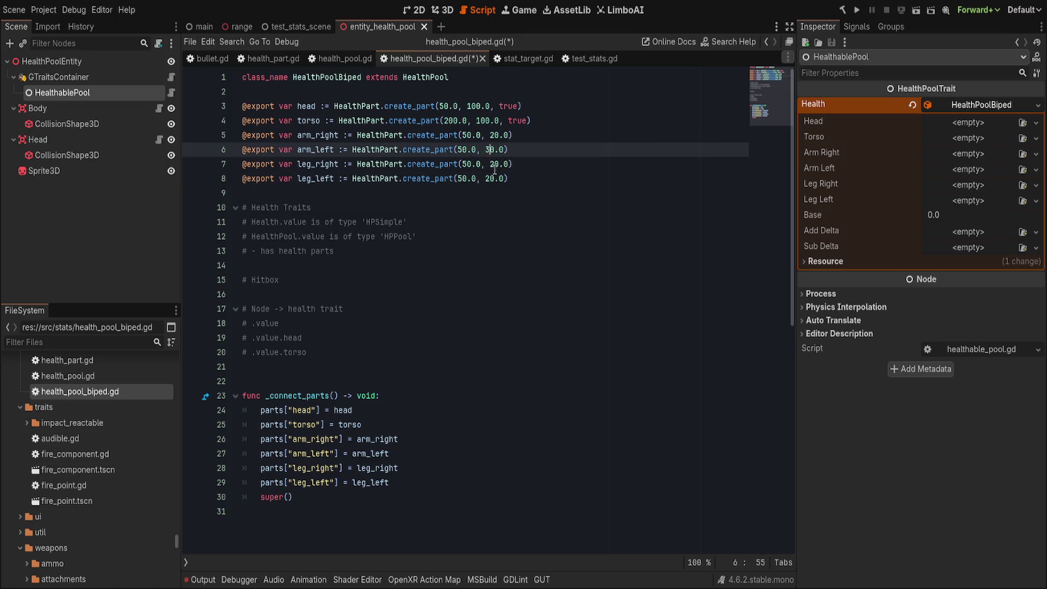
{"action": "type", "text": "3"}
{"action": "key", "text": "ctrl+z"}
{"action": "key", "text": "ctrl+z"}
{"action": "left_click", "coordinate": [495, 164]}
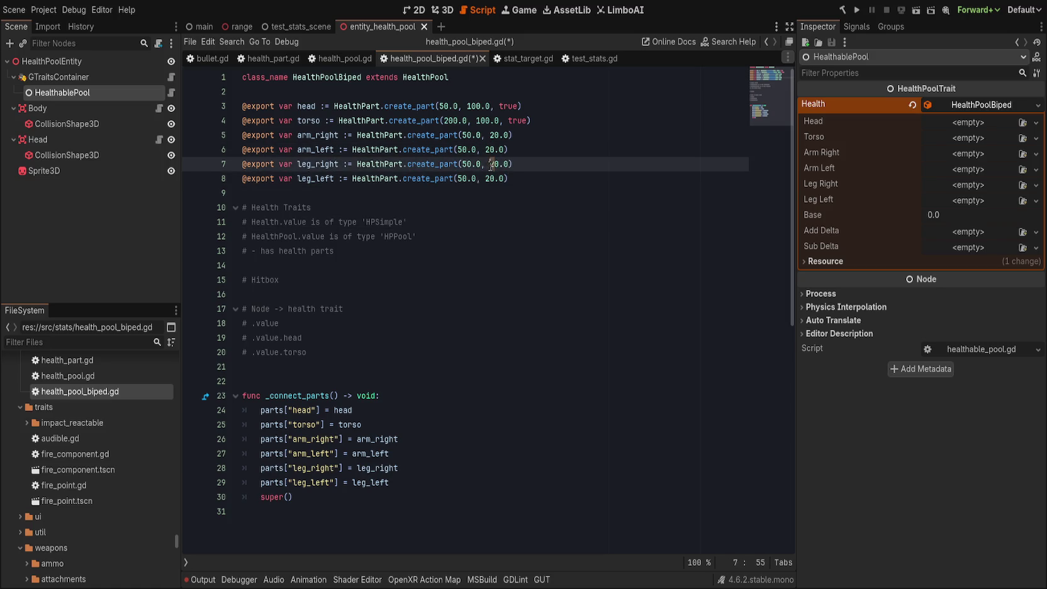
{"action": "key", "text": "BackSpace"}
{"action": "type", "text": "3"}
{"action": "left_click", "coordinate": [484, 180]}
{"action": "left_click", "coordinate": [489, 178]}
{"action": "key", "text": "BackSpace"}
{"action": "type", "text": "3"}
{"action": "left_click", "coordinate": [576, 168]}
- Set both legs' first argument to 70.0 and save the script
{"action": "left_click", "coordinate": [467, 165]}
{"action": "key", "text": "BackSpace"}
{"action": "type", "text": "7"}
{"action": "left_click", "coordinate": [458, 179]}
{"action": "key", "text": "Delete"}
{"action": "type", "text": "7"}
{"action": "left_click", "coordinate": [585, 171]}
{"action": "key", "text": "ctrl+s"}
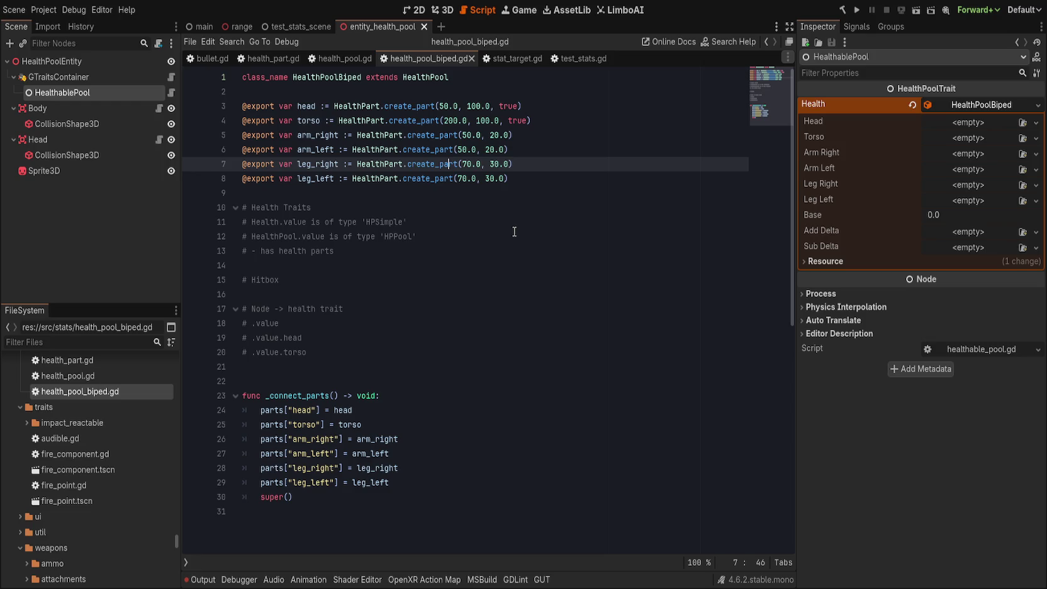
{"action": "left_click_drag", "start_coordinate": [409, 364], "coordinate": [233, 195]}
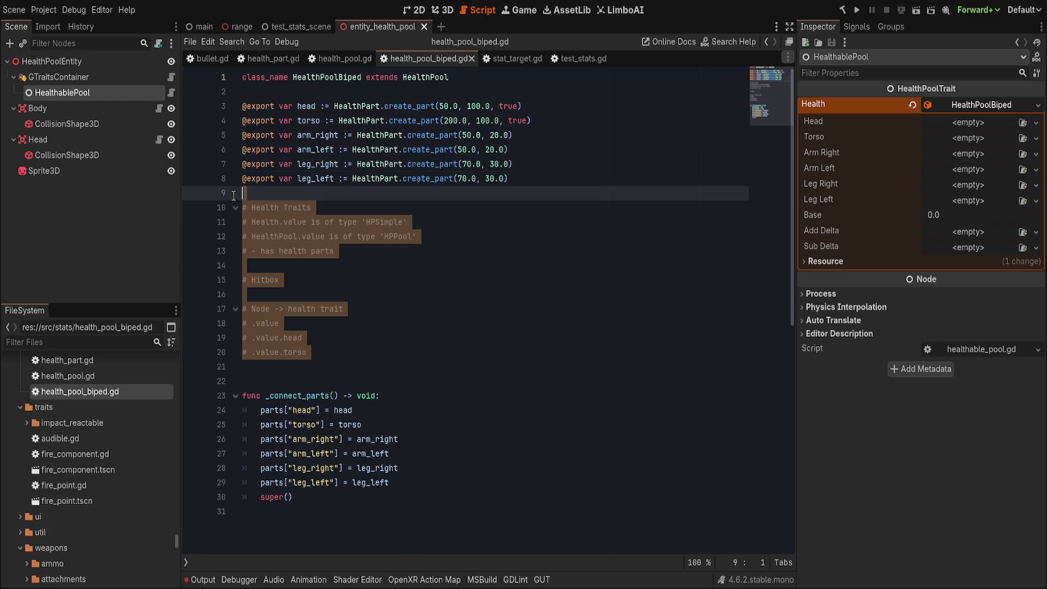
- Delete the comment block on lines 9–20 and save the script
{"action": "left_click", "coordinate": [478, 285]}
{"action": "left_click_drag", "start_coordinate": [304, 371], "coordinate": [271, 191]}
{"action": "key", "text": "Delete"}
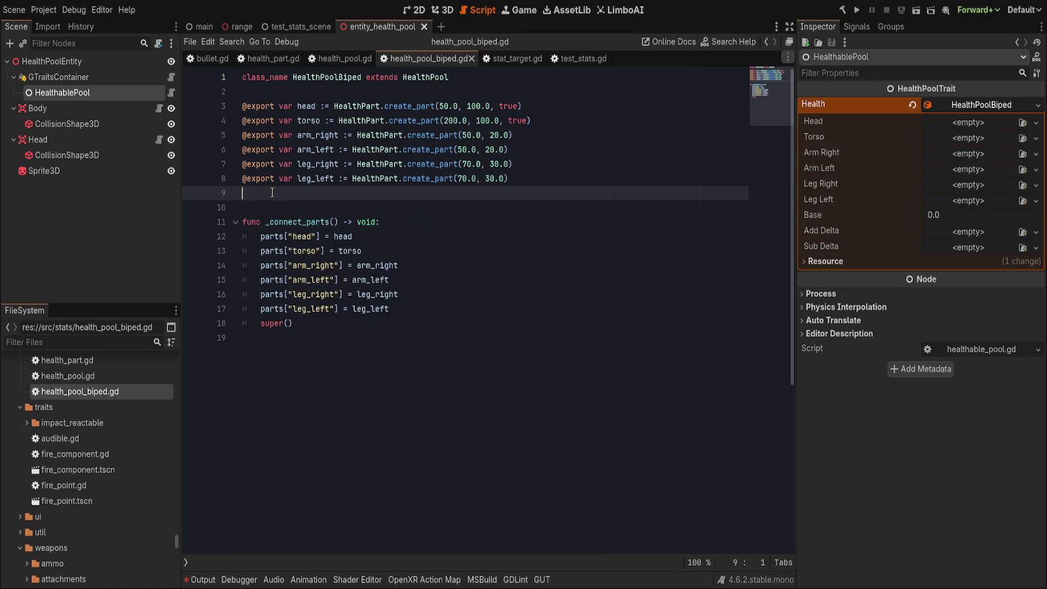
{"action": "key", "text": "ctrl+s"}
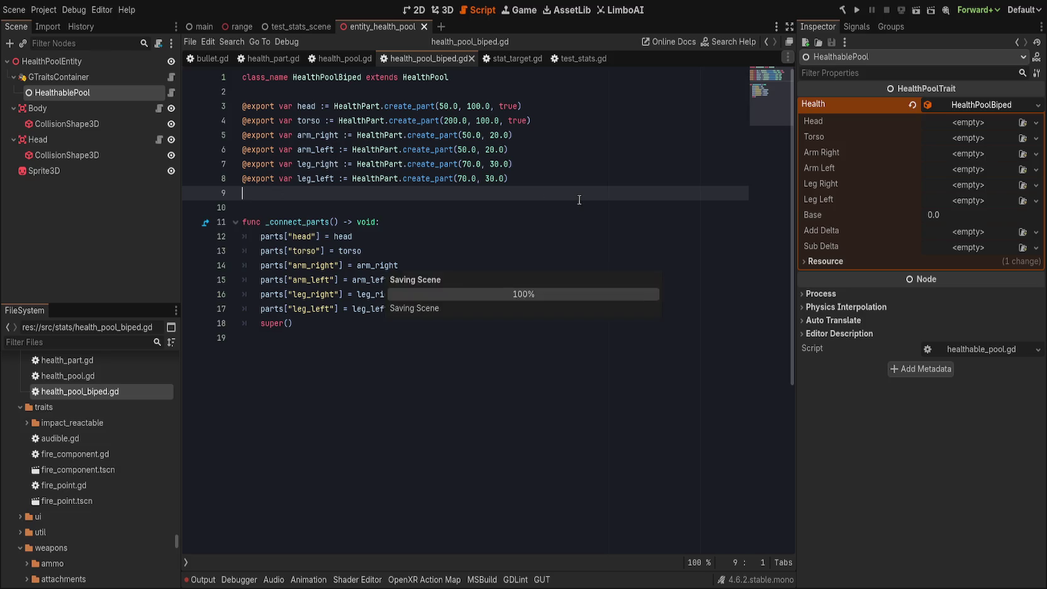
{"action": "left_click", "coordinate": [908, 104]}
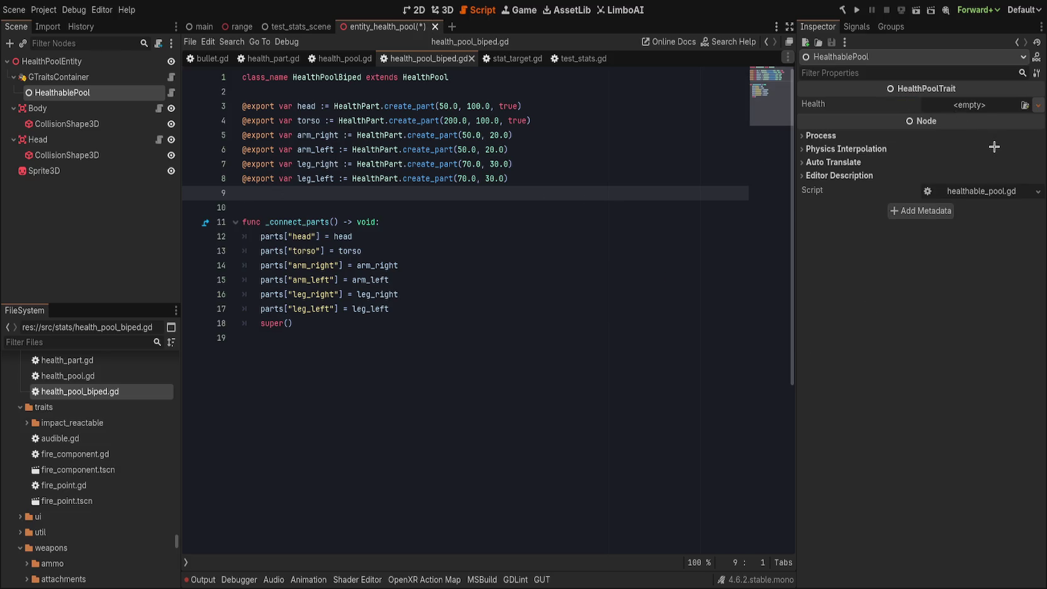
{"action": "key", "text": "ctrl+z"}
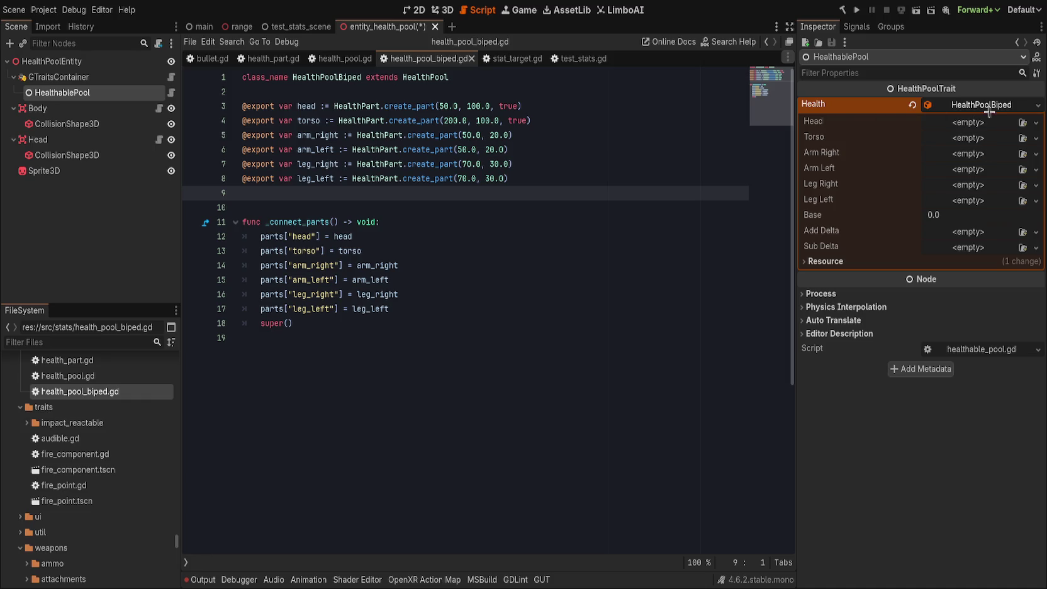
{"action": "left_click", "coordinate": [530, 78]}
{"action": "key", "text": "Home"}
{"action": "key", "text": "Return"}
{"action": "key", "text": "Up"}
{"action": "type", "text": "@tool"}
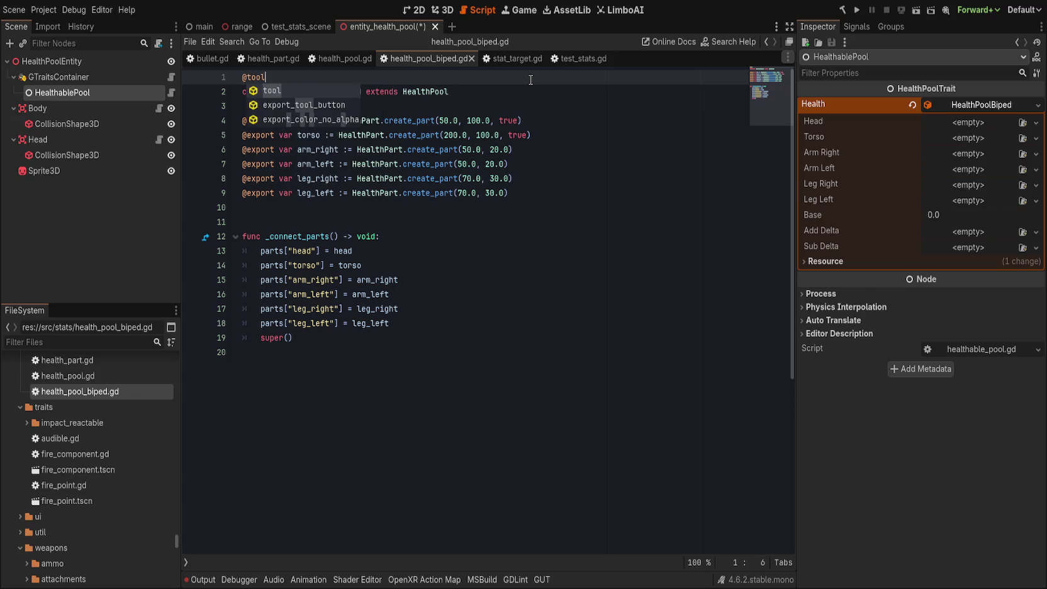
{"action": "key", "text": "ctrl+s"}
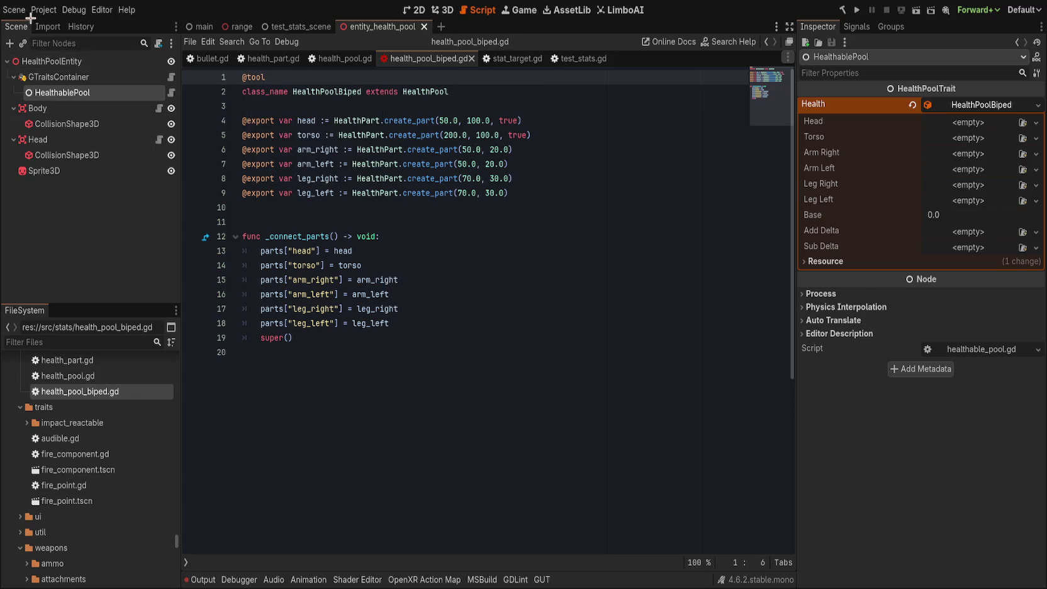
{"action": "left_click", "coordinate": [909, 103]}
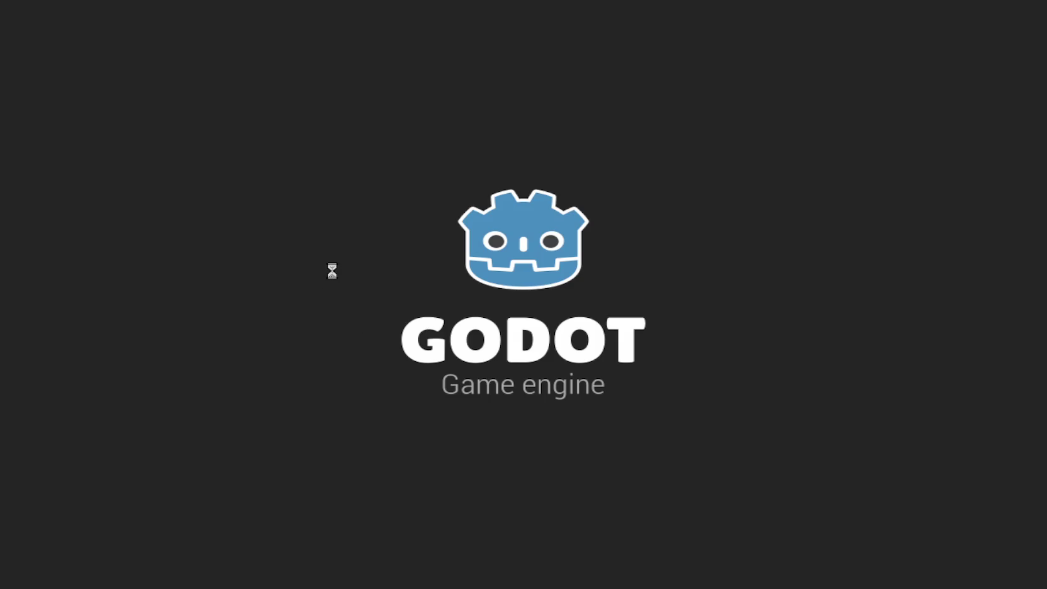
- Double-click the vr game project in the Project Manager list
{"action": "double_click", "coordinate": [600, 81]}
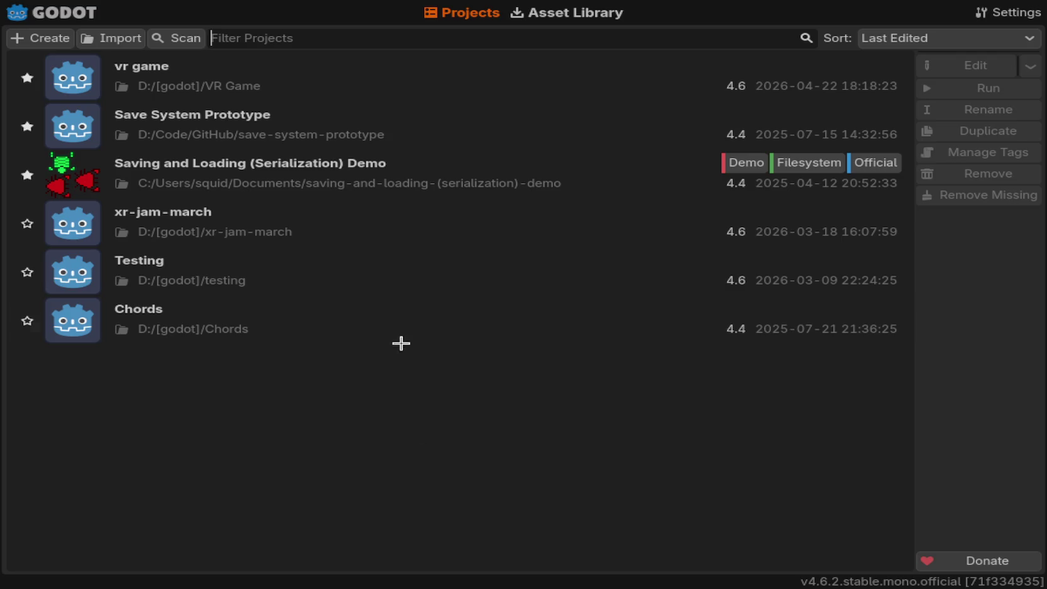
- Select the vr game project in the Project Manager
{"action": "left_click", "coordinate": [308, 86]}
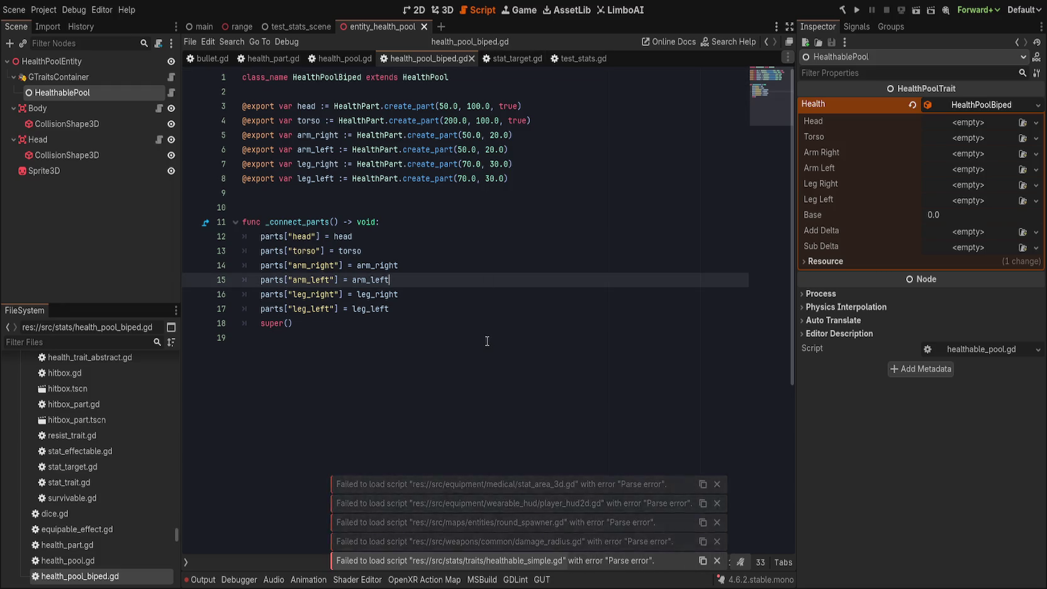
- Keep HealthPoolBiped as the Health value, save the scene, and open that resource in the Inspector
{"action": "left_click", "coordinate": [487, 341]}
{"action": "left_click", "coordinate": [912, 105]}
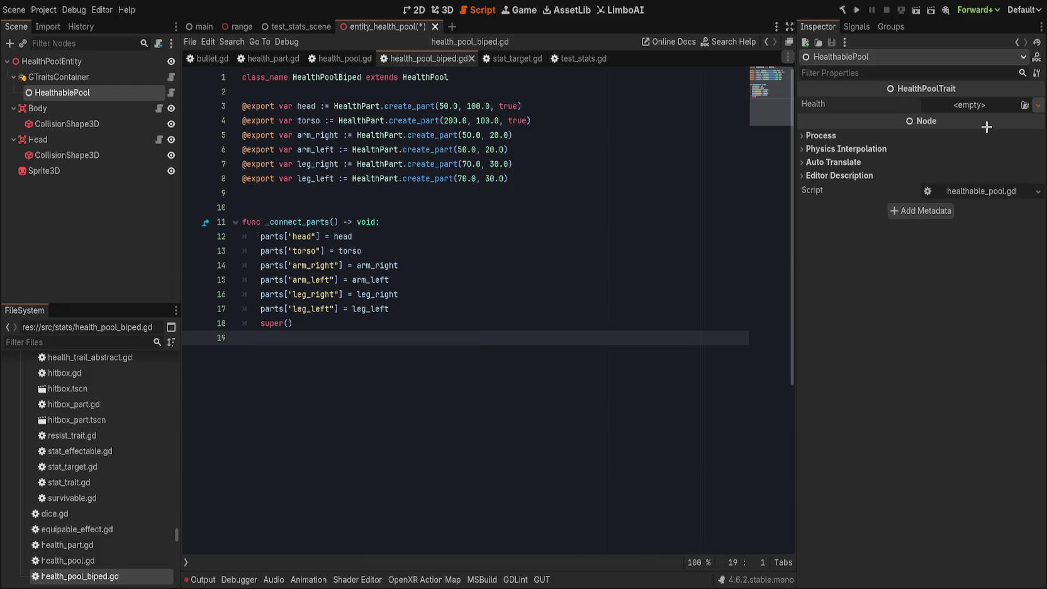
{"action": "key", "text": "ctrl+z"}
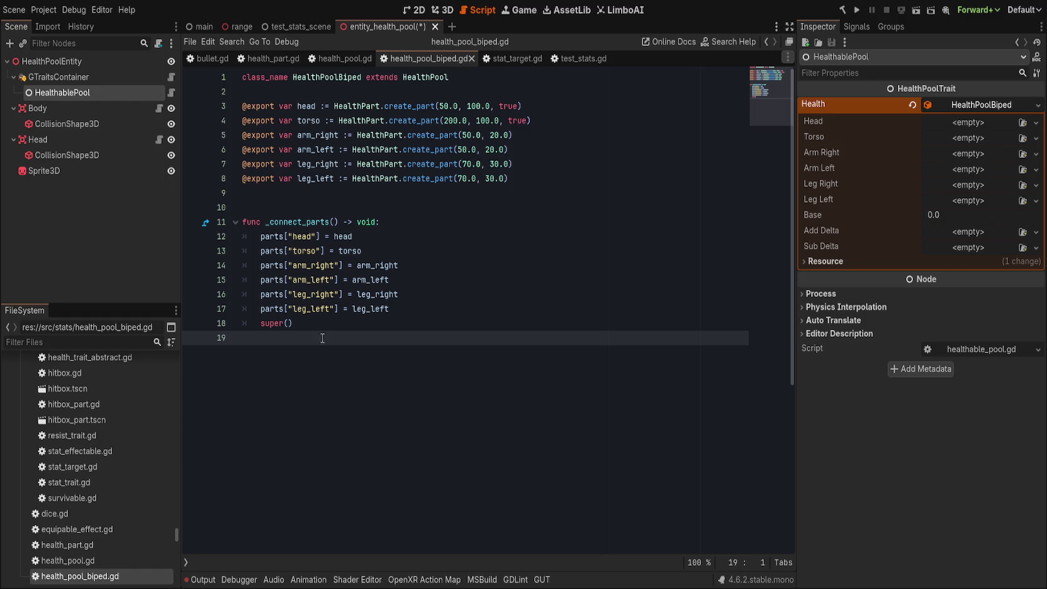
{"action": "key", "text": "ctrl+s"}
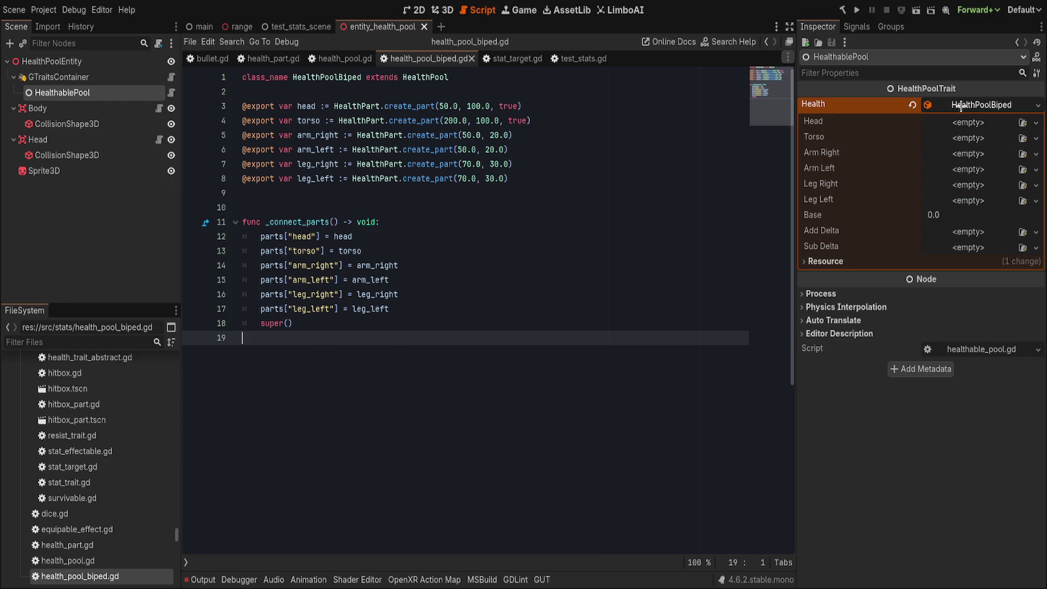
{"action": "left_click", "coordinate": [958, 175]}
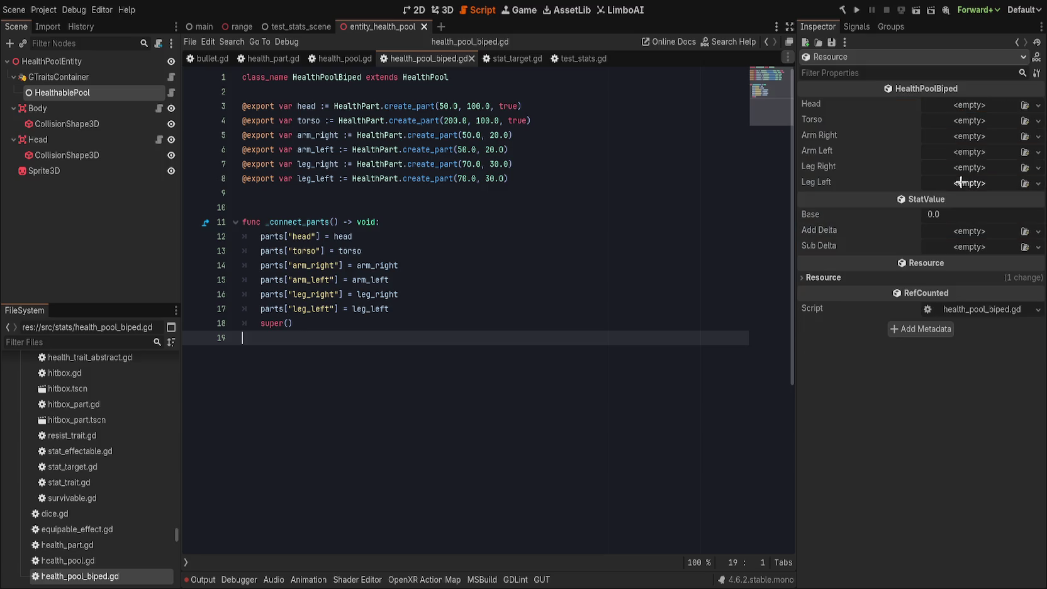
- Assign a new HealthPart to Head, Torso, Arm Right, Arm Left, Leg Right and Leg Left
{"action": "left_click", "coordinate": [980, 120]}
{"action": "left_click", "coordinate": [975, 136]}
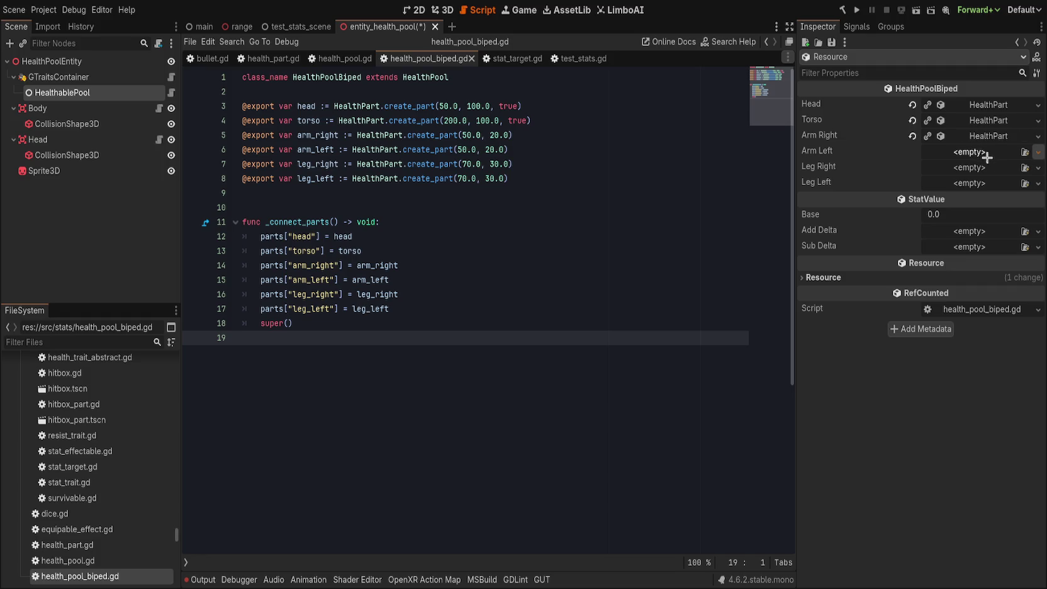
{"action": "left_click", "coordinate": [973, 152]}
{"action": "left_click", "coordinate": [969, 183]}
{"action": "left_click", "coordinate": [981, 167]}
- Expand the settings of all six HealthPart body parts in the Inspector
{"action": "left_click", "coordinate": [974, 152]}
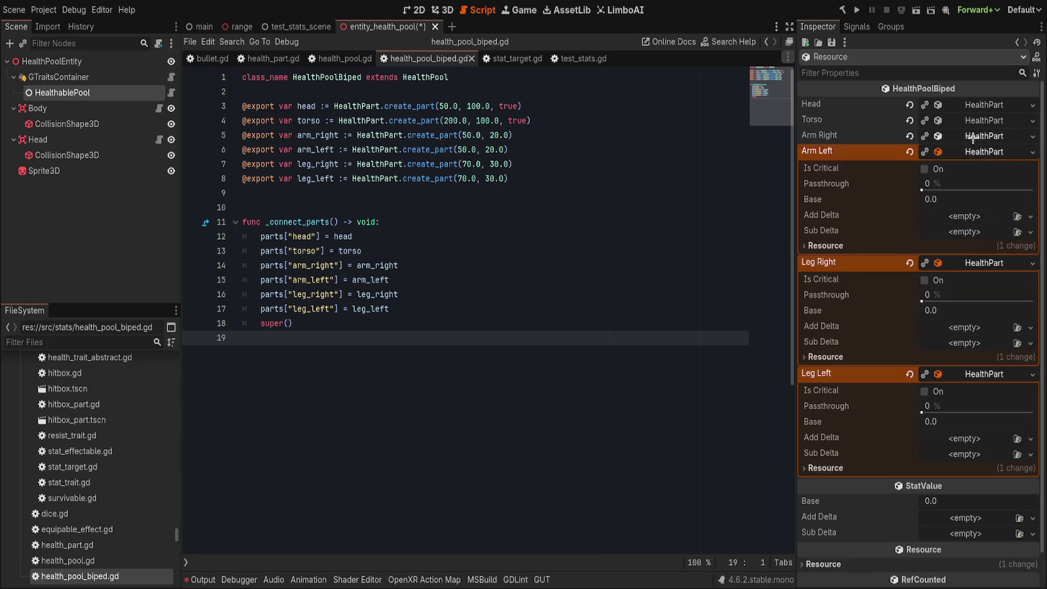
{"action": "left_click", "coordinate": [974, 136]}
{"action": "left_click", "coordinate": [972, 120]}
{"action": "left_click", "coordinate": [971, 104]}
{"action": "left_click", "coordinate": [971, 105]}
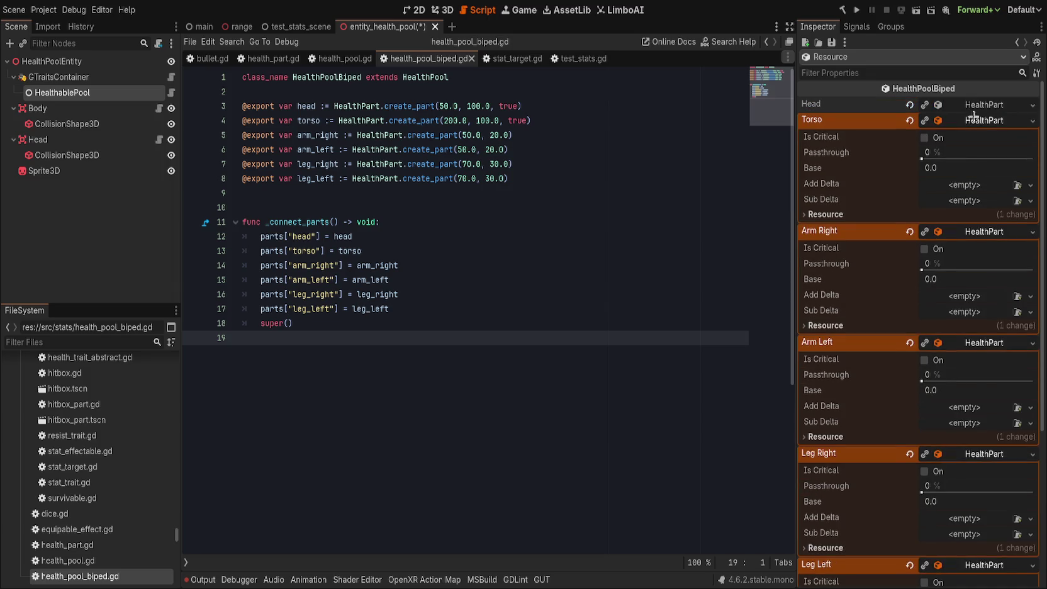
{"action": "left_click", "coordinate": [972, 120]}
{"action": "left_click", "coordinate": [974, 136]}
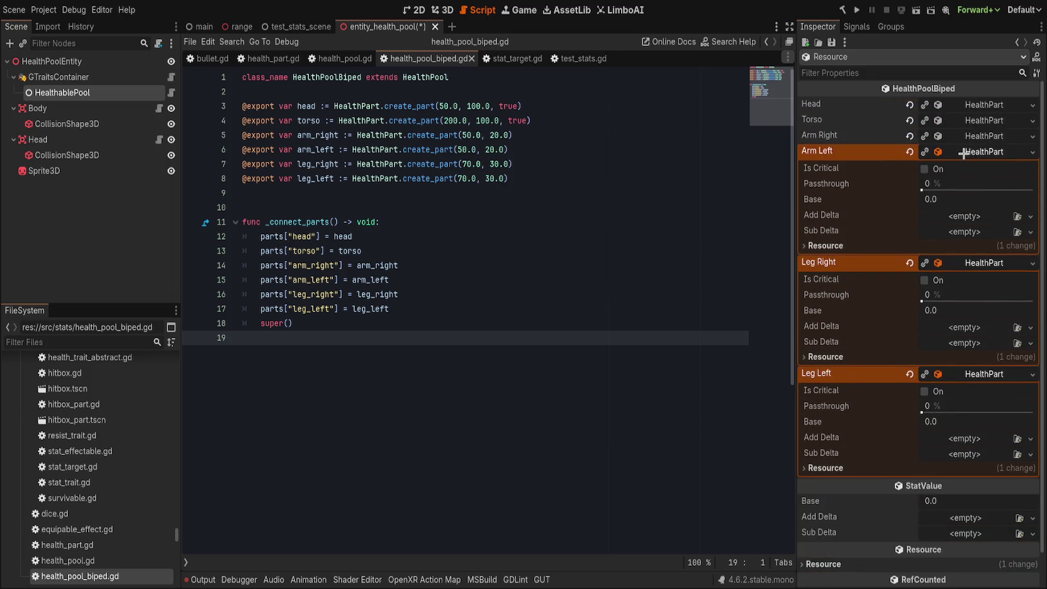
{"action": "left_click", "coordinate": [964, 152]}
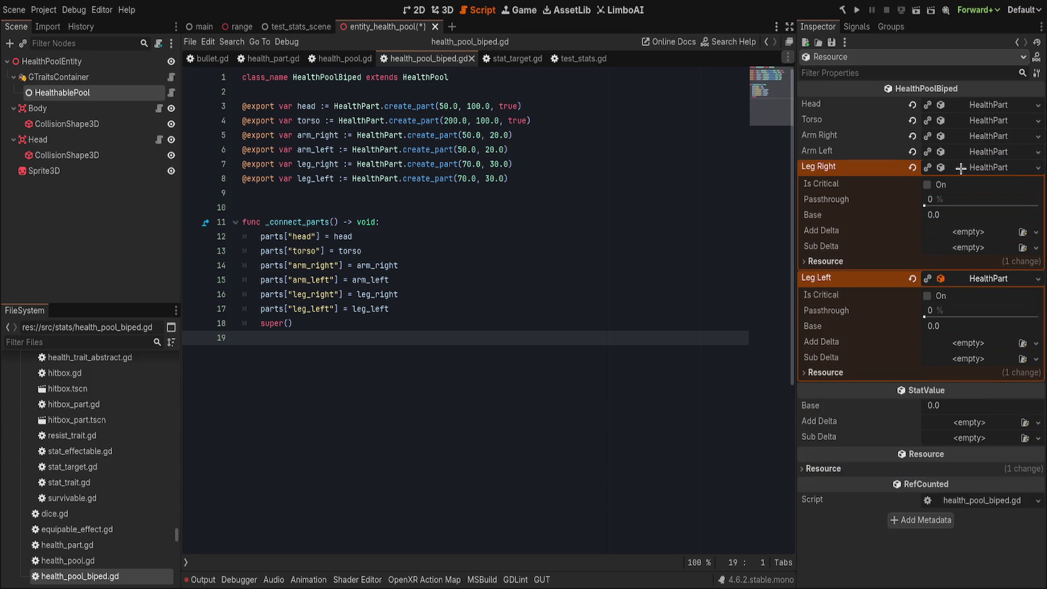
{"action": "left_click", "coordinate": [956, 168]}
{"action": "left_click", "coordinate": [955, 182]}
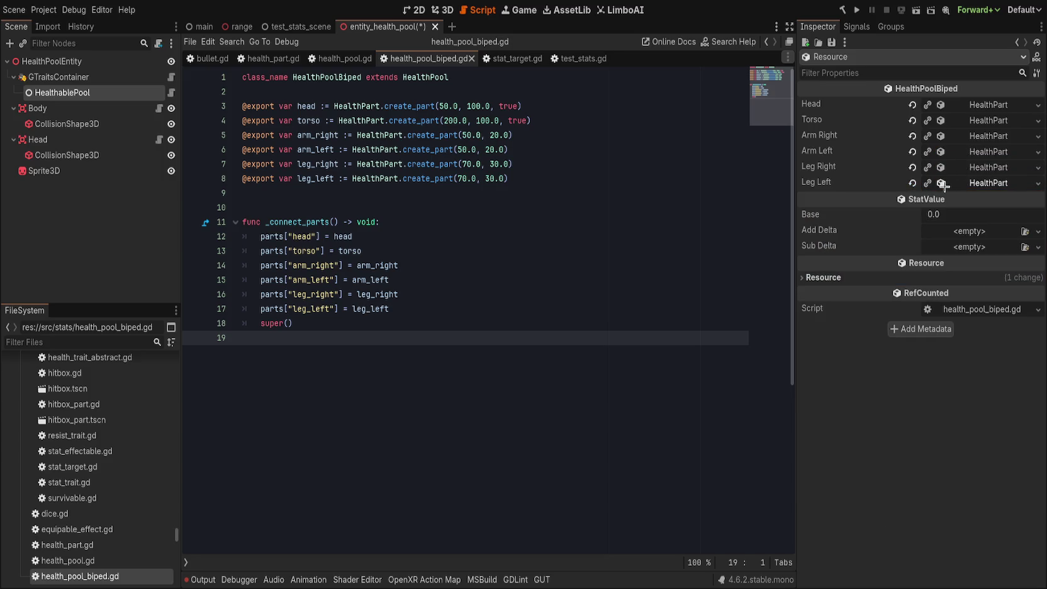
{"action": "left_click", "coordinate": [966, 183]}
{"action": "left_click", "coordinate": [965, 168]}
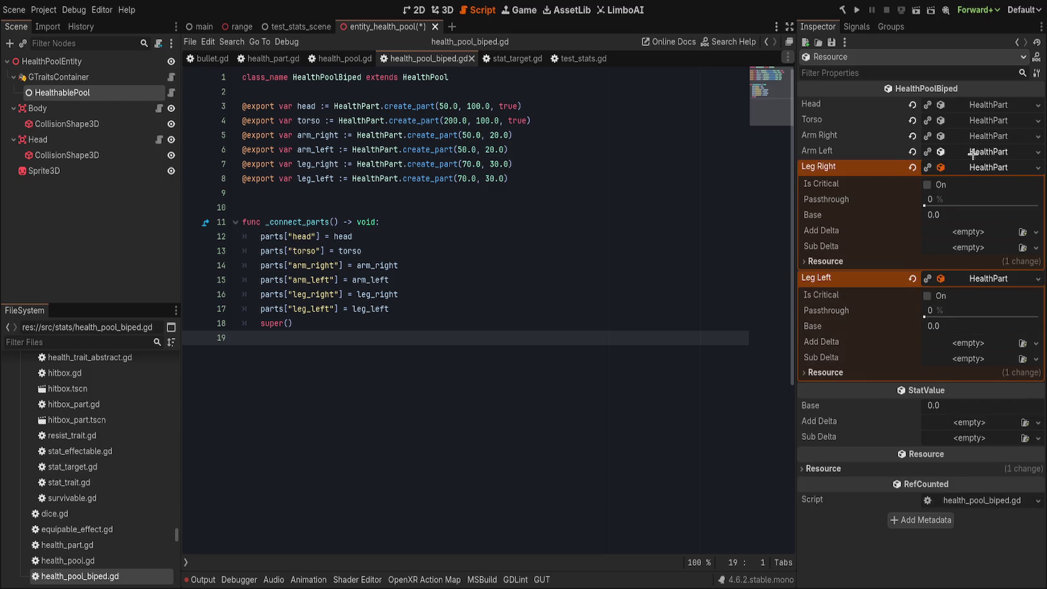
{"action": "left_click", "coordinate": [972, 152]}
{"action": "left_click", "coordinate": [972, 137]}
{"action": "left_click", "coordinate": [972, 121]}
{"action": "left_click", "coordinate": [972, 105]}
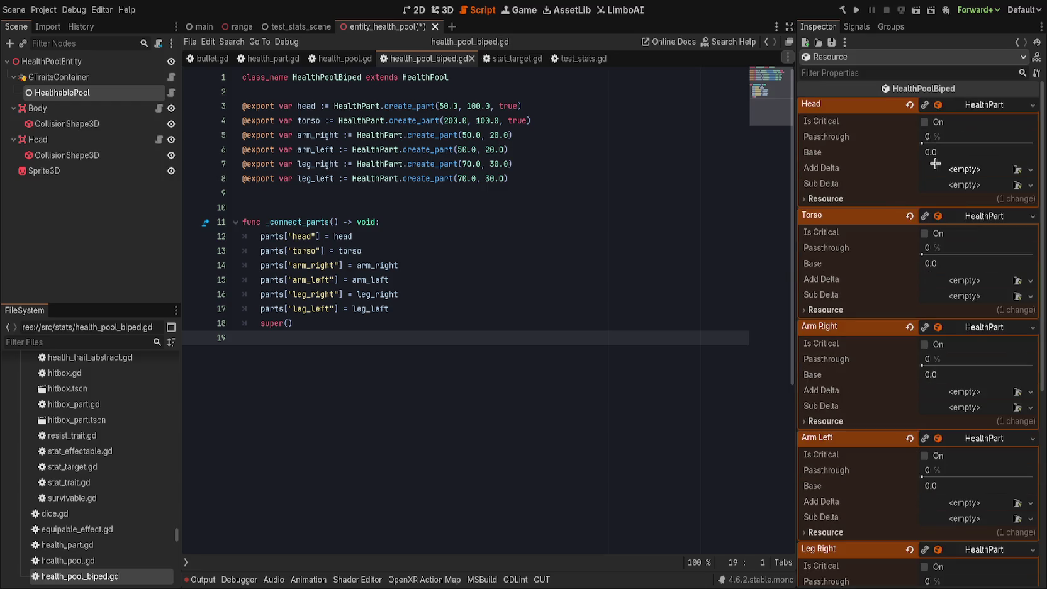
- Tick Is Critical for the Head and Torso parts
{"action": "left_click", "coordinate": [933, 122]}
{"action": "left_click", "coordinate": [934, 234]}
{"action": "left_click", "coordinate": [937, 252]}
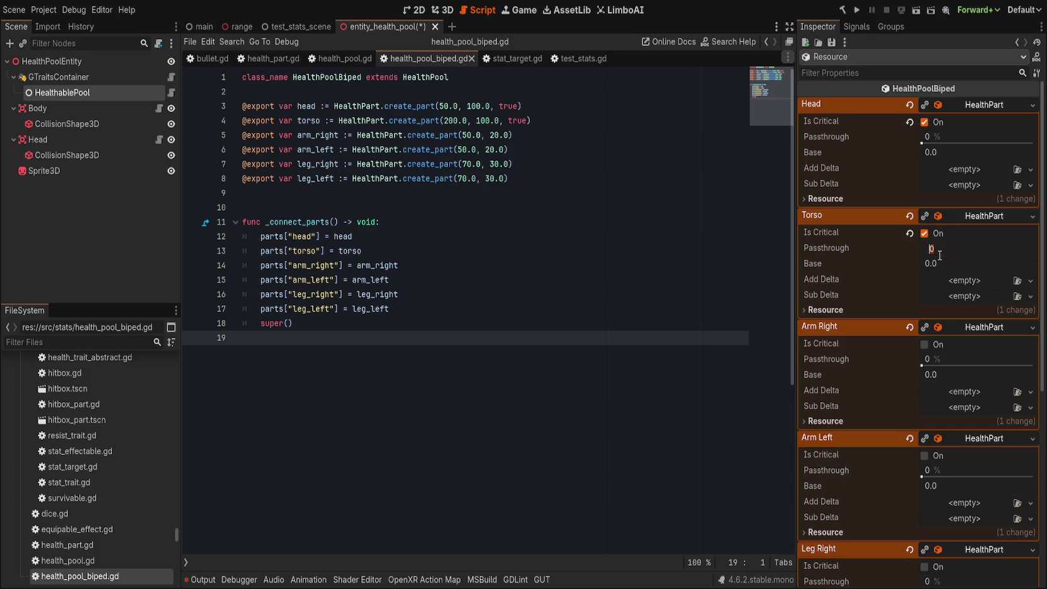
{"action": "left_click", "coordinate": [940, 263]}
- Set the Torso base to 200 and the Head base to 40.0
{"action": "type", "text": "200"}
{"action": "left_click", "coordinate": [950, 156]}
{"action": "type", "text": "50"}
{"action": "key", "text": "BackSpace"}
{"action": "key", "text": "BackSpace"}
{"action": "type", "text": "60"}
{"action": "key", "text": "Return"}
{"action": "left_click", "coordinate": [944, 153]}
{"action": "type", "text": "40"}
{"action": "key", "text": "Return"}
- Set Arm Right and Arm Left bases to 50, and both leg bases to 70
{"action": "left_click", "coordinate": [953, 375]}
{"action": "type", "text": "50"}
{"action": "key", "text": "Return"}
{"action": "left_click", "coordinate": [948, 484]}
{"action": "type", "text": "50"}
{"action": "scroll", "coordinate": [855, 441], "scroll_direction": "down", "scroll_amount": 1}
{"action": "left_click", "coordinate": [953, 474]}
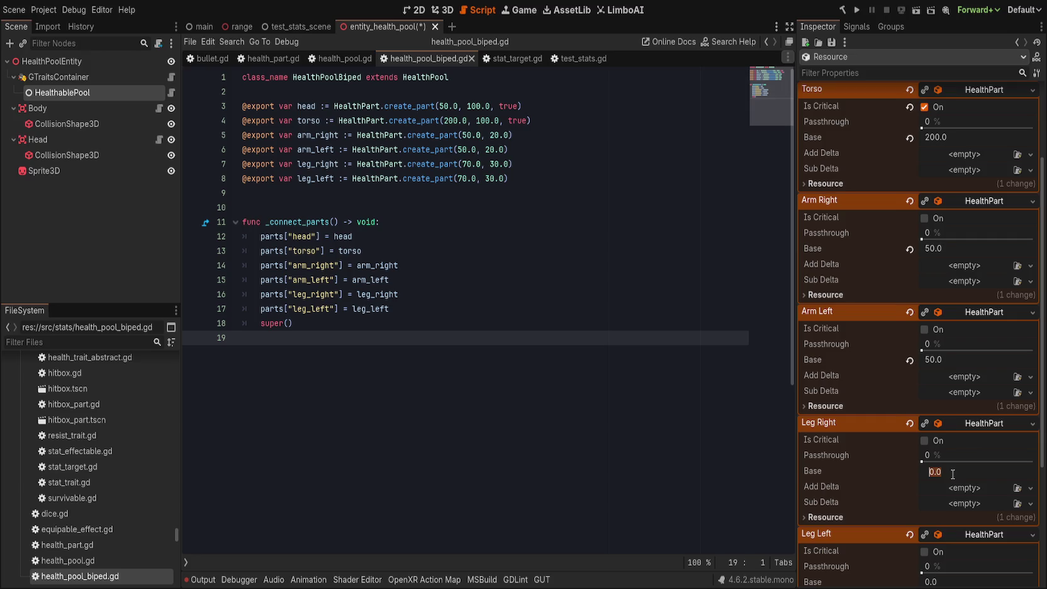
{"action": "type", "text": "70"}
{"action": "scroll", "coordinate": [900, 558], "scroll_direction": "down", "scroll_amount": 3}
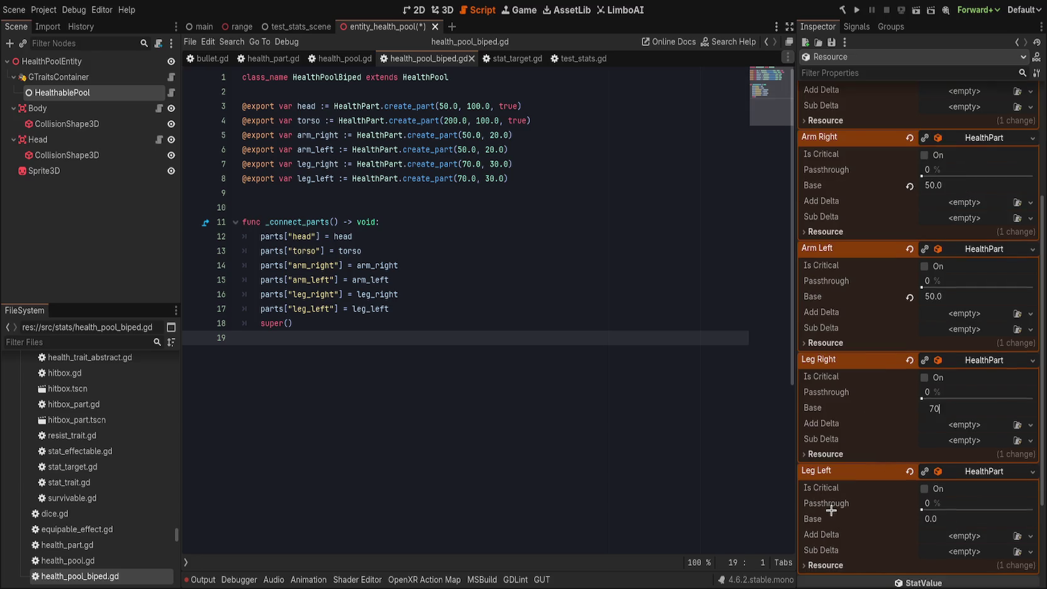
{"action": "left_click", "coordinate": [939, 517]}
{"action": "type", "text": "70"}
- Set Leg Left and Leg Right passthrough to 40 %, and the arms' passthrough to 25 %
{"action": "left_click", "coordinate": [933, 503]}
{"action": "type", "text": "40"}
{"action": "left_click", "coordinate": [943, 389]}
{"action": "type", "text": "40"}
{"action": "left_click", "coordinate": [851, 393]}
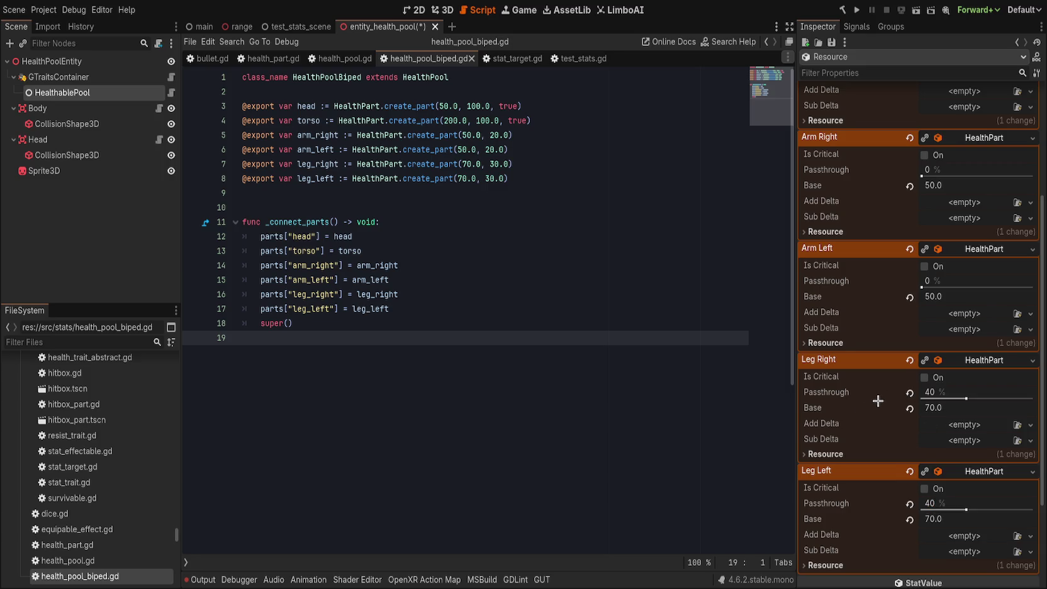
{"action": "scroll", "coordinate": [880, 397], "scroll_direction": "up", "scroll_amount": 1}
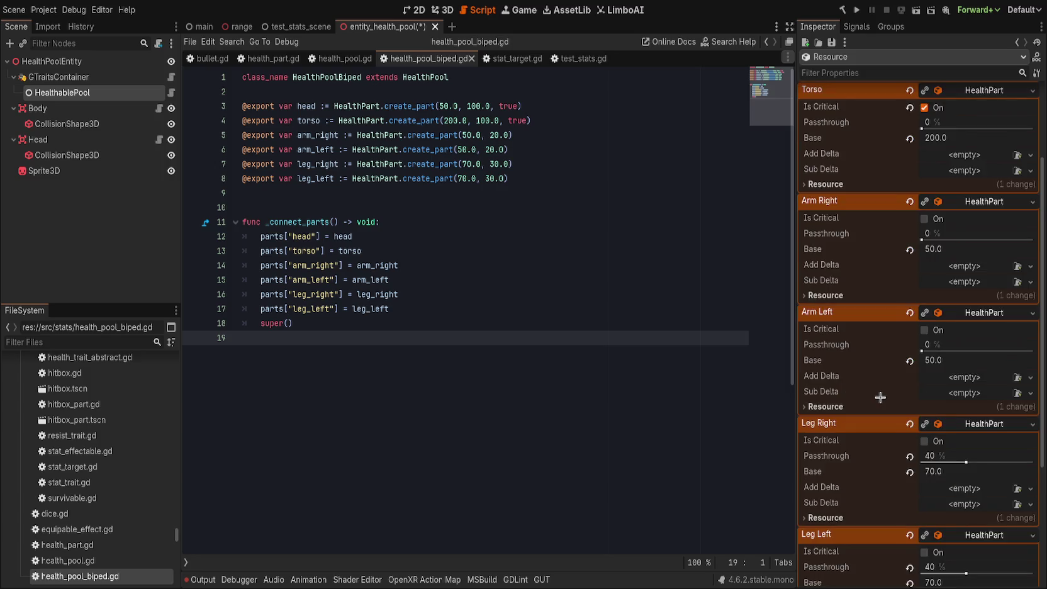
{"action": "left_click", "coordinate": [938, 345]}
{"action": "type", "text": "20"}
{"action": "type", "text": "5"}
{"action": "left_click_drag", "start_coordinate": [922, 239], "coordinate": [948, 239]}
- Collapse and re-expand all six body parts to review their values
{"action": "scroll", "coordinate": [869, 301], "scroll_direction": "up", "scroll_amount": 2}
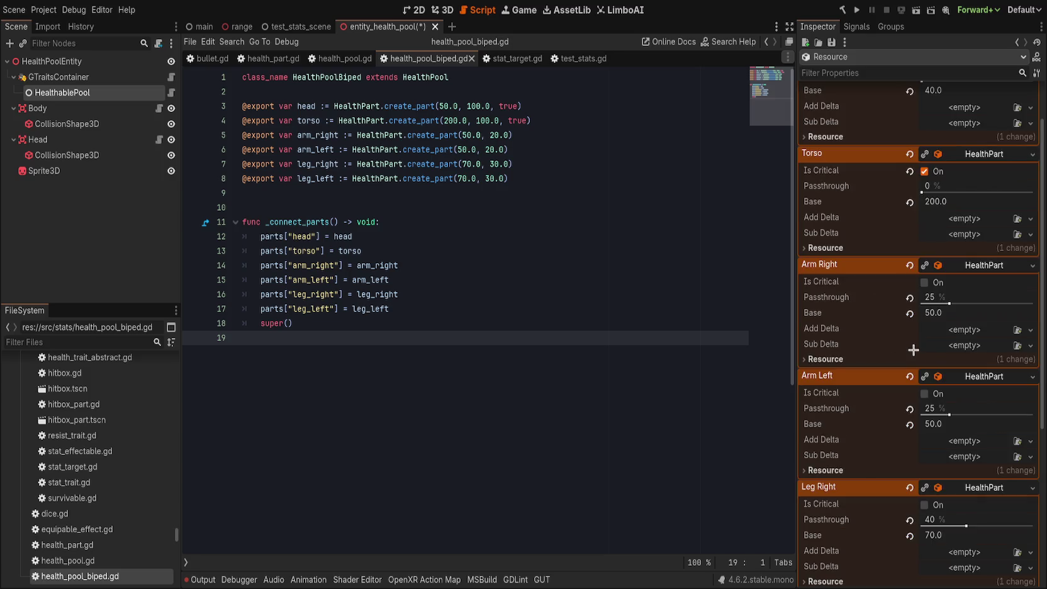
{"action": "left_click", "coordinate": [973, 265]}
{"action": "left_click", "coordinate": [972, 281]}
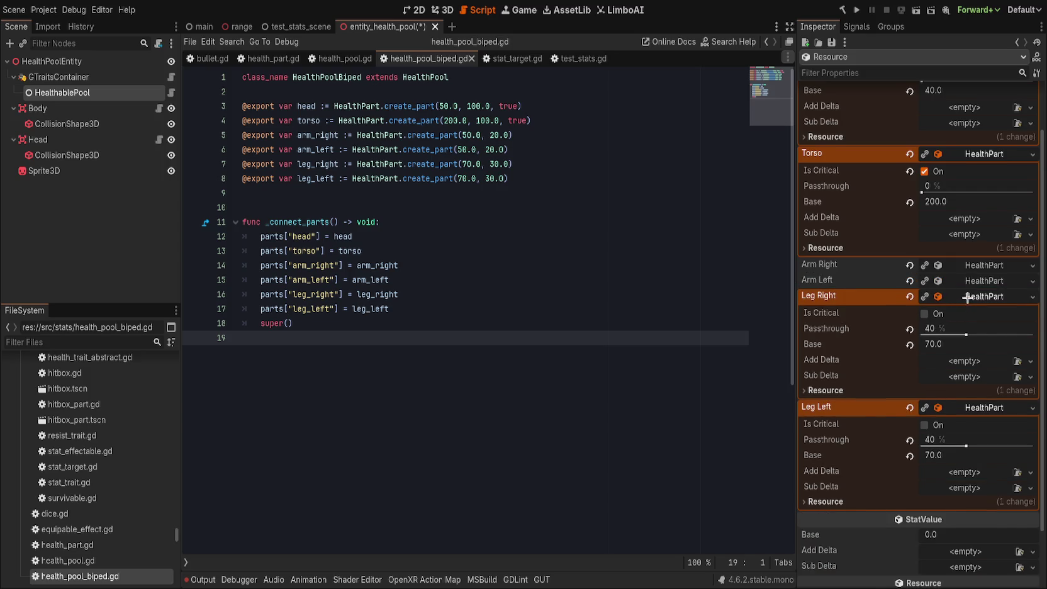
{"action": "left_click", "coordinate": [967, 297]}
{"action": "left_click", "coordinate": [962, 342]}
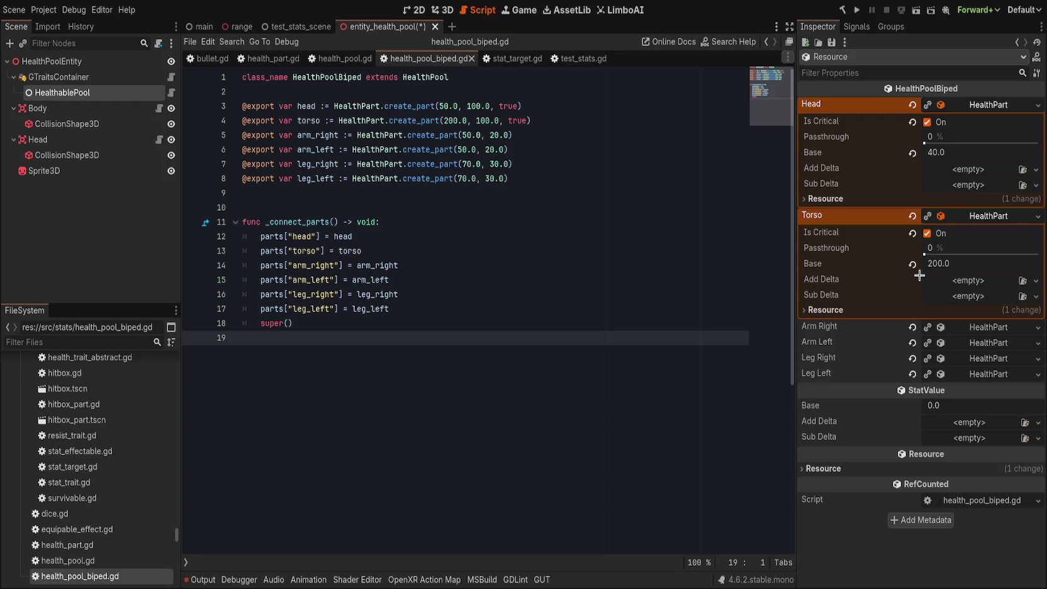
{"action": "left_click", "coordinate": [980, 217]}
{"action": "left_click", "coordinate": [968, 105]}
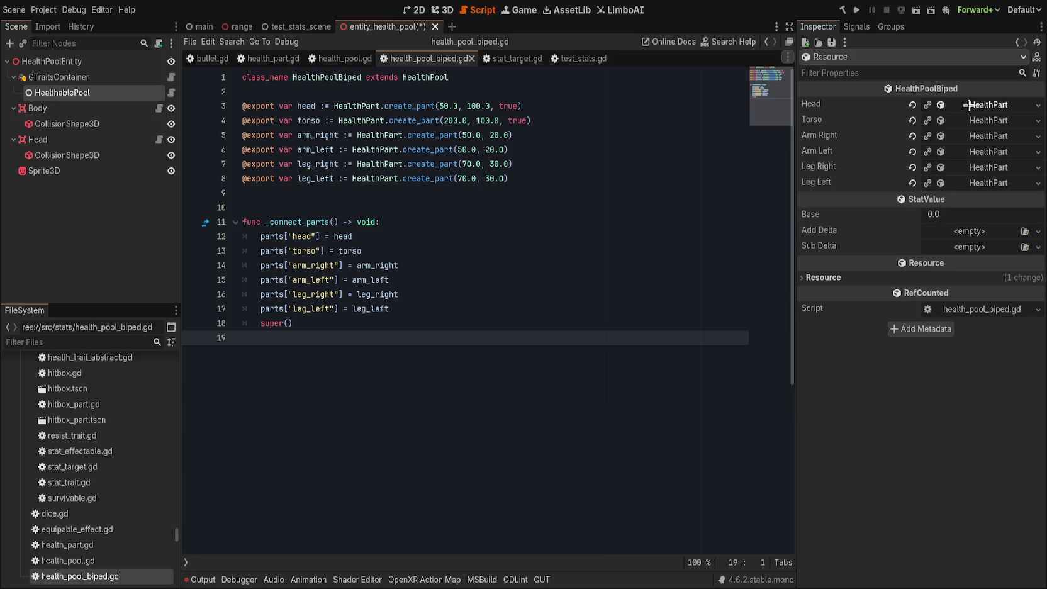
{"action": "left_click", "coordinate": [969, 183]}
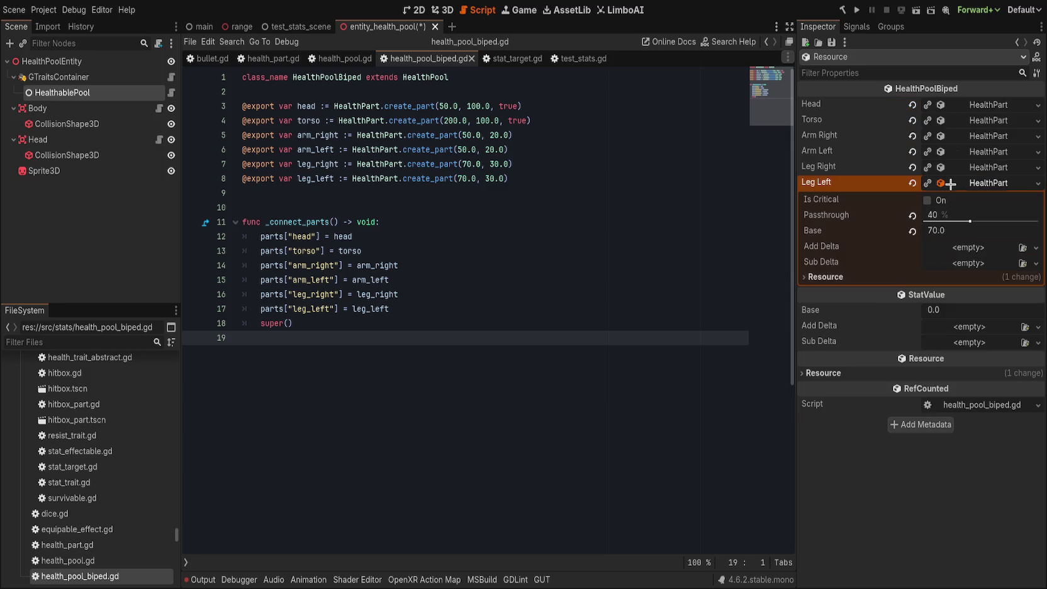
{"action": "left_click", "coordinate": [979, 166]}
{"action": "left_click", "coordinate": [978, 152]}
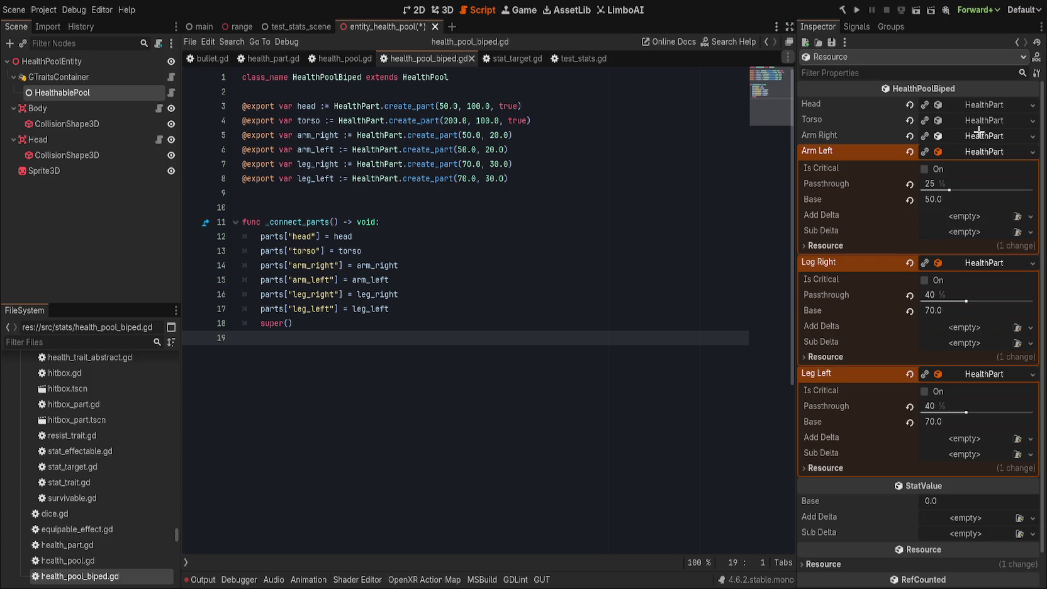
{"action": "left_click", "coordinate": [979, 136]}
{"action": "left_click", "coordinate": [980, 119]}
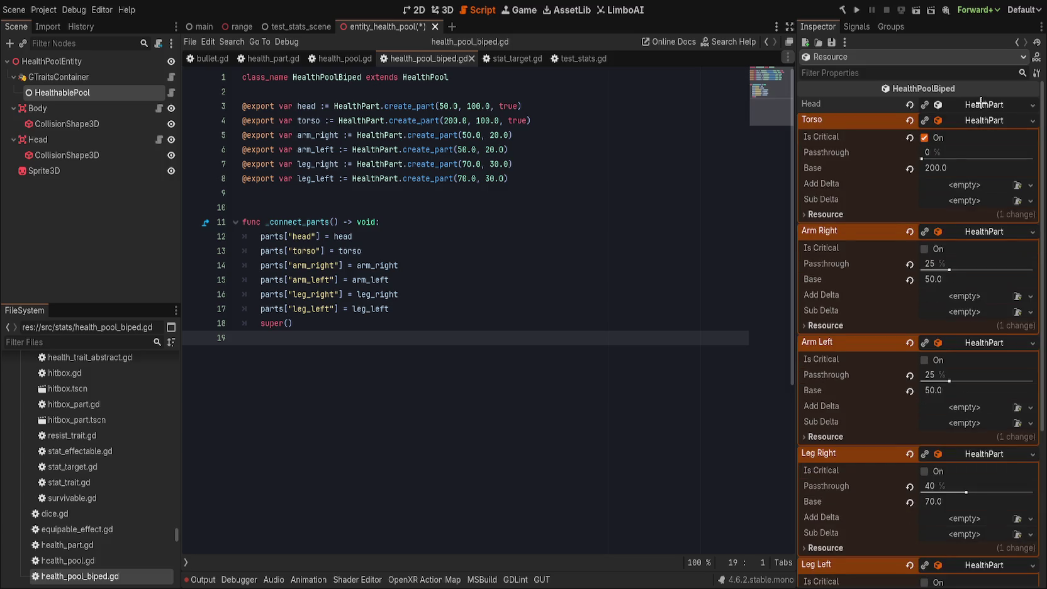
{"action": "left_click", "coordinate": [982, 104]}
{"action": "scroll", "coordinate": [861, 287], "scroll_direction": "down", "scroll_amount": 2}
{"action": "scroll", "coordinate": [861, 286], "scroll_direction": "up", "scroll_amount": 2}
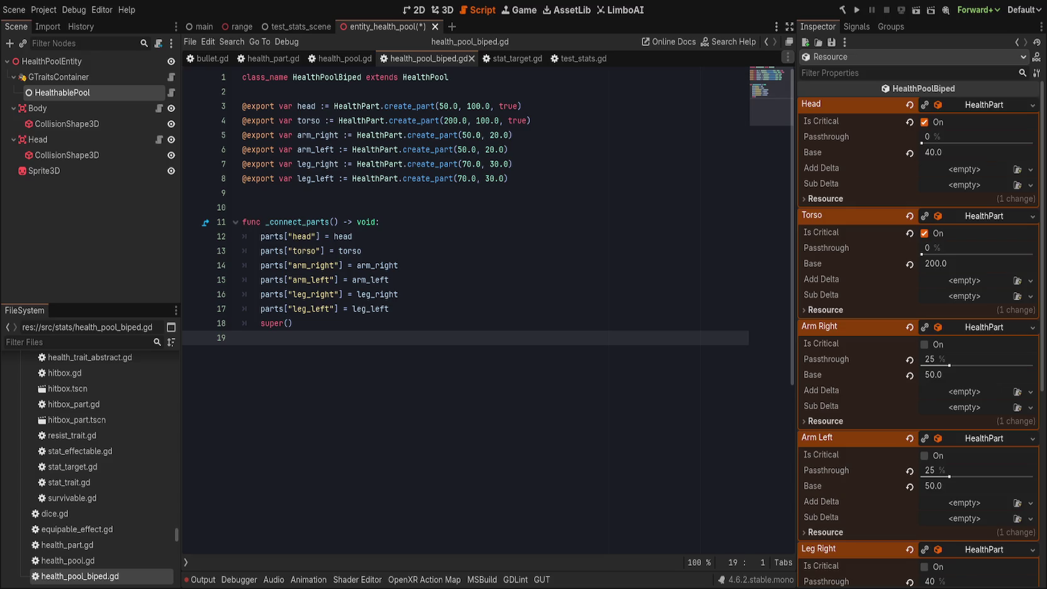
- Set the Torso part's base health to 100 after briefly entering 150
{"action": "left_click", "coordinate": [956, 261]}
{"action": "type", "text": "150"}
{"action": "key", "text": "Return"}
{"action": "left_click", "coordinate": [956, 261]}
{"action": "type", "text": "100"}
{"action": "key", "text": "Return"}
{"action": "scroll", "coordinate": [909, 471], "scroll_direction": "down", "scroll_amount": 5}
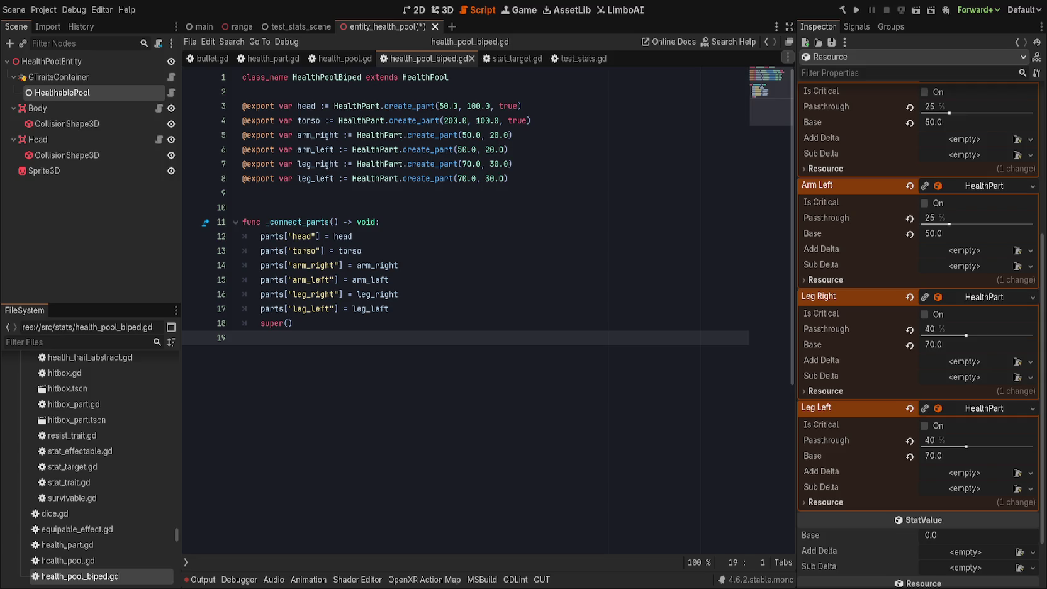
{"action": "scroll", "coordinate": [918, 333], "scroll_direction": "up", "scroll_amount": 5}
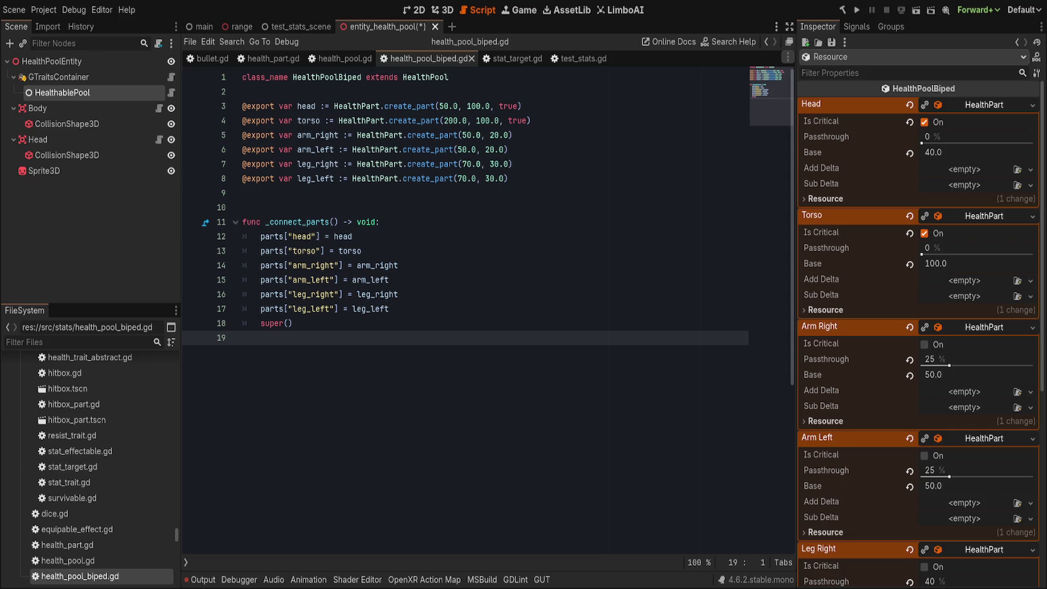
{"action": "scroll", "coordinate": [919, 333], "scroll_direction": "down", "scroll_amount": 5}
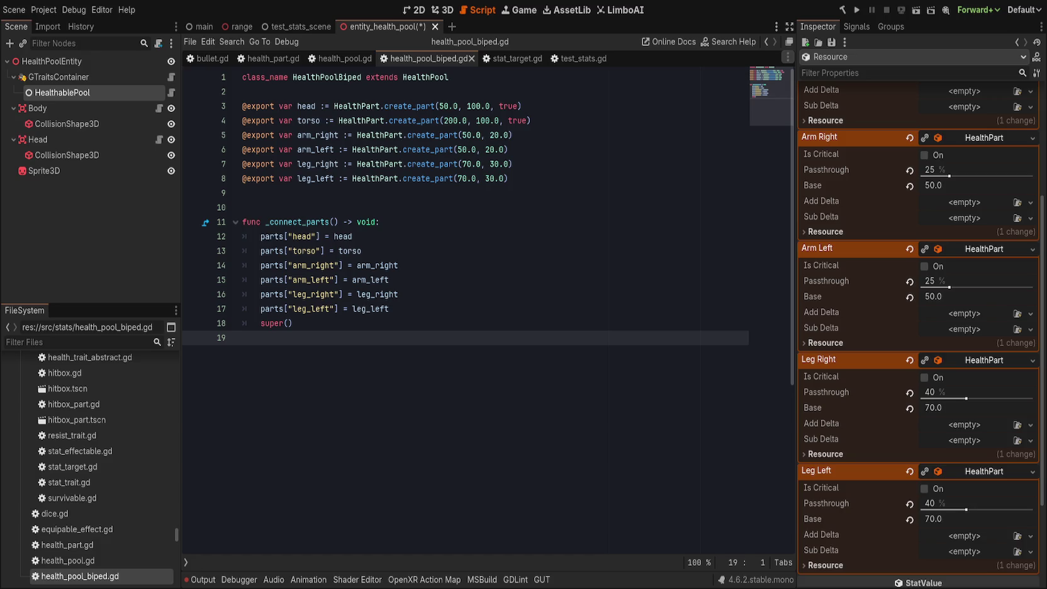
- Collapse both leg parts and set the pool's overall StatValue base to 380
{"action": "left_click", "coordinate": [981, 471]}
{"action": "left_click", "coordinate": [972, 363]}
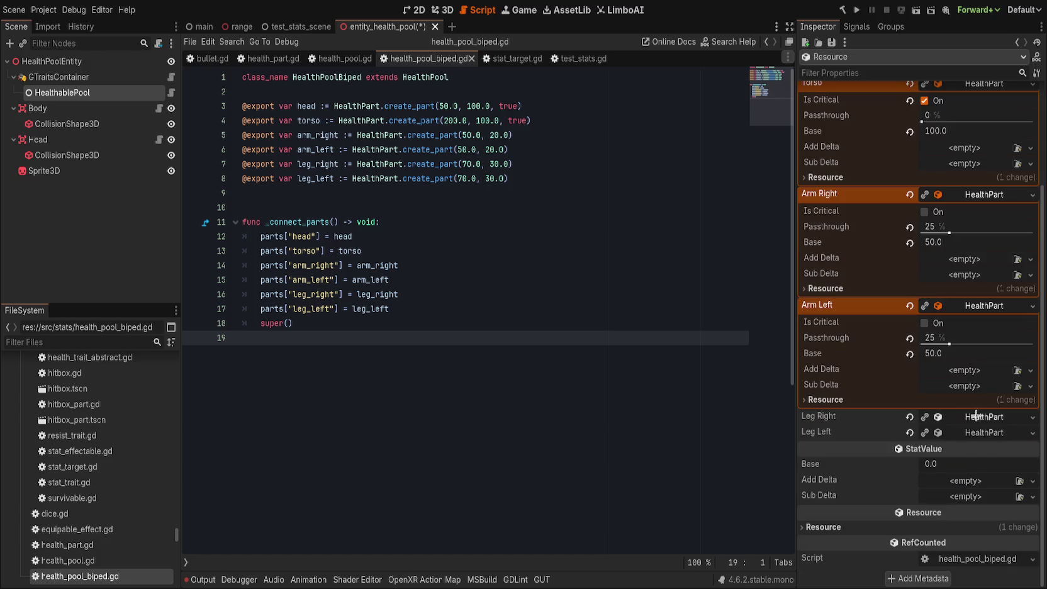
{"action": "left_click", "coordinate": [955, 465]}
{"action": "type", "text": "380"}
{"action": "key", "text": "Return"}
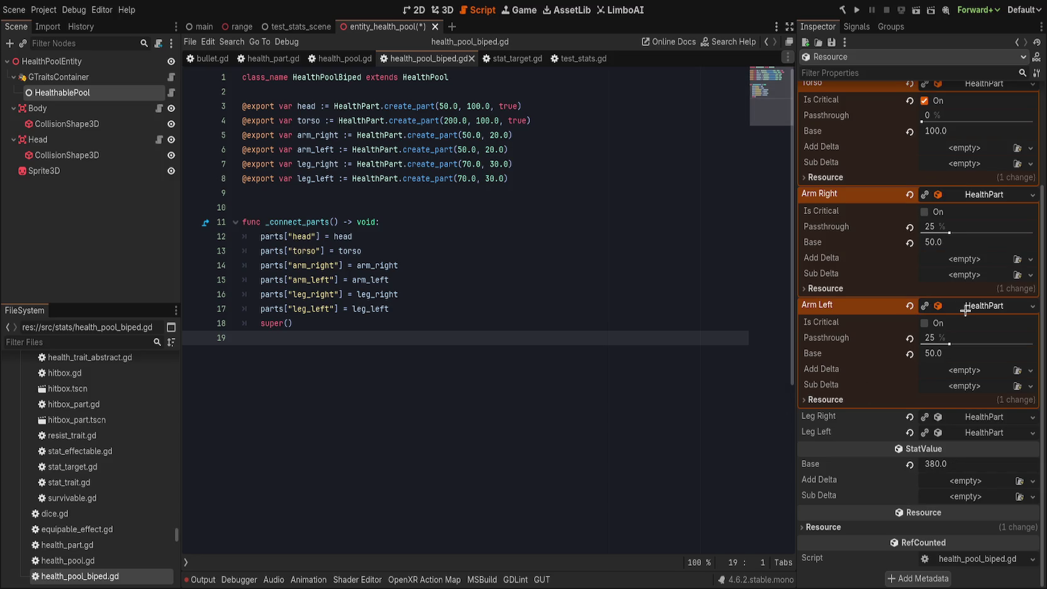
- Collapse the arm, torso and head parts and reselect the HealthablePool node
{"action": "left_click", "coordinate": [963, 309]}
{"action": "left_click", "coordinate": [971, 335]}
{"action": "left_click", "coordinate": [978, 217]}
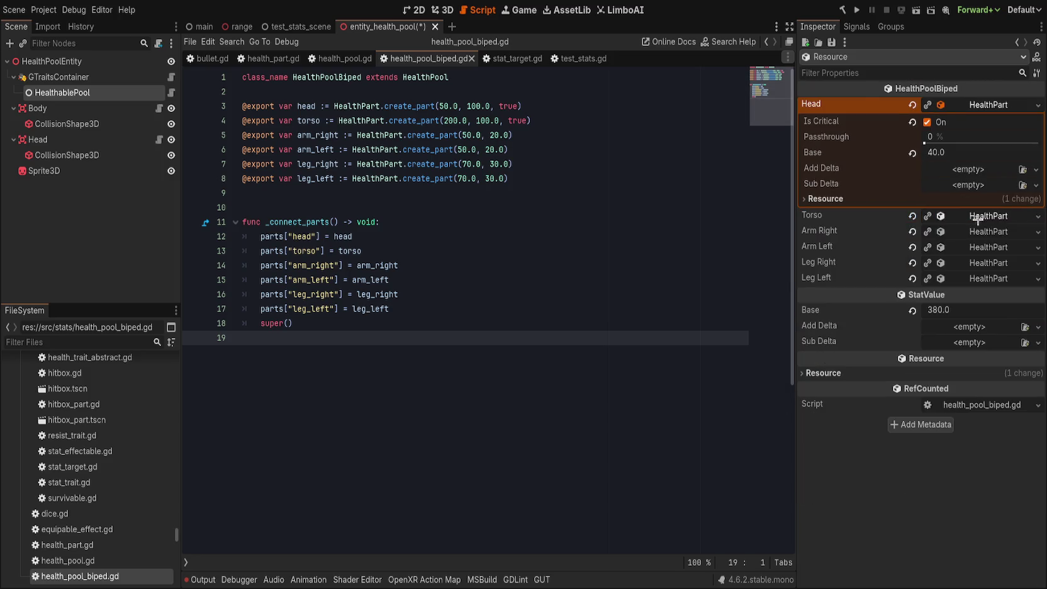
{"action": "left_click", "coordinate": [984, 106]}
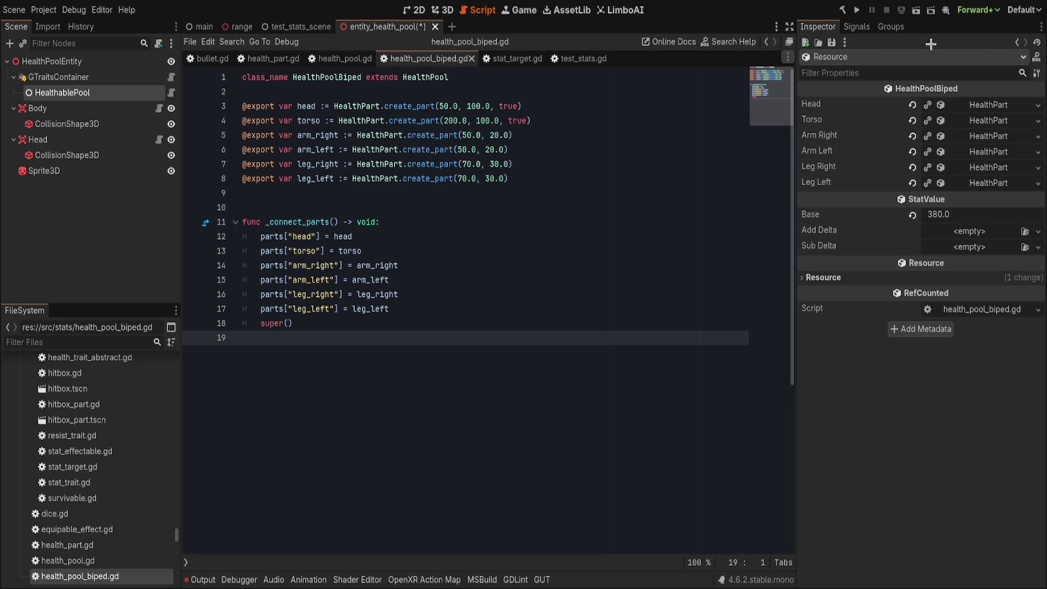
{"action": "left_click", "coordinate": [1016, 41]}
{"action": "left_click", "coordinate": [69, 155]}
{"action": "left_click", "coordinate": [63, 93]}
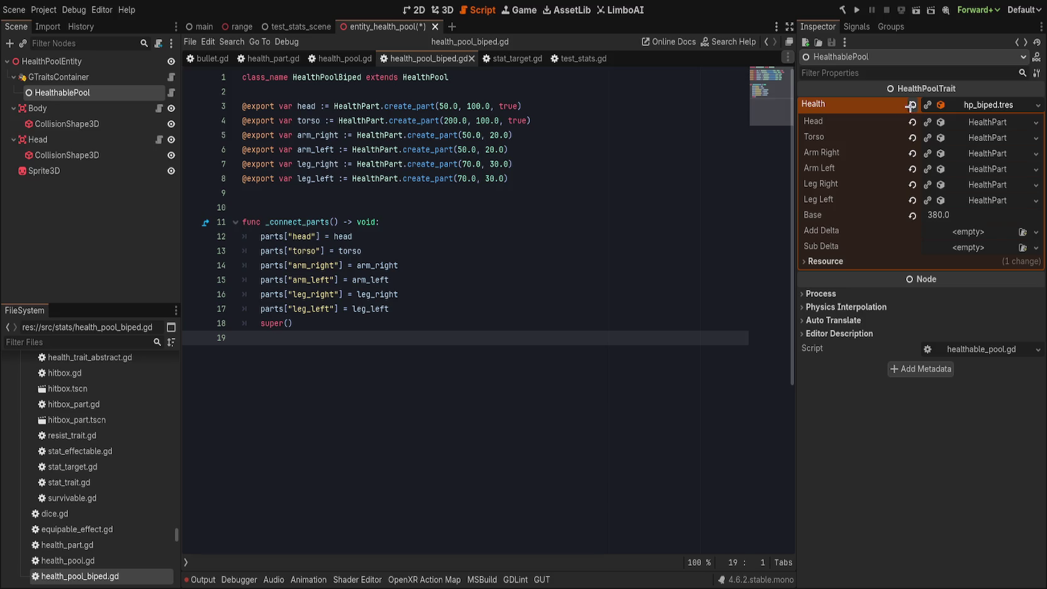
- Make the hp_biped health resource Local to Scene and inspect the Leg Left and Arm Left parts
{"action": "left_click", "coordinate": [863, 261]}
{"action": "left_click", "coordinate": [930, 275]}
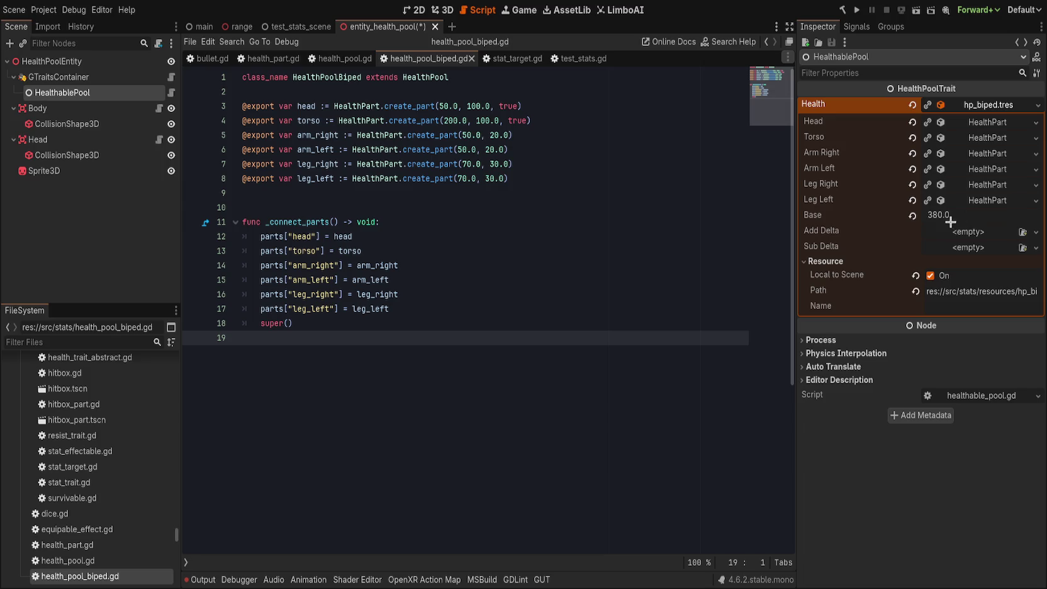
{"action": "left_click", "coordinate": [969, 201]}
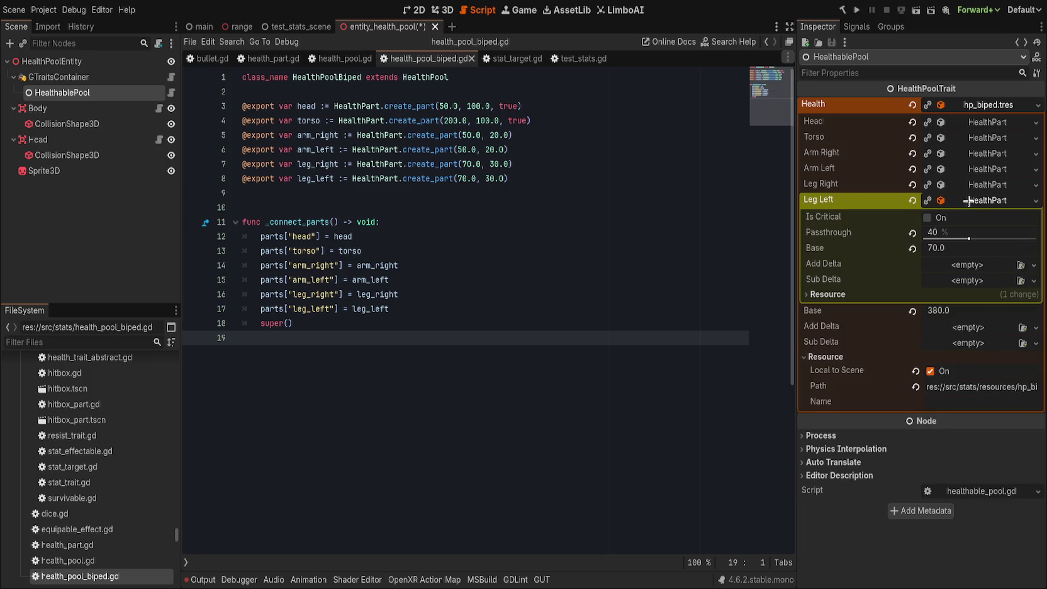
{"action": "left_click", "coordinate": [969, 201]}
{"action": "left_click", "coordinate": [969, 154]}
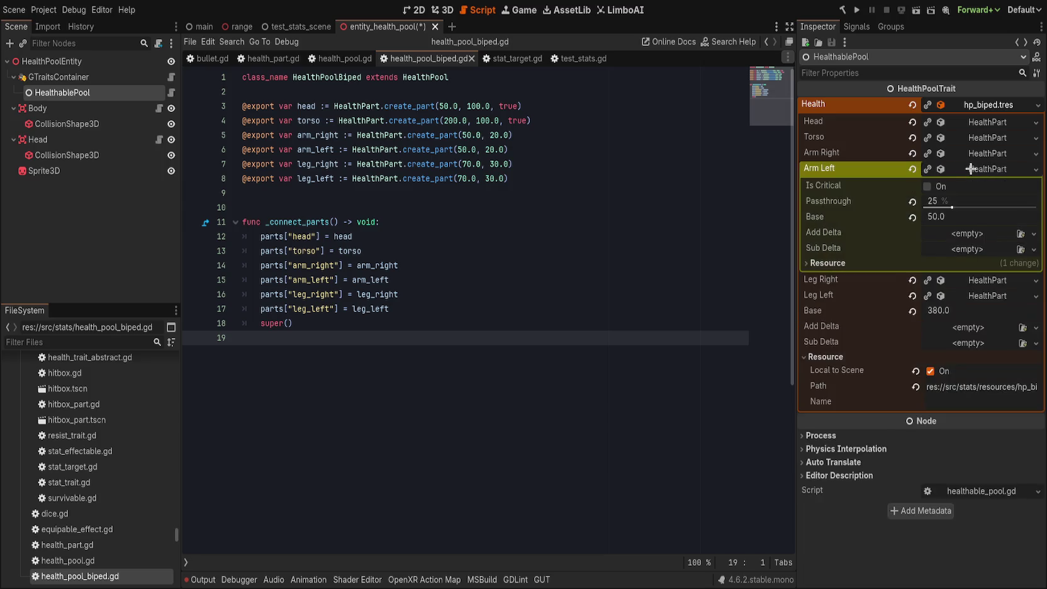
{"action": "left_click", "coordinate": [970, 154]}
- Review the Torso, Arm Right and Head parts' settings in the health resource
{"action": "left_click", "coordinate": [963, 136]}
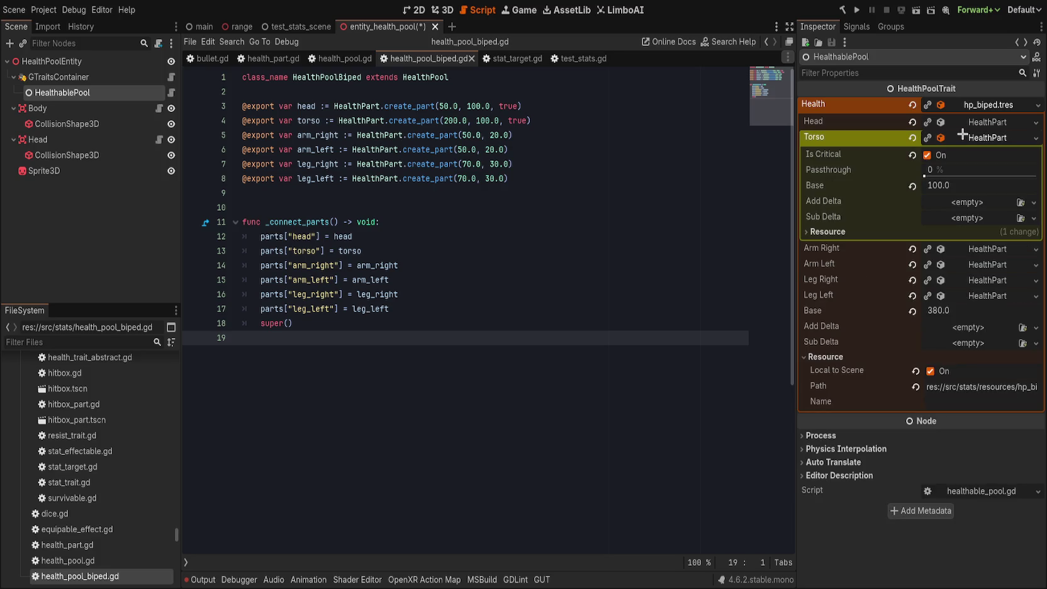
{"action": "left_click", "coordinate": [962, 135]}
{"action": "left_click", "coordinate": [956, 153]}
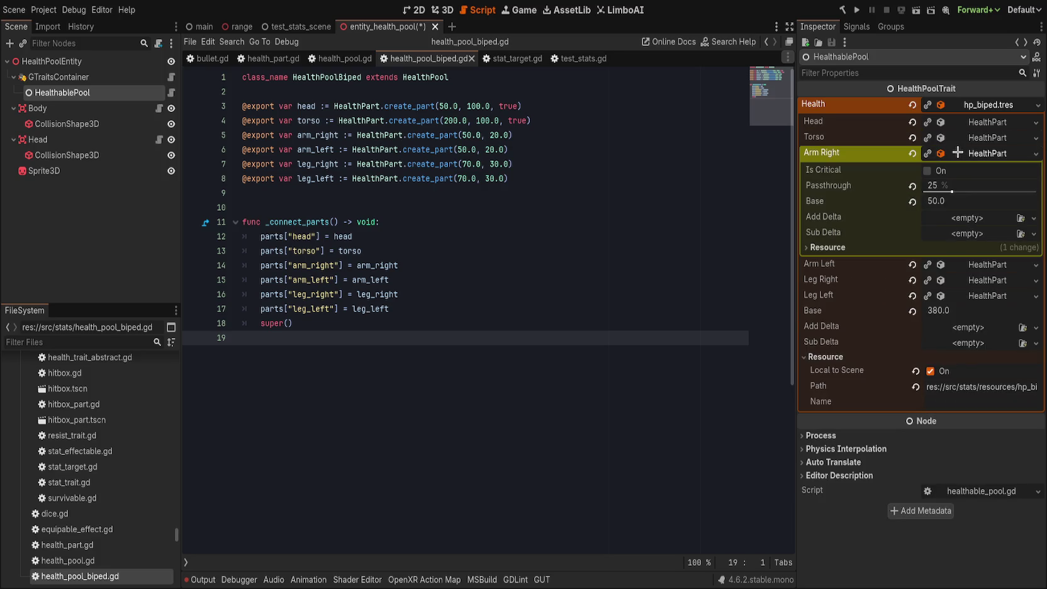
{"action": "left_click", "coordinate": [957, 153]}
{"action": "double_click", "coordinate": [960, 138]}
{"action": "left_click", "coordinate": [962, 120]}
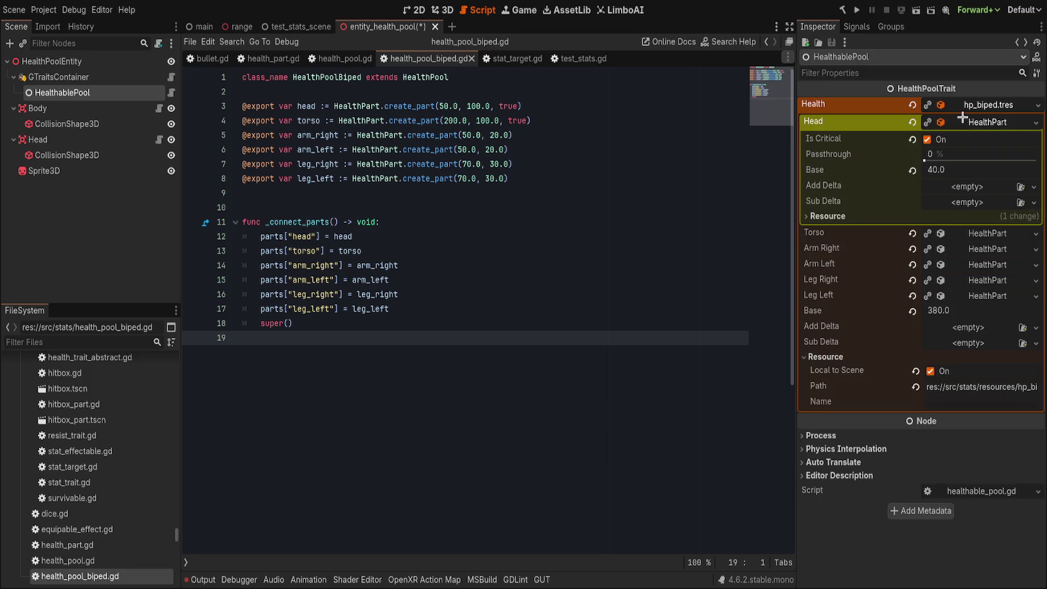
{"action": "left_click", "coordinate": [962, 119]}
{"action": "left_click", "coordinate": [962, 136]}
{"action": "left_click", "coordinate": [962, 136]}
{"action": "left_click", "coordinate": [964, 121]}
{"action": "left_click", "coordinate": [963, 105]}
{"action": "left_click", "coordinate": [967, 102]}
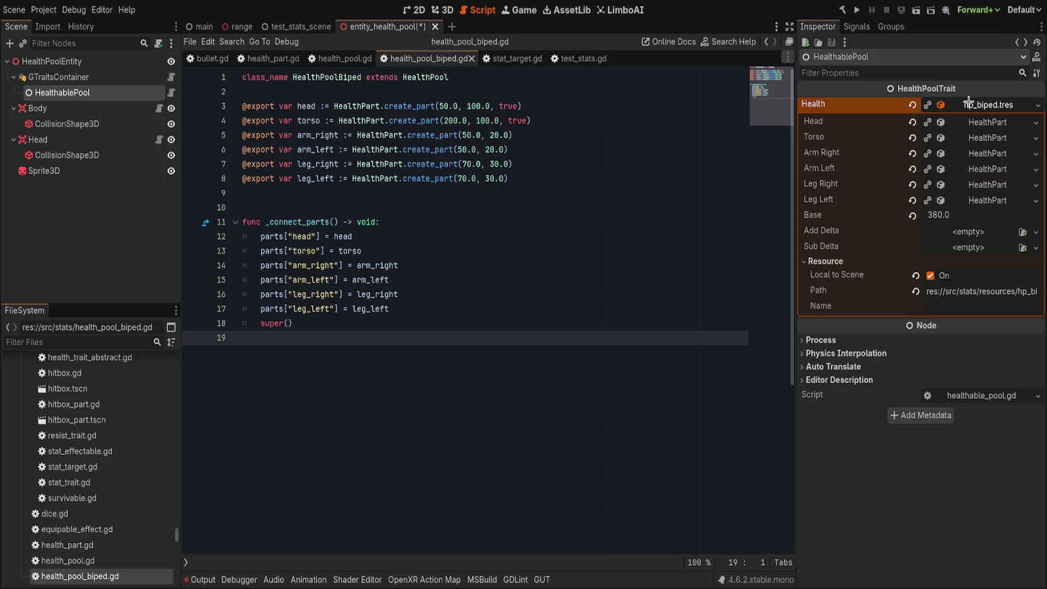
- Save the entity_health_pool scene with Ctrl+S and recheck the Head and Torso parts
{"action": "key", "text": "ctrl+s"}
{"action": "left_click", "coordinate": [554, 246]}
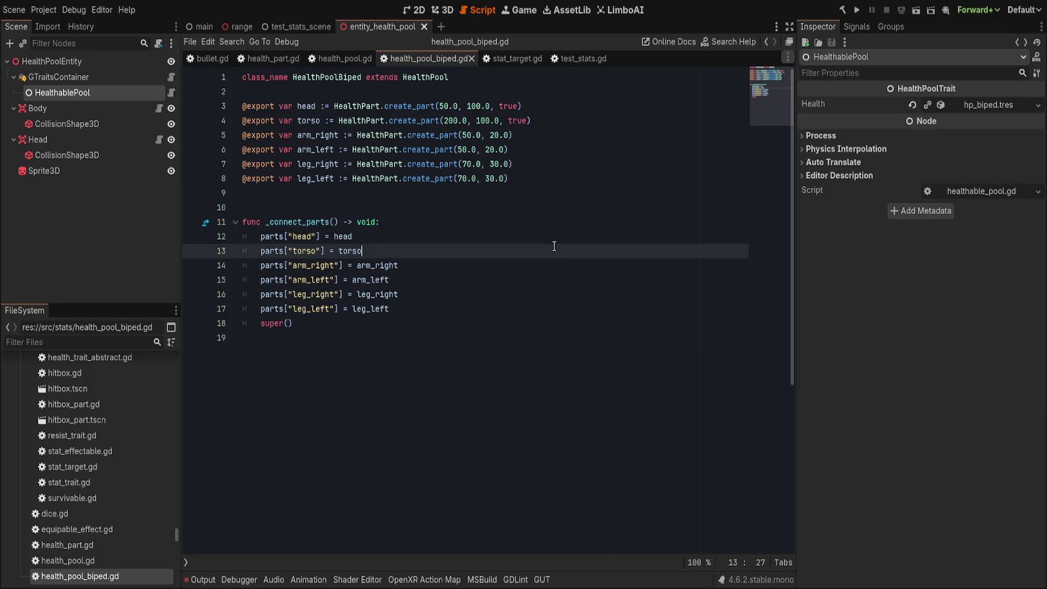
{"action": "left_click", "coordinate": [975, 104]}
{"action": "left_click", "coordinate": [972, 123]}
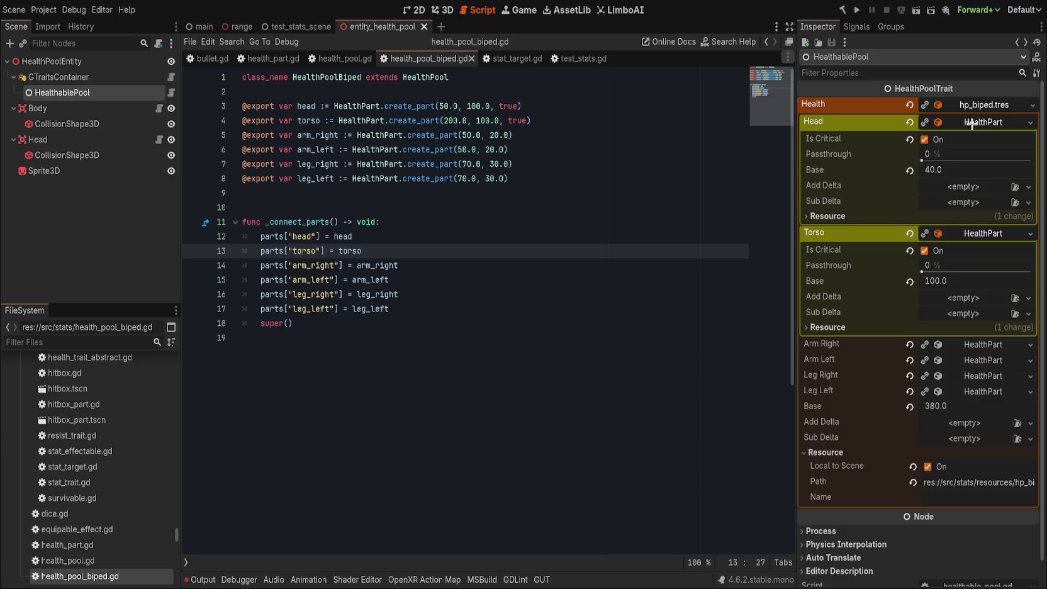
{"action": "left_click", "coordinate": [972, 122]}
{"action": "left_click", "coordinate": [973, 134]}
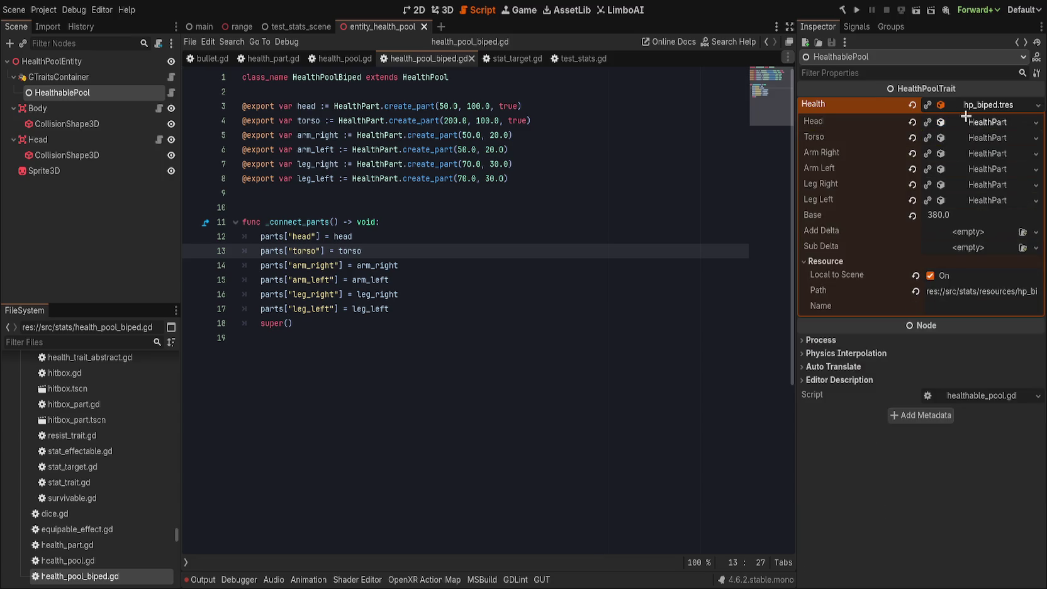
{"action": "left_click", "coordinate": [983, 104]}
{"action": "double_click", "coordinate": [421, 102]}
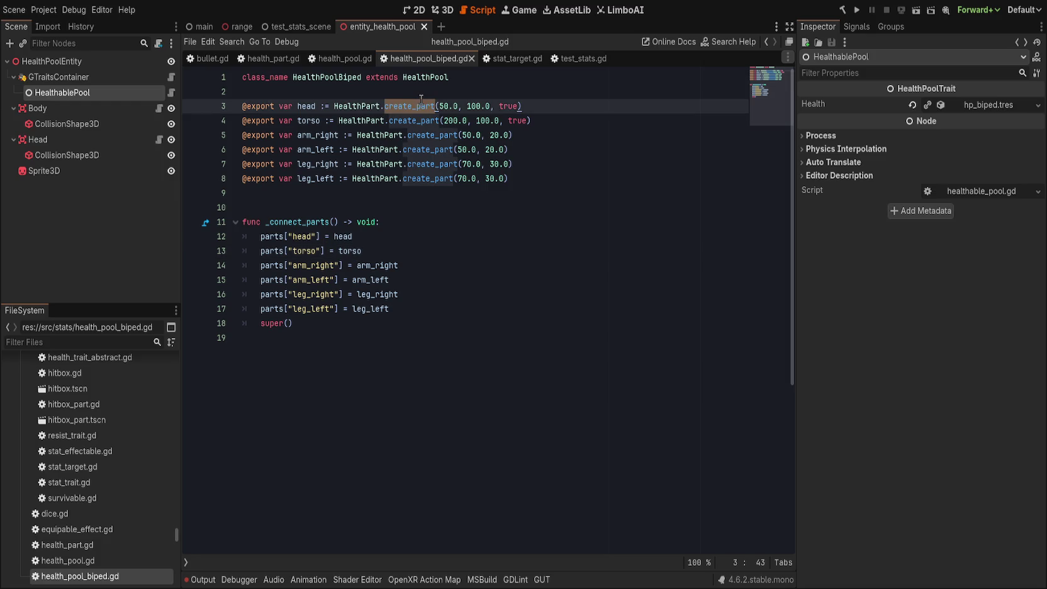
- Change line 3's create_part call to HealthPart.new() and copy it
{"action": "key", "text": "BackSpace"}
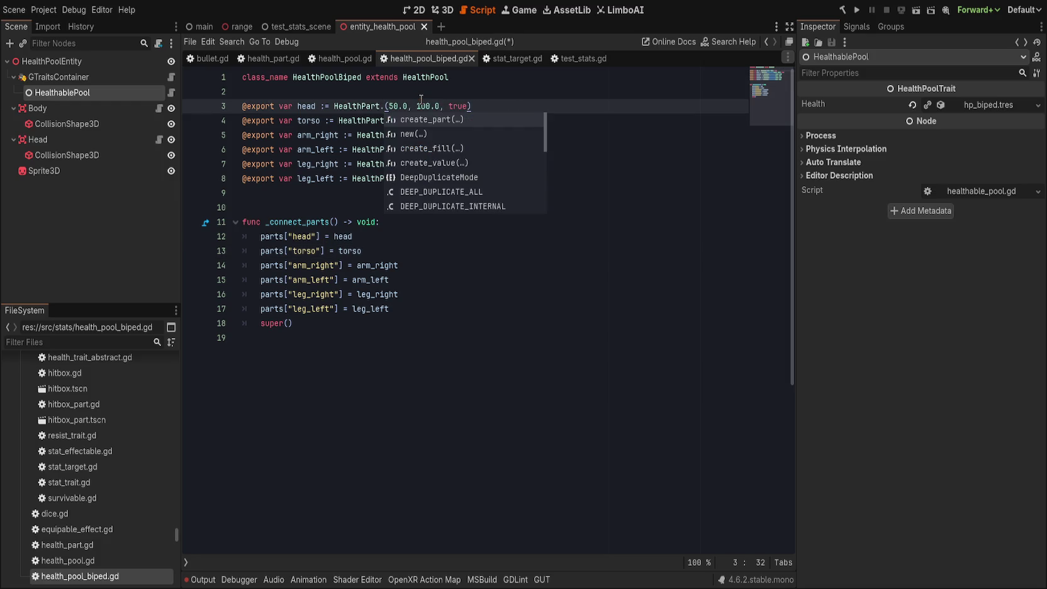
{"action": "type", "text": "new"}
{"action": "key", "text": "Return"}
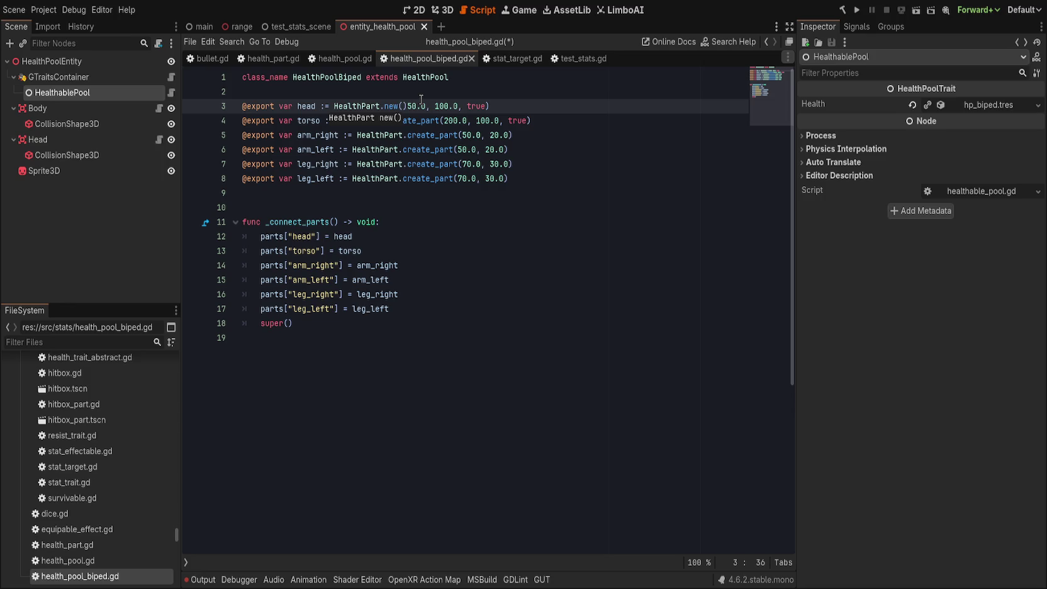
{"action": "key", "text": "Right"}
{"action": "key", "text": "shift+End"}
{"action": "key", "text": "Delete"}
{"action": "key", "text": "ctrl+c"}
- Replace the torso, arm and leg create_part calls with HealthPart.new() and save the script
{"action": "left_click_drag", "start_coordinate": [338, 120], "coordinate": [583, 126]}
{"action": "key", "text": "ctrl+v"}
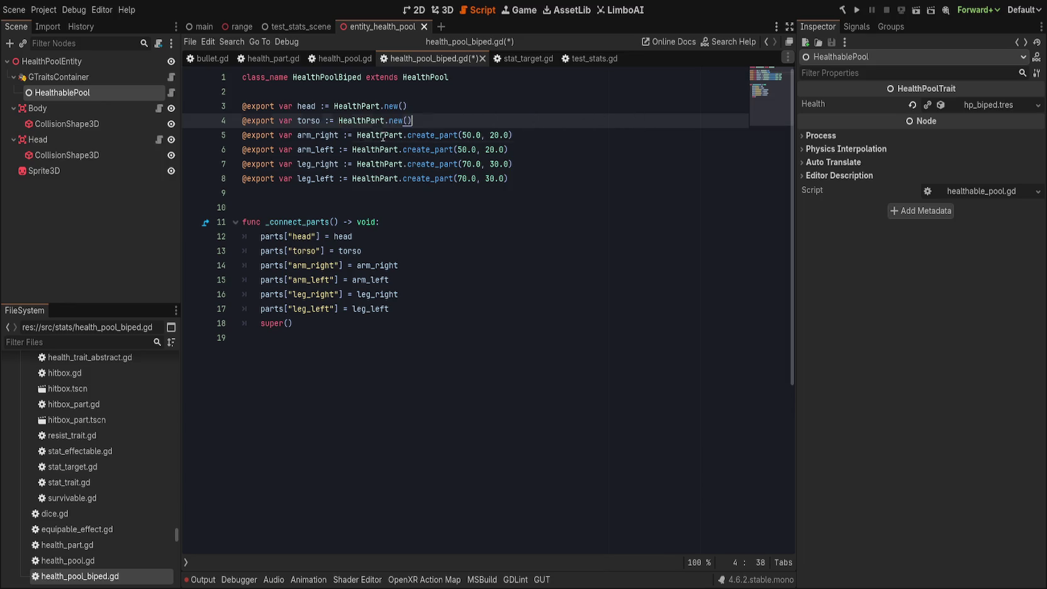
{"action": "left_click_drag", "start_coordinate": [356, 135], "coordinate": [513, 136]}
{"action": "key", "text": "ctrl+v"}
{"action": "left_click_drag", "start_coordinate": [352, 149], "coordinate": [509, 150]}
{"action": "key", "text": "ctrl+v"}
{"action": "mouse_move", "coordinate": [357, 164]}
{"action": "left_mouse_down"}
{"action": "mouse_move", "coordinate": [513, 164]}
{"action": "mouse_move", "coordinate": [466, 178]}
{"action": "mouse_move", "coordinate": [509, 179]}
{"action": "left_mouse_up"}
{"action": "key", "text": "ctrl+v"}
{"action": "key", "text": "ctrl+v"}
{"action": "key", "text": "ctrl+s"}
{"action": "left_click", "coordinate": [513, 192]}
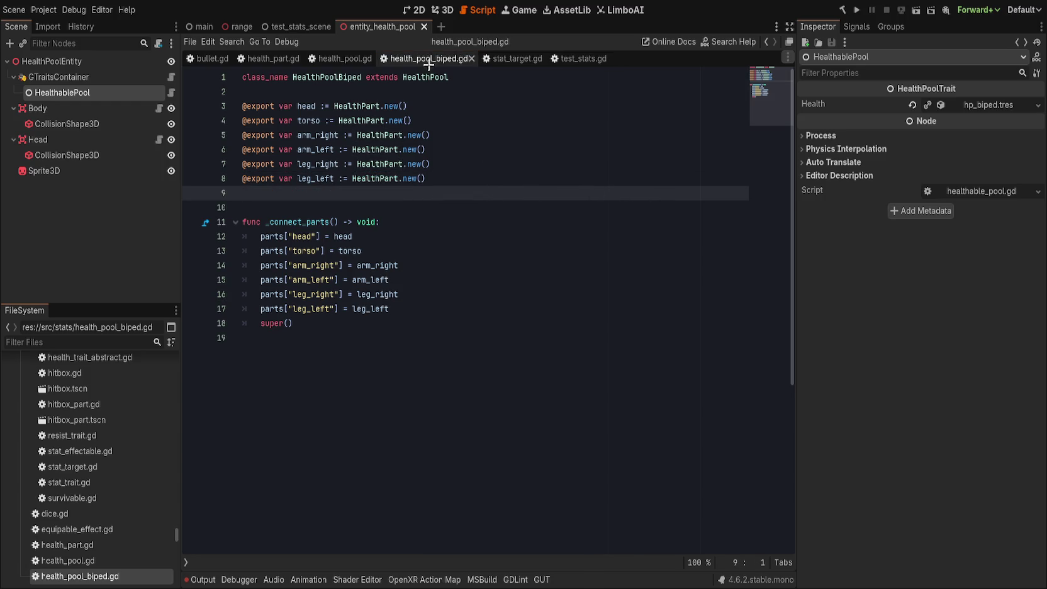
- Close the health_pool_biped.gd, stat_target.gd, test_stats.gd and health_pool.gd script tabs
{"action": "middle_click", "coordinate": [430, 63]}
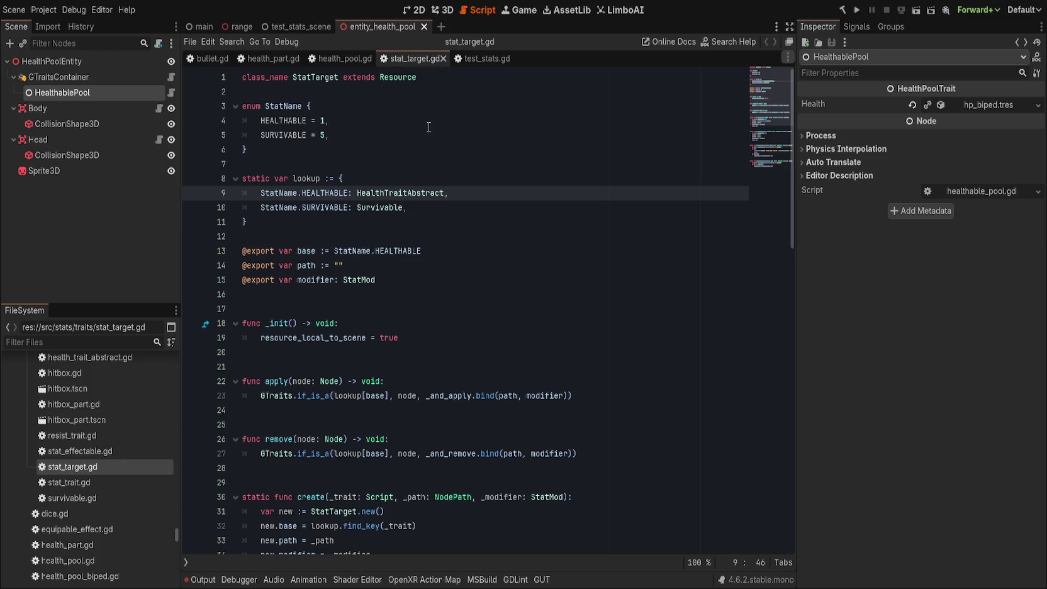
{"action": "middle_click", "coordinate": [407, 59]}
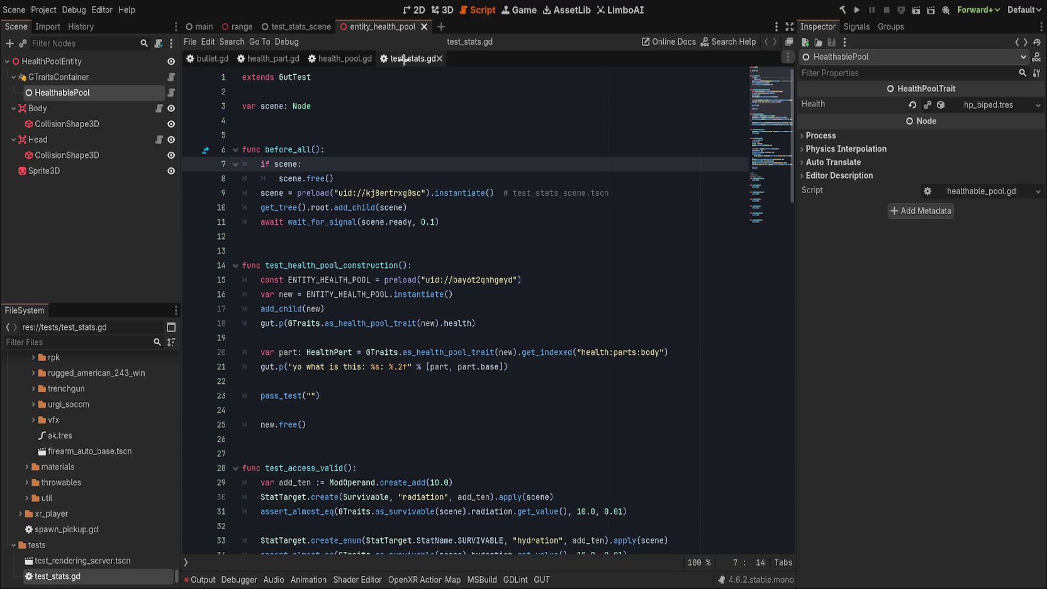
{"action": "middle_click", "coordinate": [403, 59]}
{"action": "middle_click", "coordinate": [339, 56]}
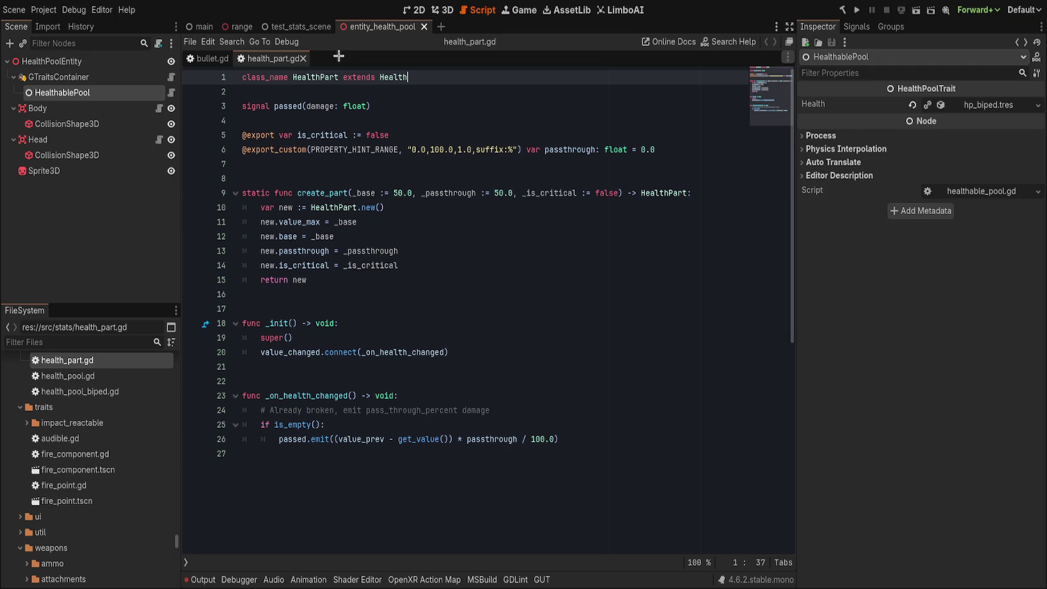
{"action": "scroll", "coordinate": [401, 177], "scroll_direction": "down", "scroll_amount": 1}
{"action": "scroll", "coordinate": [401, 177], "scroll_direction": "up", "scroll_amount": 1}
- Close health_part.gd and follow the bullet.gd Hitbox error to open hitbox.gd
{"action": "left_click", "coordinate": [401, 176]}
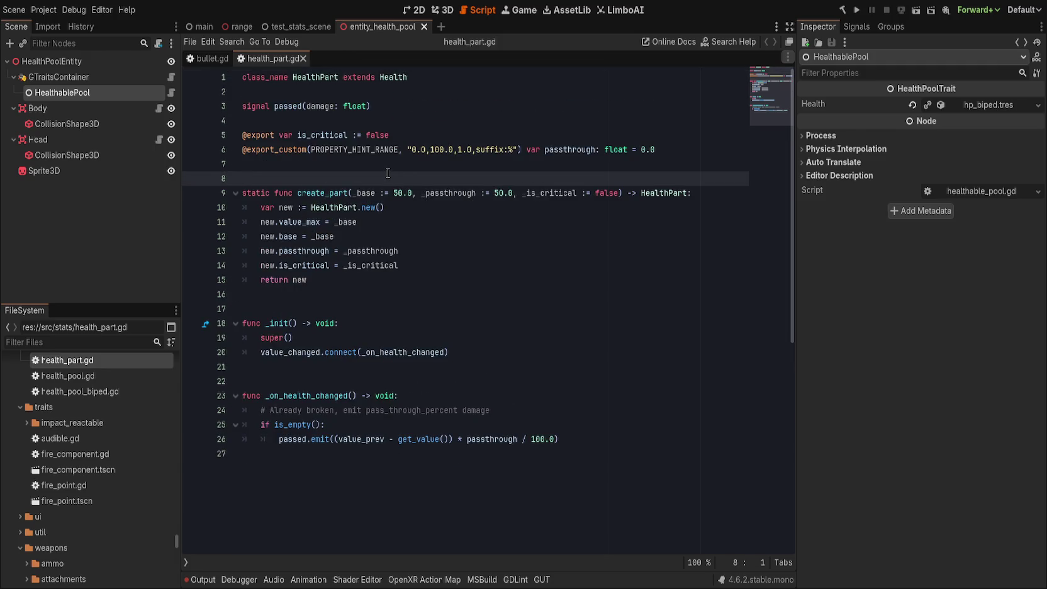
{"action": "left_click", "coordinate": [303, 58]}
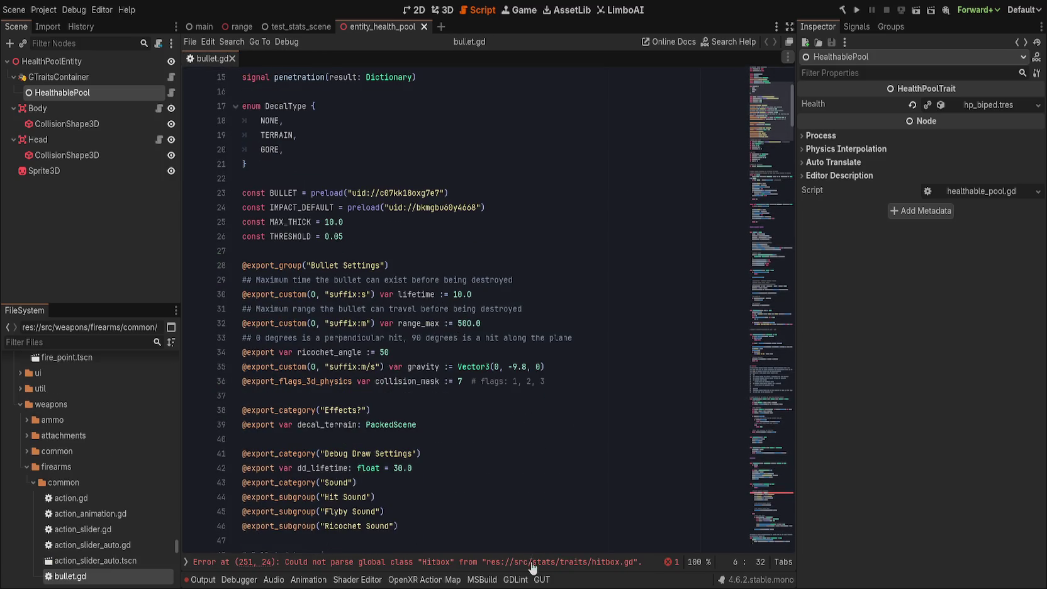
{"action": "left_click", "coordinate": [532, 567]}
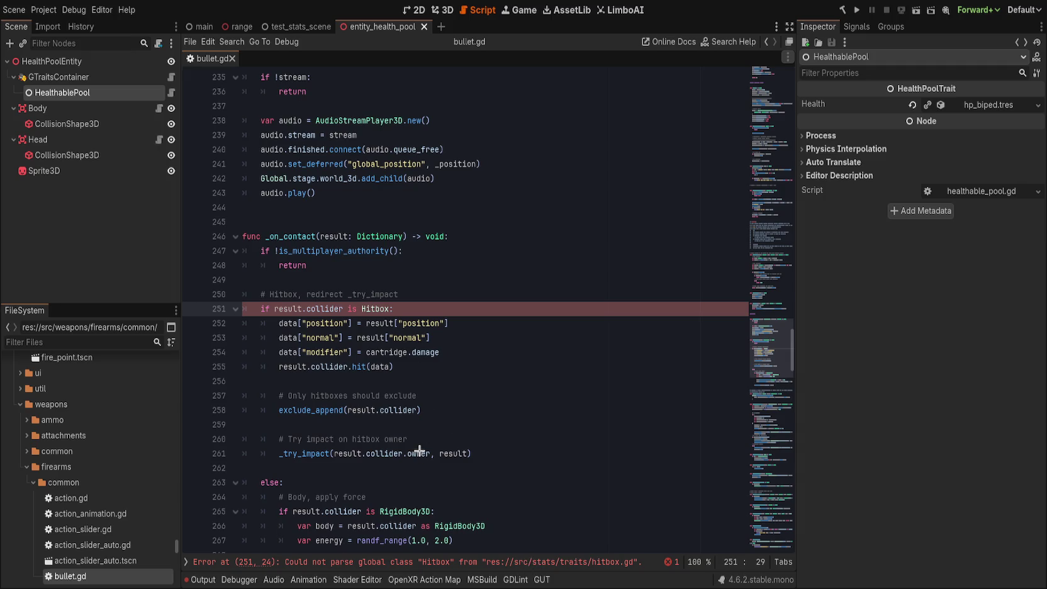
{"action": "left_click", "coordinate": [195, 560]}
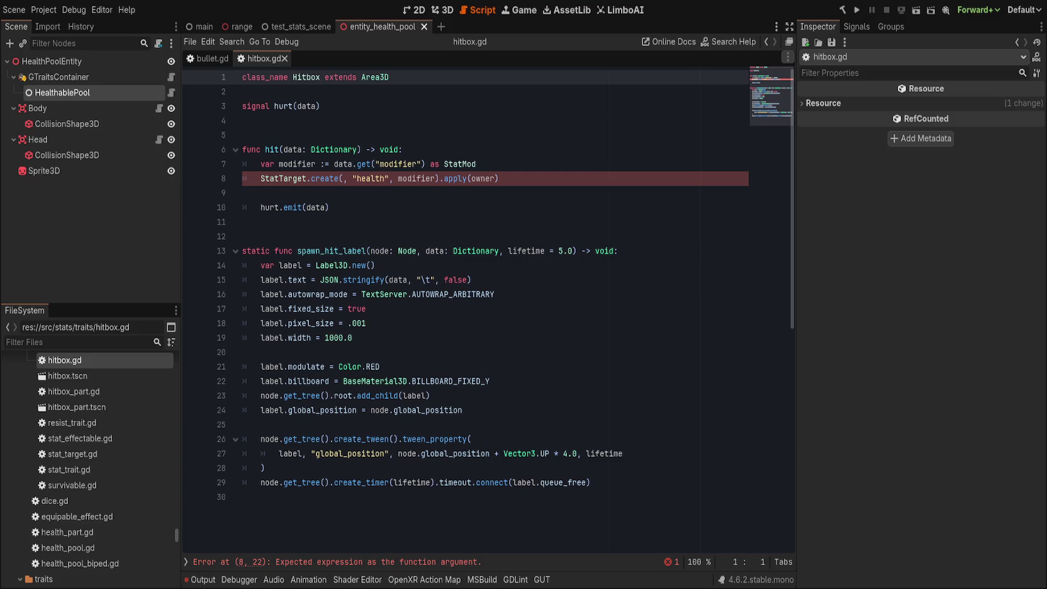
- Insert HealthTraitAbstract as StatTarget.create's first argument on line 8, then check the Output log
{"action": "left_click", "coordinate": [314, 193]}
{"action": "left_click", "coordinate": [345, 179]}
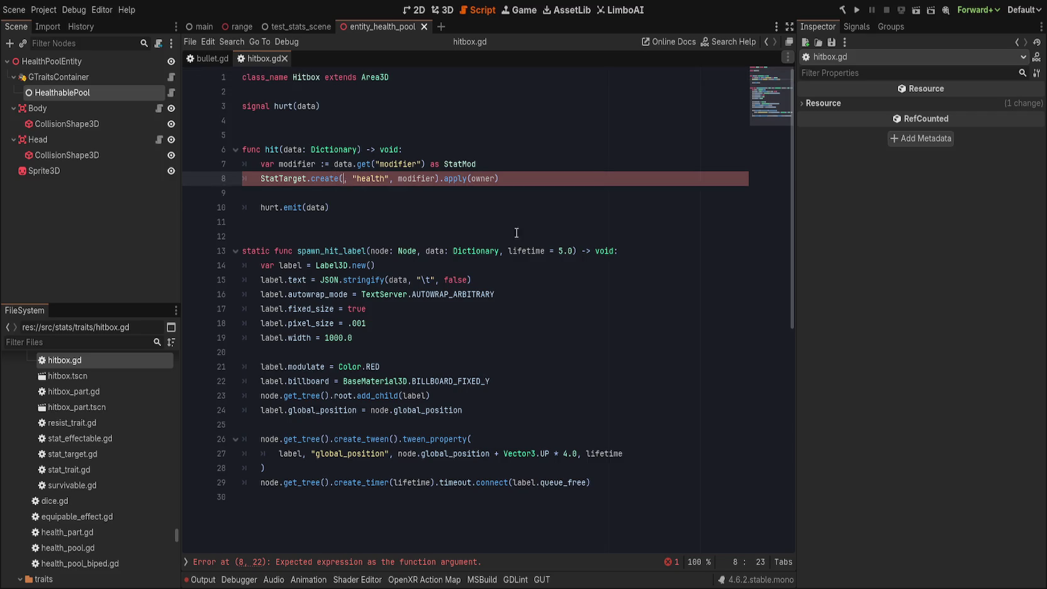
{"action": "type", "text": "Health"}
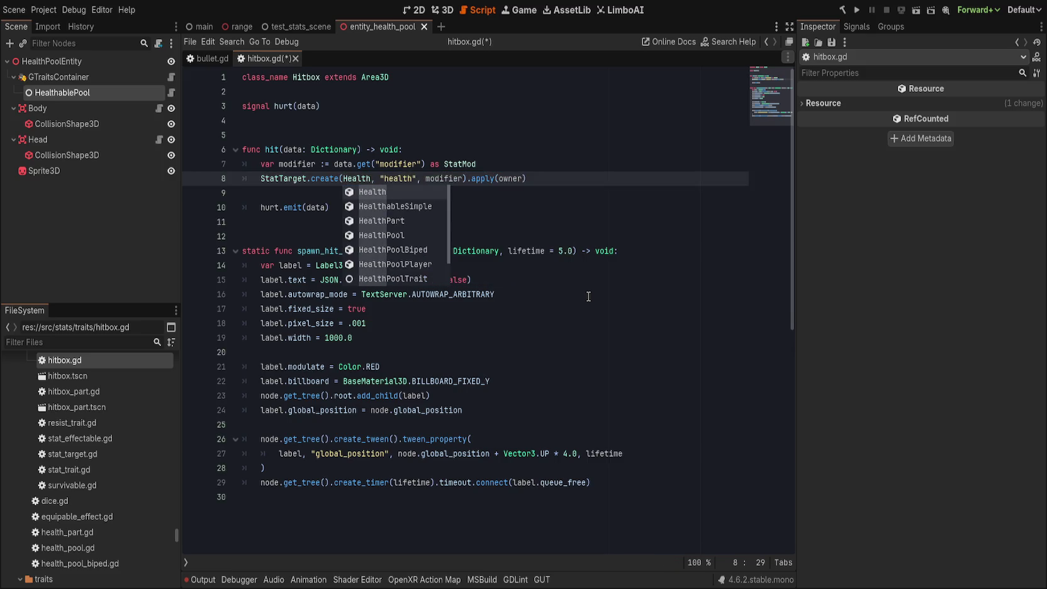
{"action": "type", "text": "trat"}
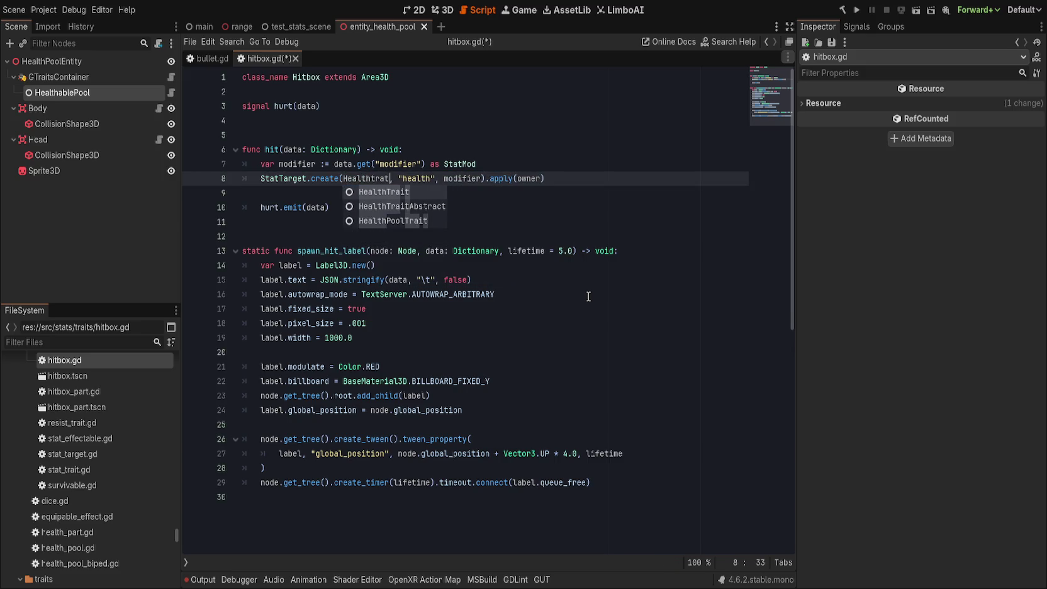
{"action": "key", "text": "Down"}
{"action": "key", "text": "Return"}
{"action": "key", "text": "End"}
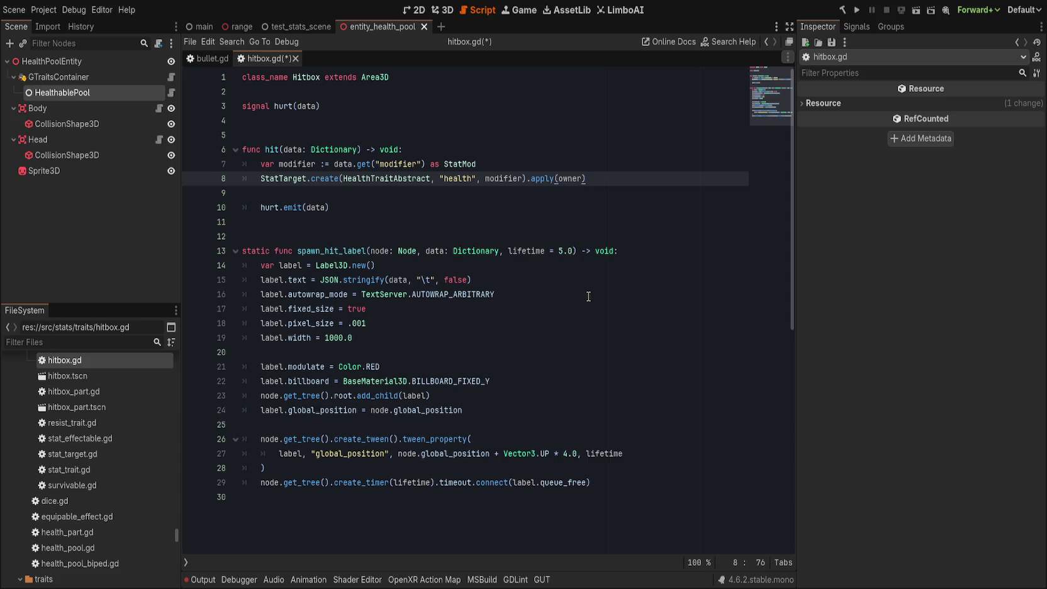
{"action": "left_click", "coordinate": [498, 162]}
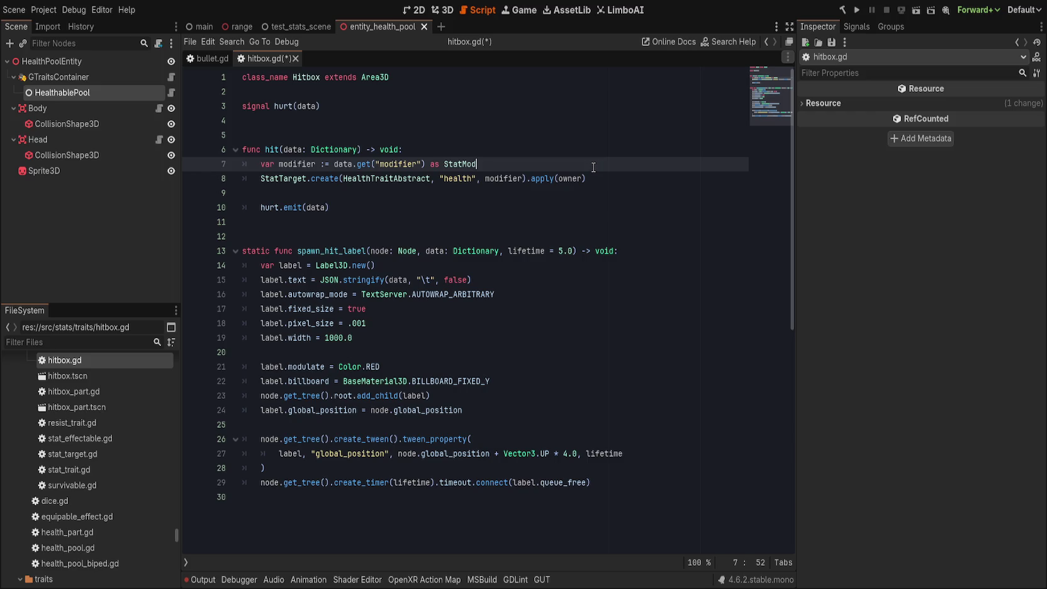
{"action": "left_click", "coordinate": [200, 579]}
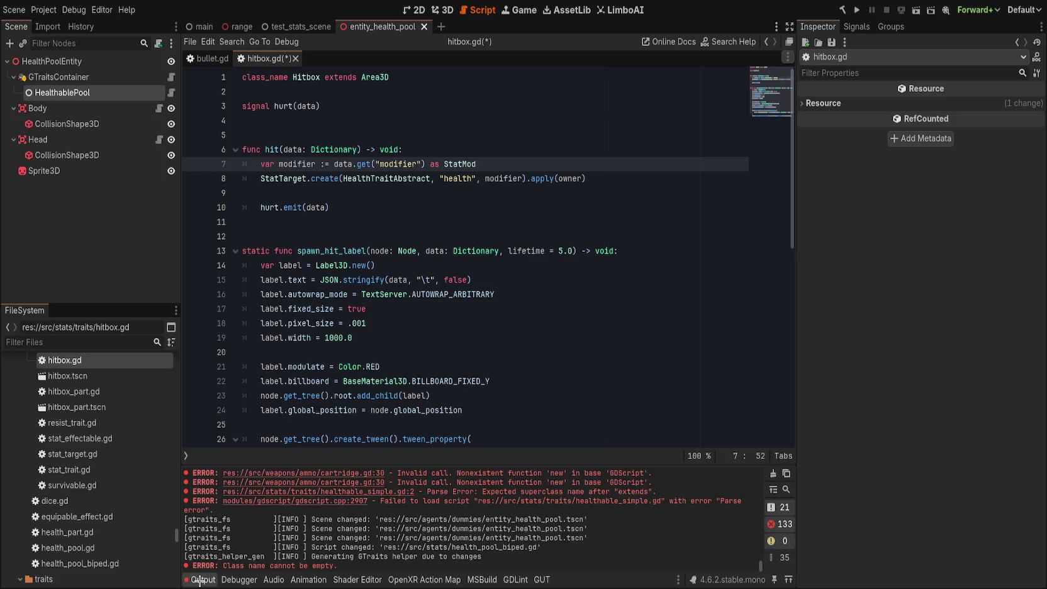
- Hide the Output panel and place the cursor on line 24 of hitbox.gd
{"action": "left_click", "coordinate": [198, 579]}
{"action": "left_click", "coordinate": [456, 410]}
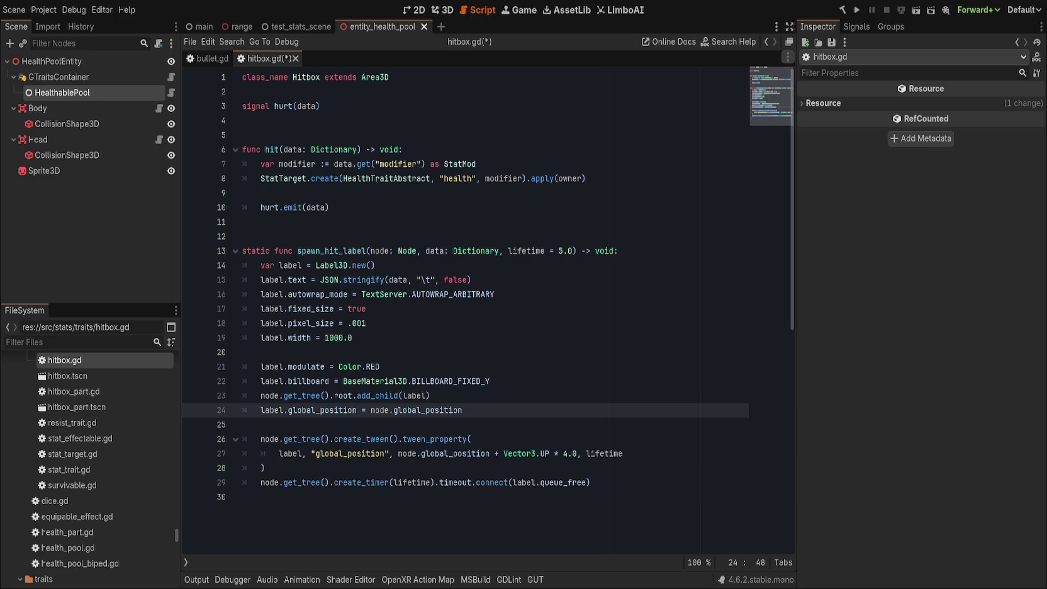
{"action": "left_click", "coordinate": [569, 369]}
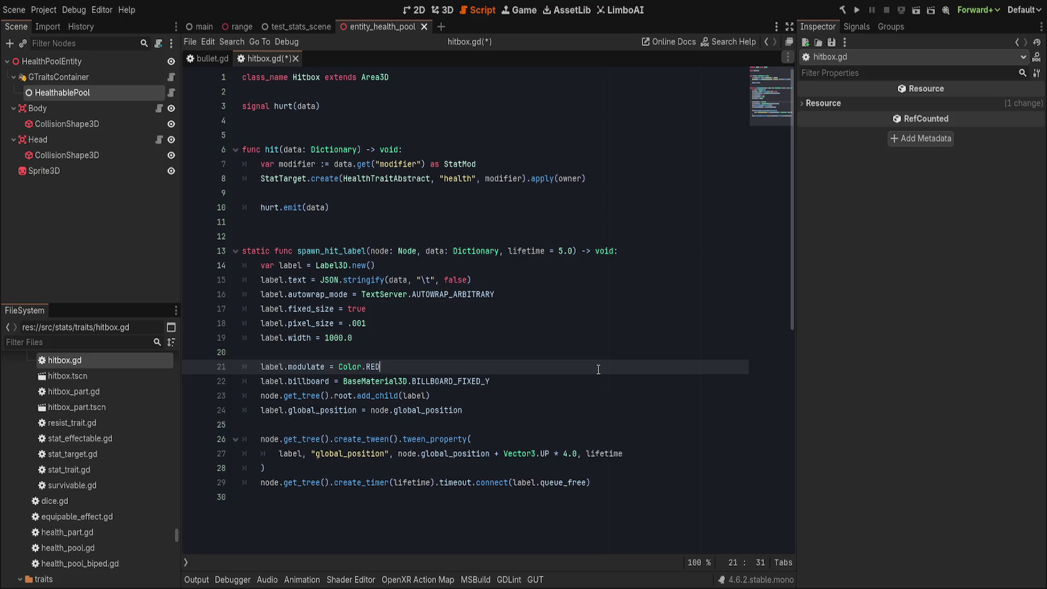
{"action": "left_click", "coordinate": [407, 212]}
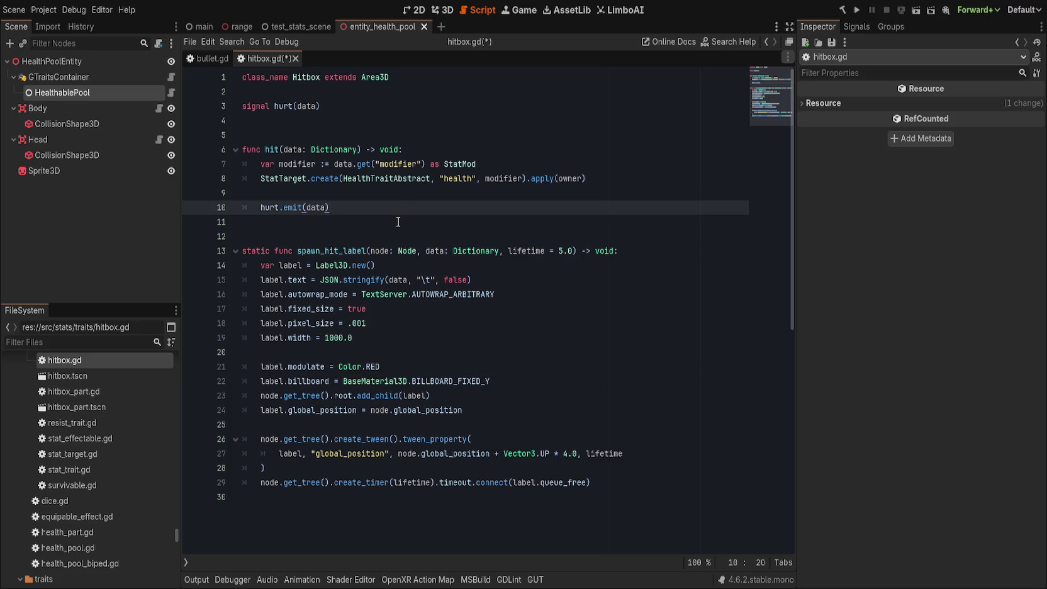
{"action": "left_click", "coordinate": [496, 157]}
{"action": "left_click", "coordinate": [501, 152]}
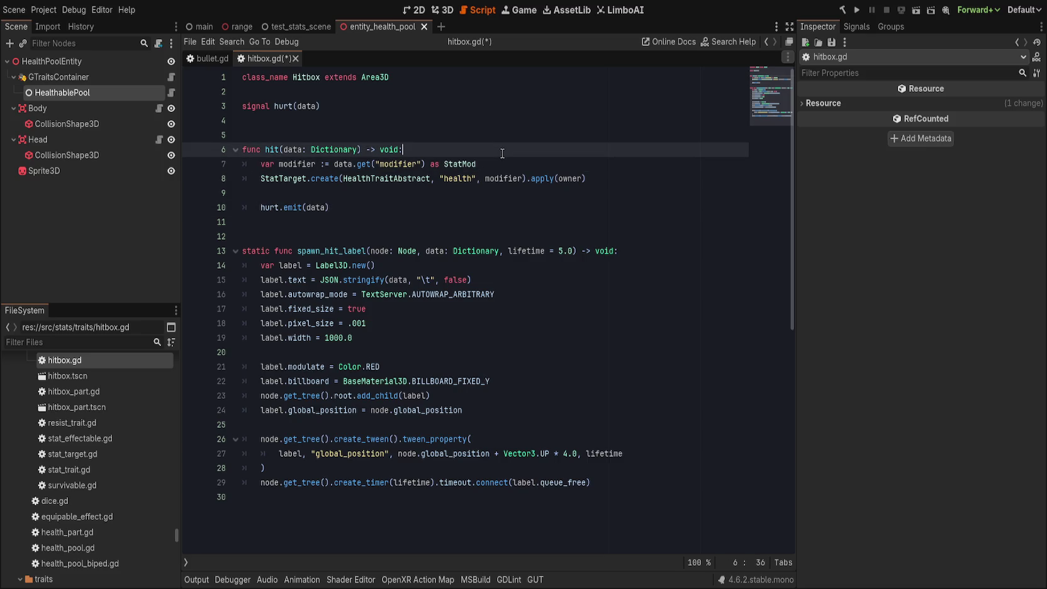
- Search the project for '.hit' and enlarge the Search Results panel to browse the 12 matches
{"action": "key", "text": "ctrl+shift+f"}
{"action": "type", "text": ".hit"}
{"action": "key", "text": "Return"}
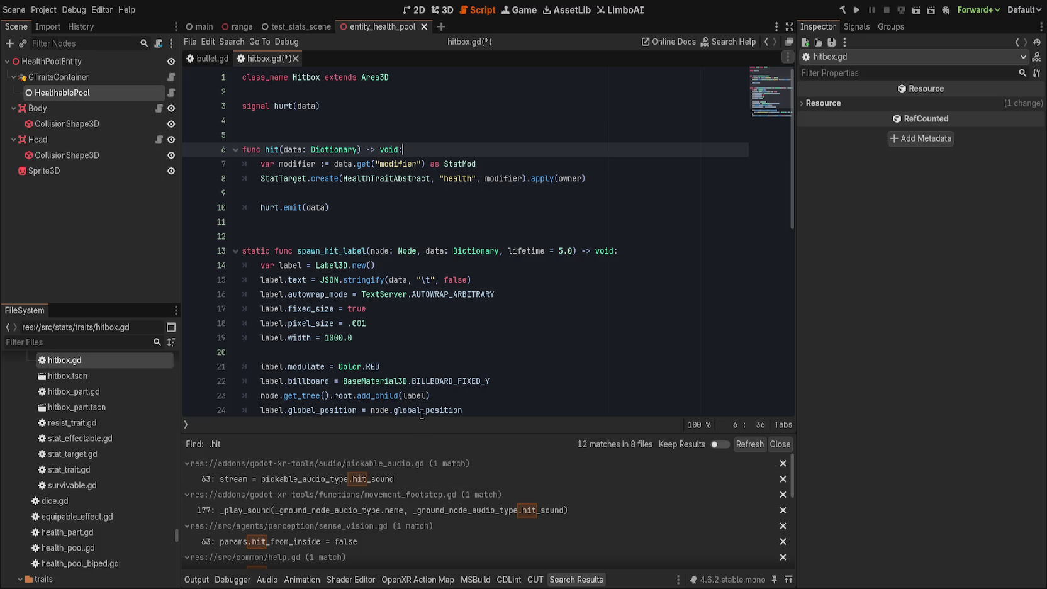
{"action": "scroll", "coordinate": [412, 516], "scroll_direction": "down", "scroll_amount": 3}
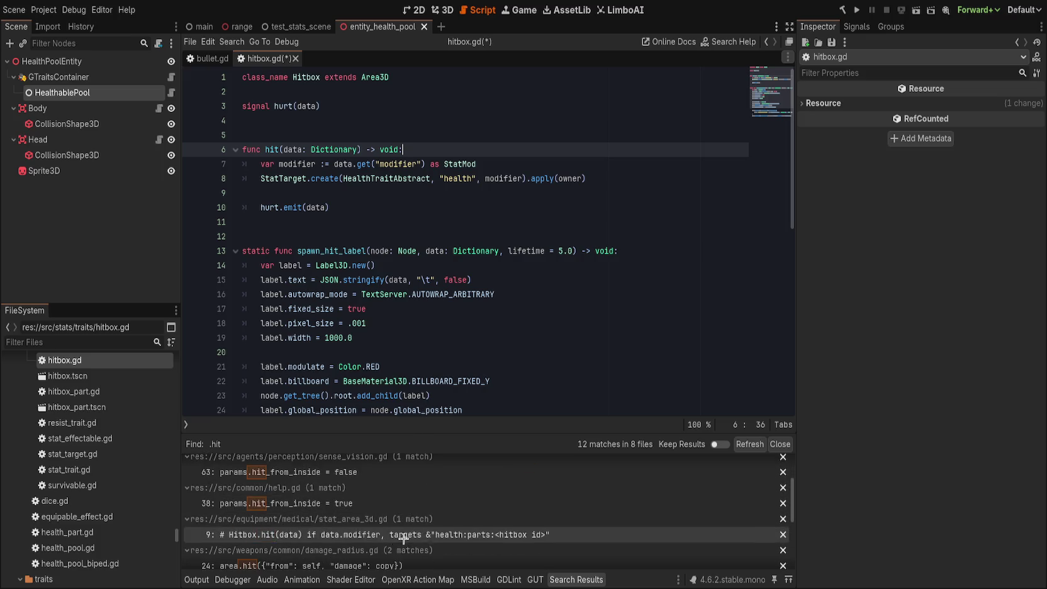
{"action": "left_click_drag", "start_coordinate": [408, 434], "coordinate": [417, 354]}
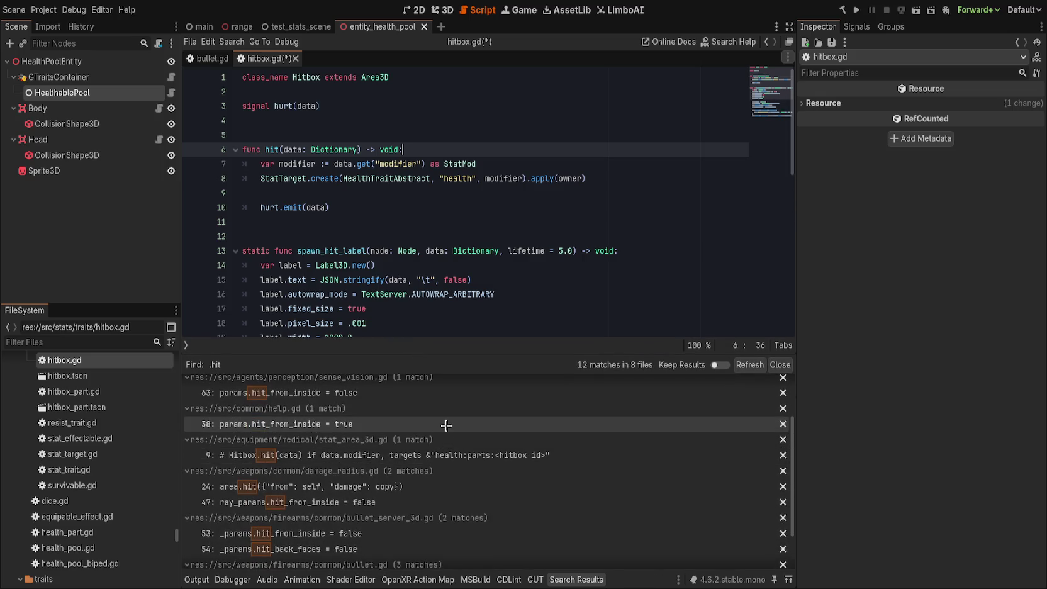
{"action": "scroll", "coordinate": [445, 428], "scroll_direction": "down", "scroll_amount": 1}
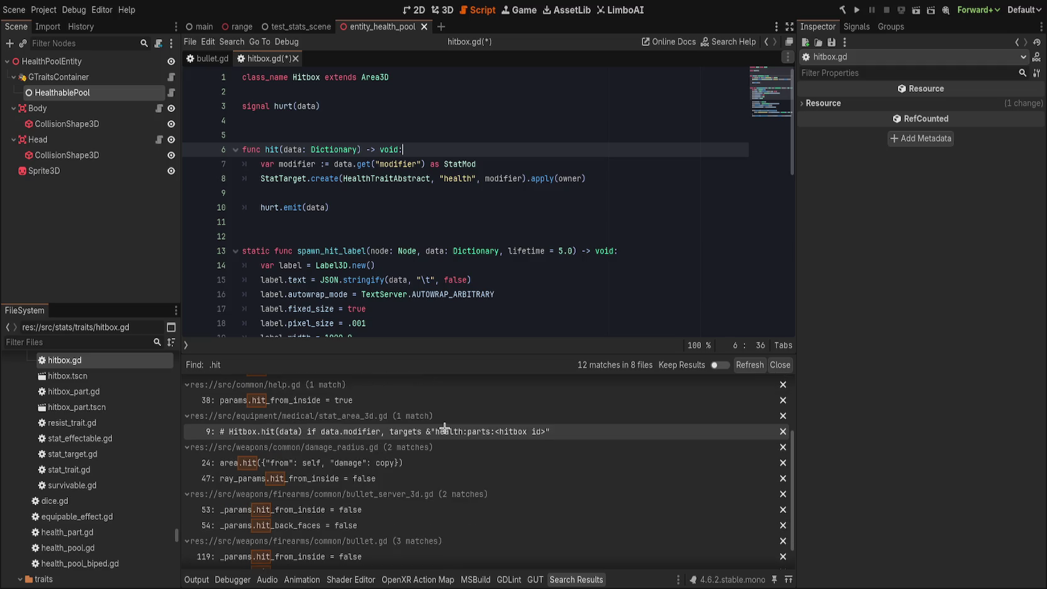
{"action": "scroll", "coordinate": [445, 428], "scroll_direction": "down", "scroll_amount": 1}
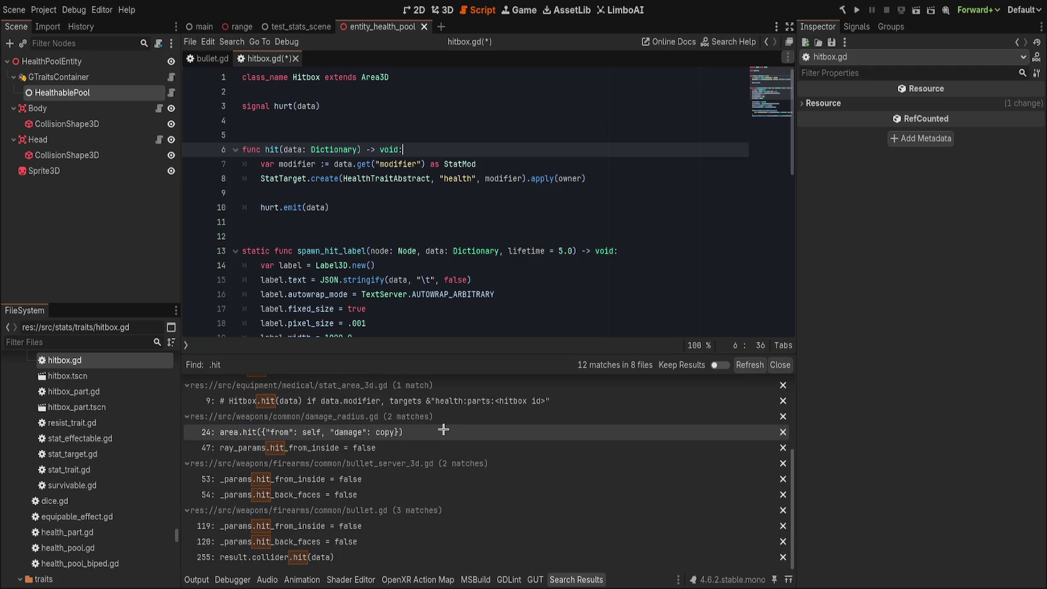